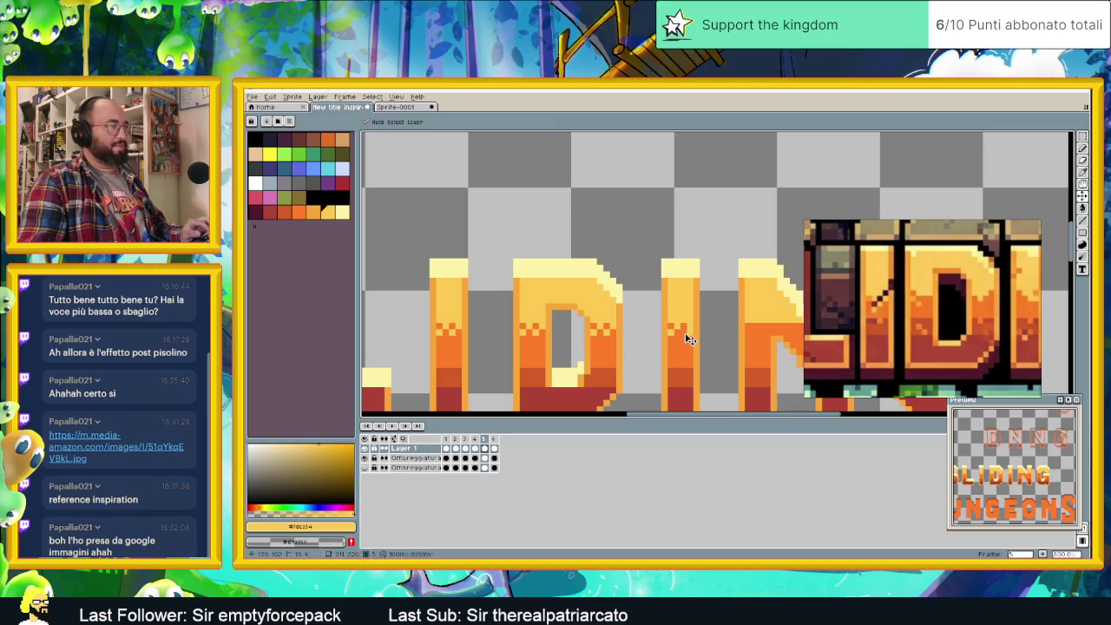
# - Pick the red-orange shade from the letter shading as the foreground colour
pyautogui.moveTo(691, 332); pyautogui.dragTo(658, 336)
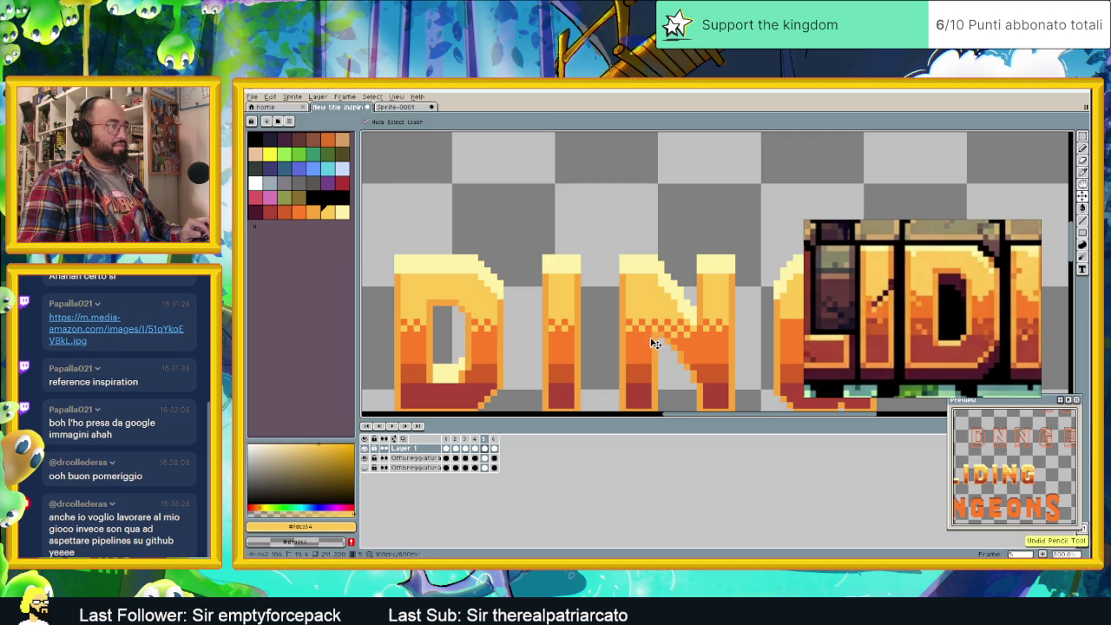
pyautogui.scroll(-3)
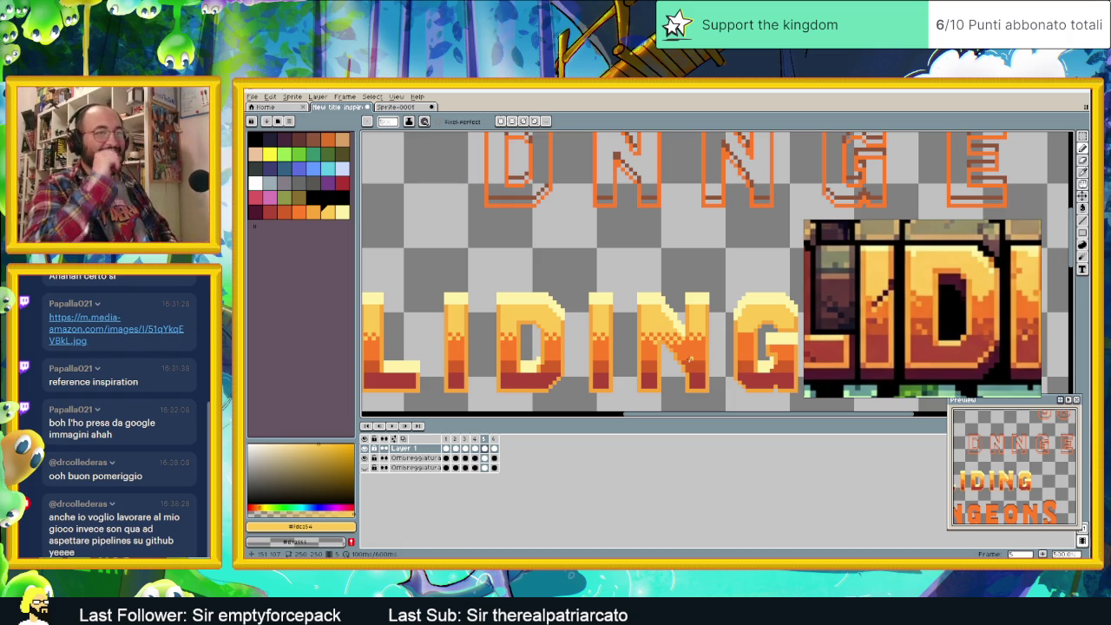
pyautogui.moveTo(746, 350); pyautogui.dragTo(622, 343)
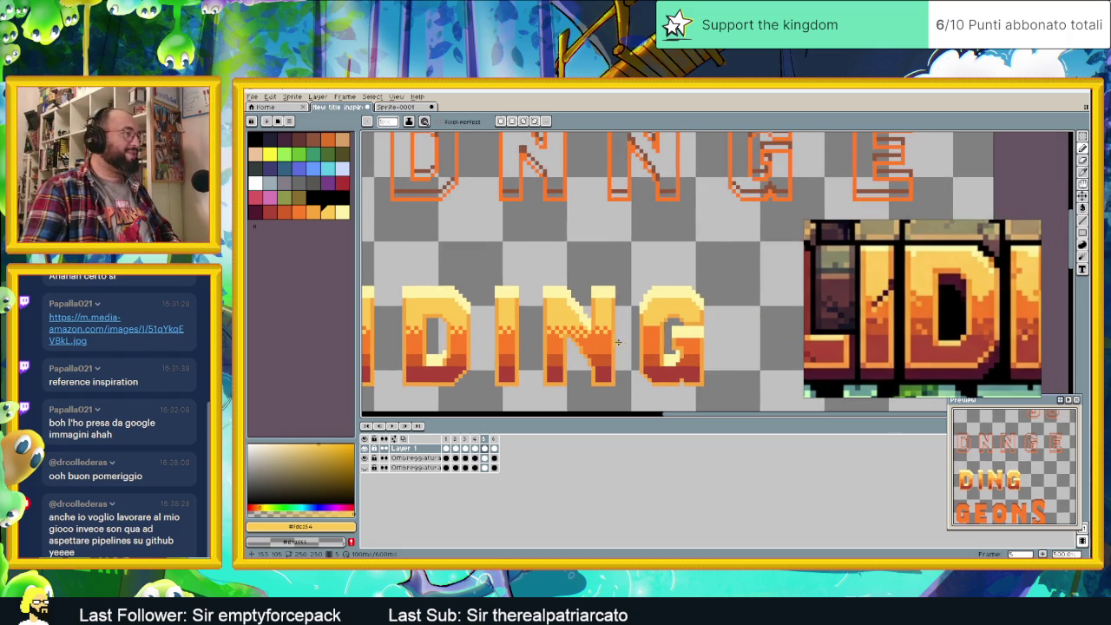
pyautogui.scroll(3)
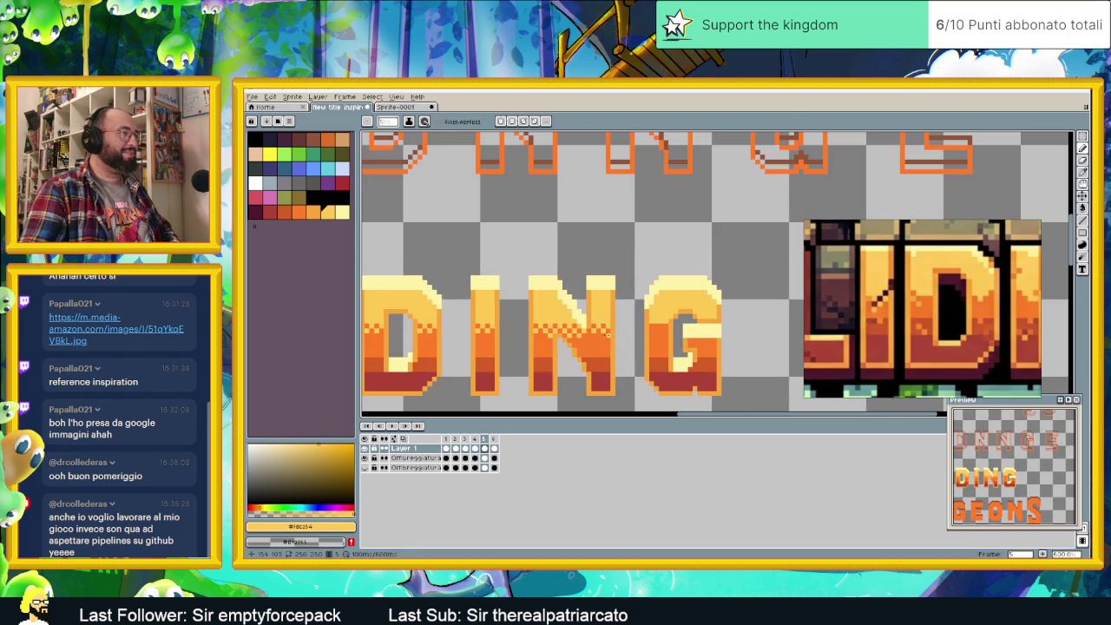
pyautogui.scroll(3)
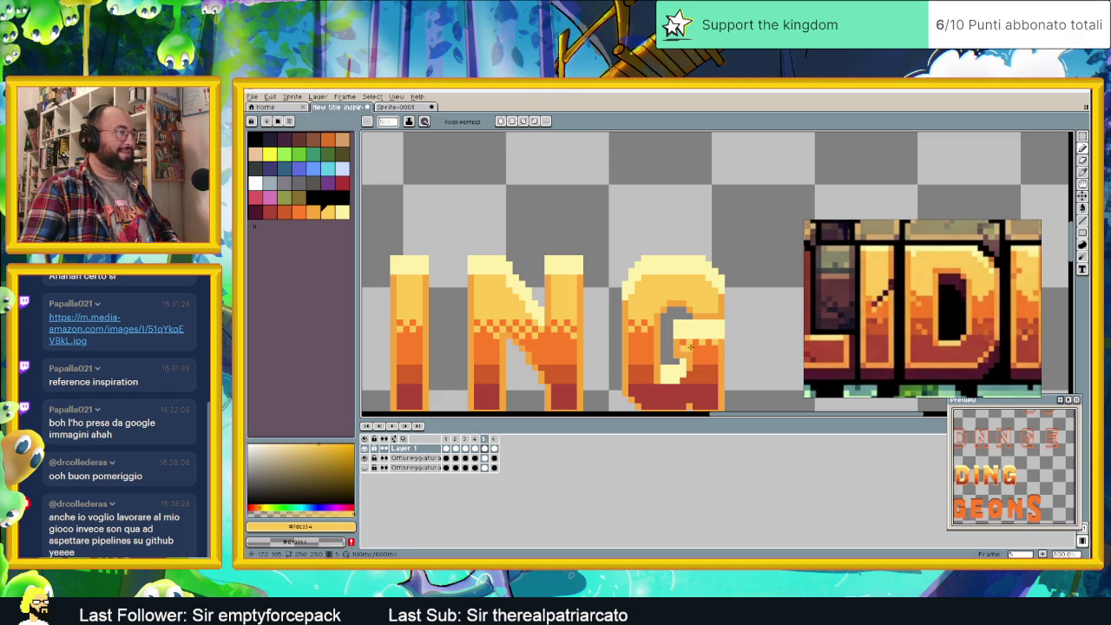
pyautogui.scroll(-3)
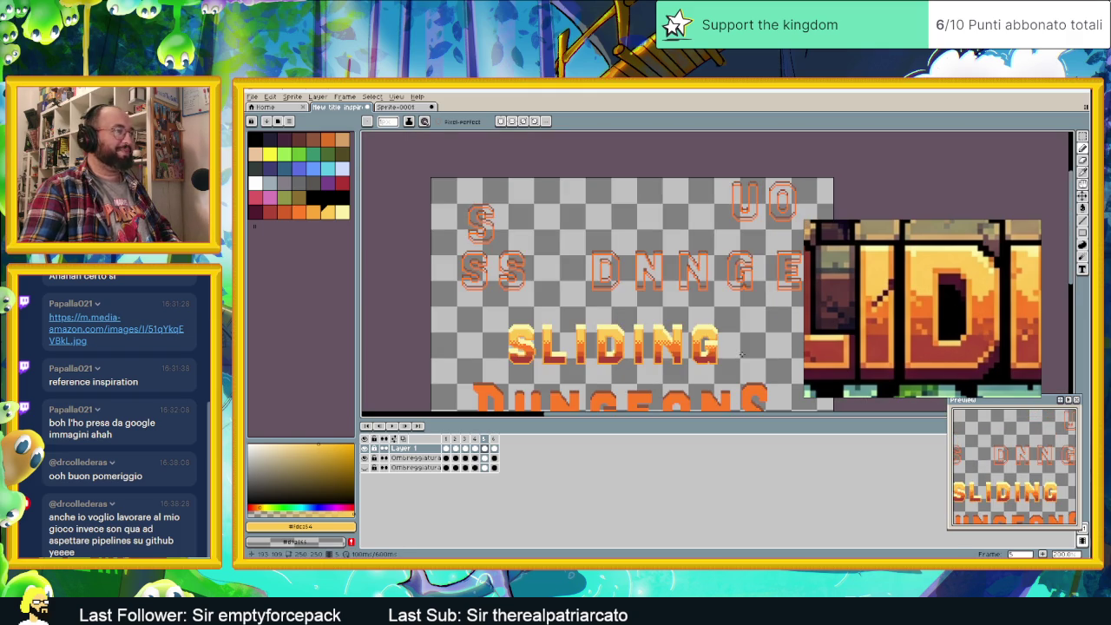
pyautogui.scroll(-3)
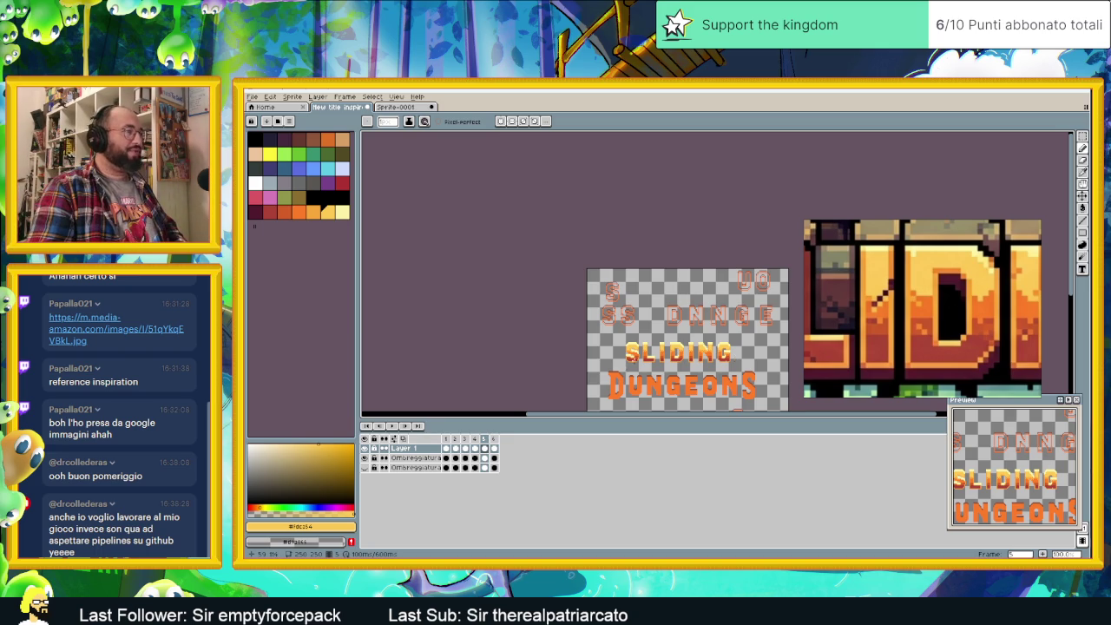
pyautogui.scroll(3)
pyautogui.scroll(3)
pyautogui.scroll(3)
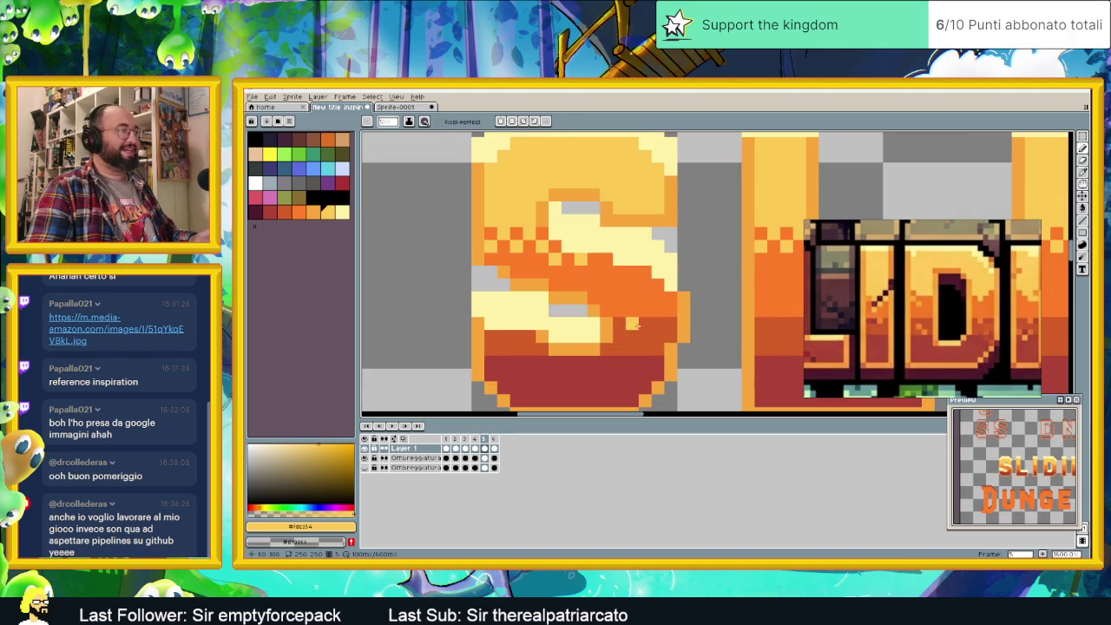
pyautogui.click(626, 319)
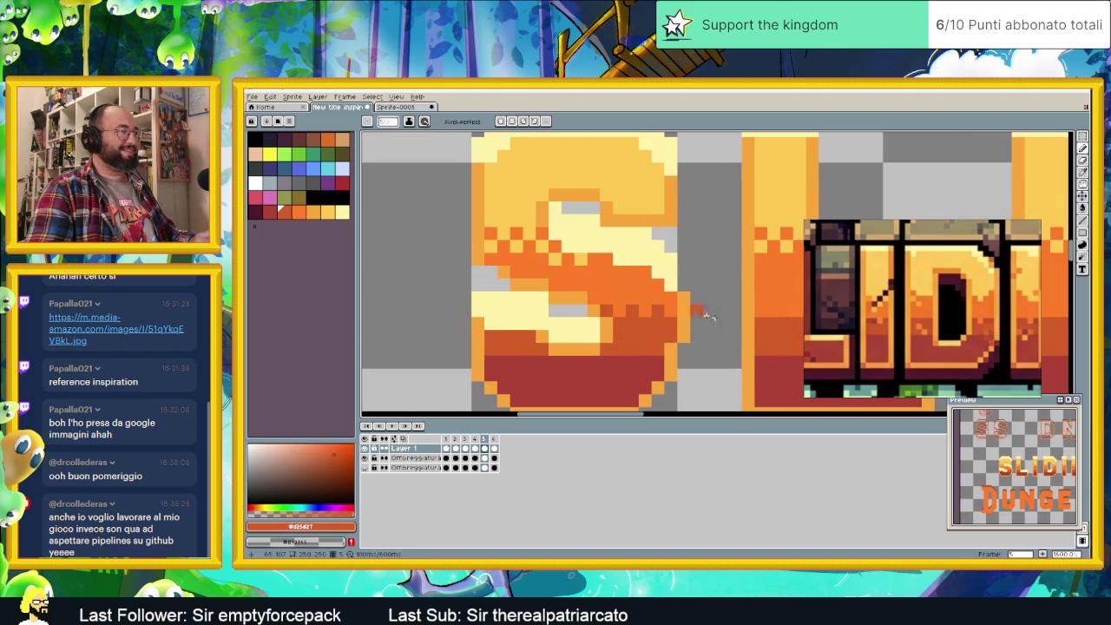
# - Scroll across SLIDING from S to G to review the gradient shading
pyautogui.hscroll(3)
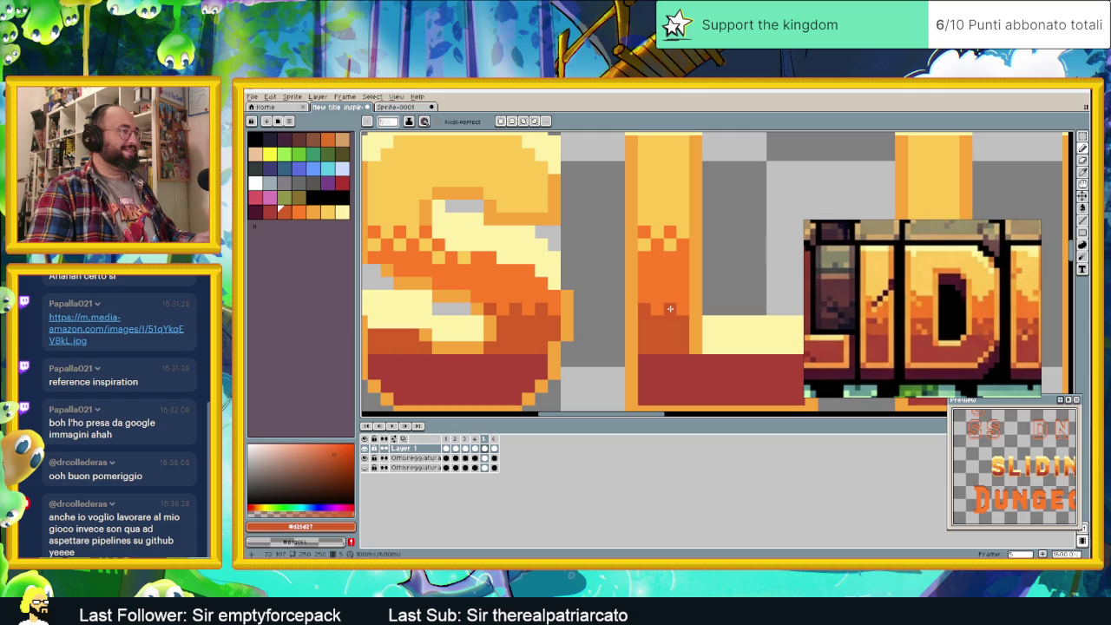
pyautogui.hscroll(3)
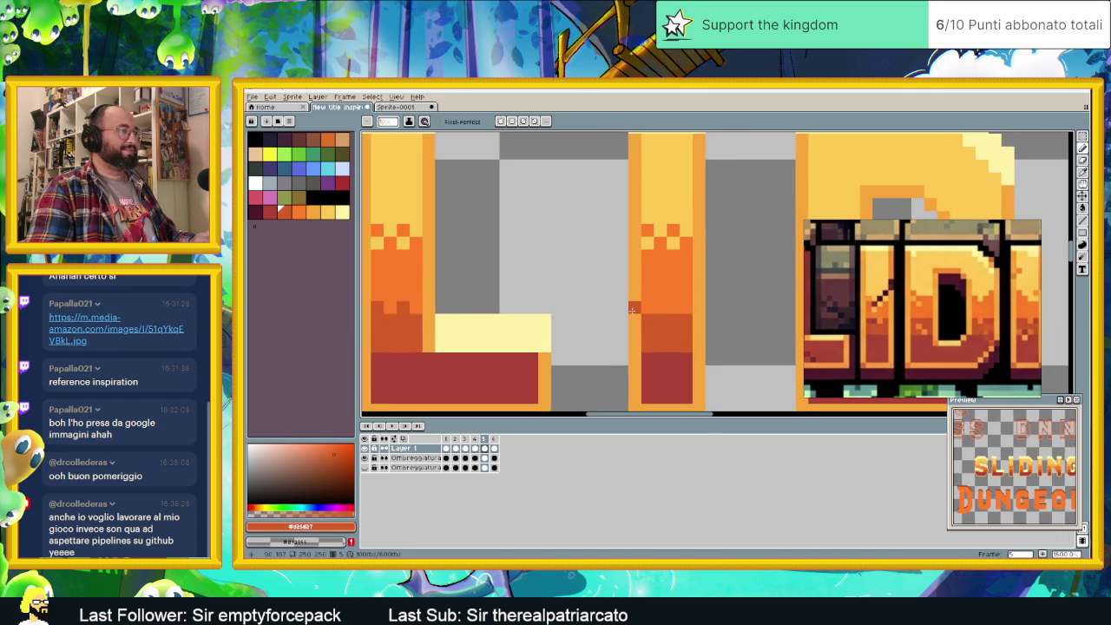
pyautogui.hscroll(3)
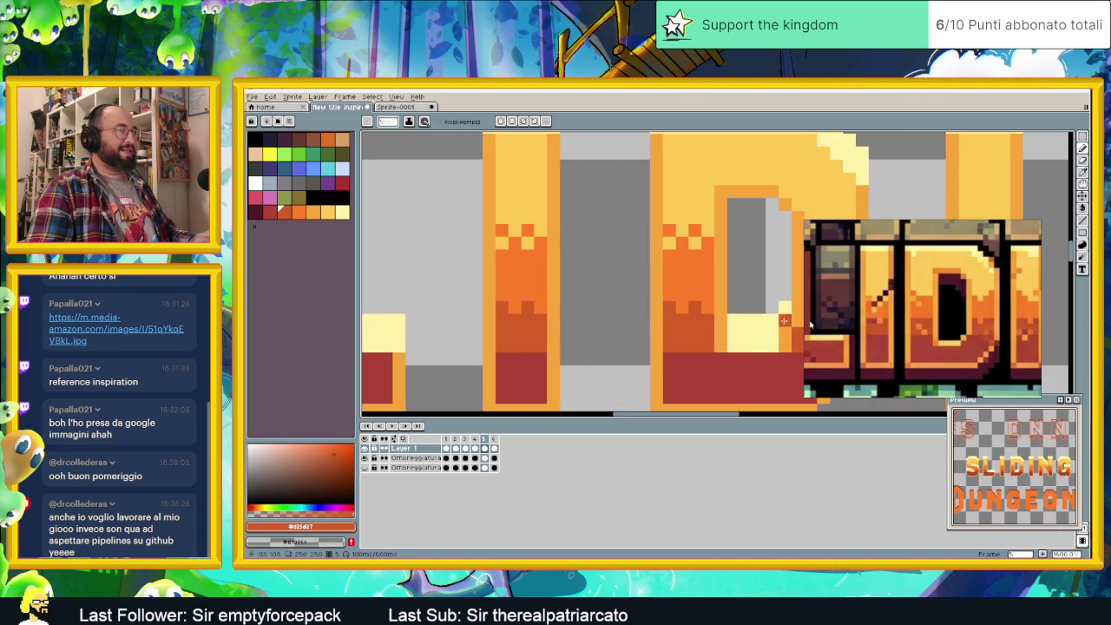
pyautogui.hscroll(3)
pyautogui.hscroll(3)
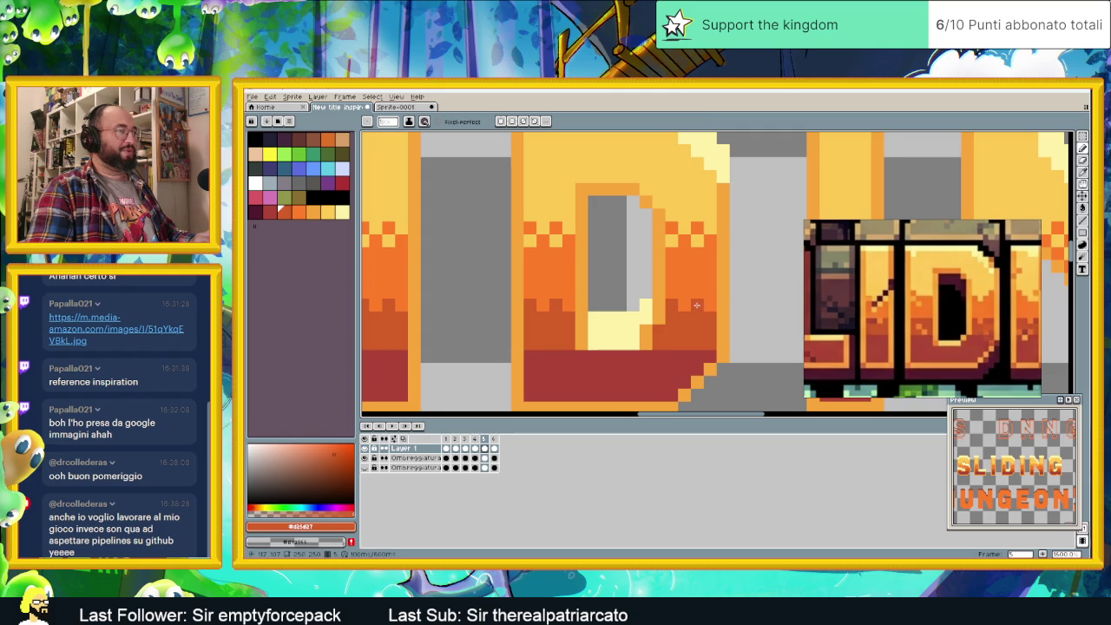
pyautogui.hscroll(3)
pyautogui.hscroll(3)
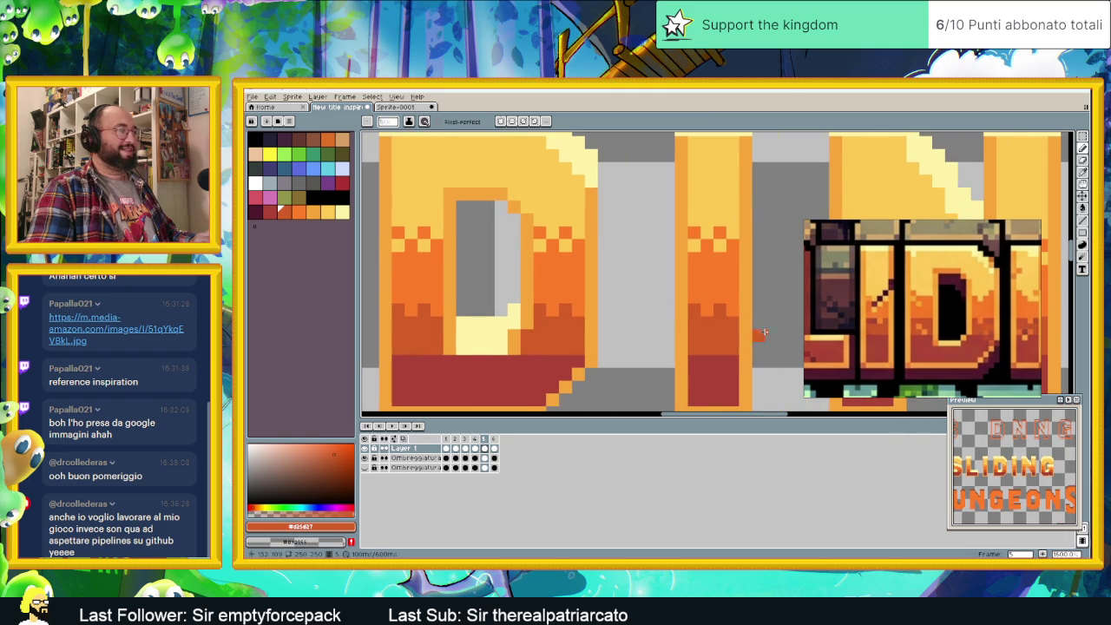
pyautogui.hscroll(3)
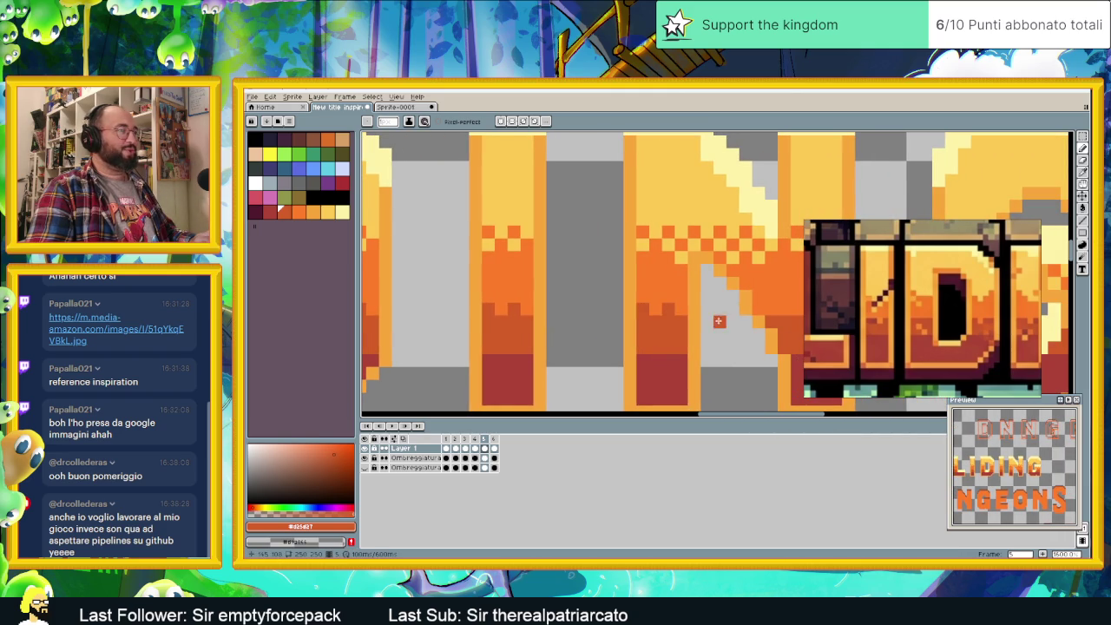
pyautogui.hscroll(3)
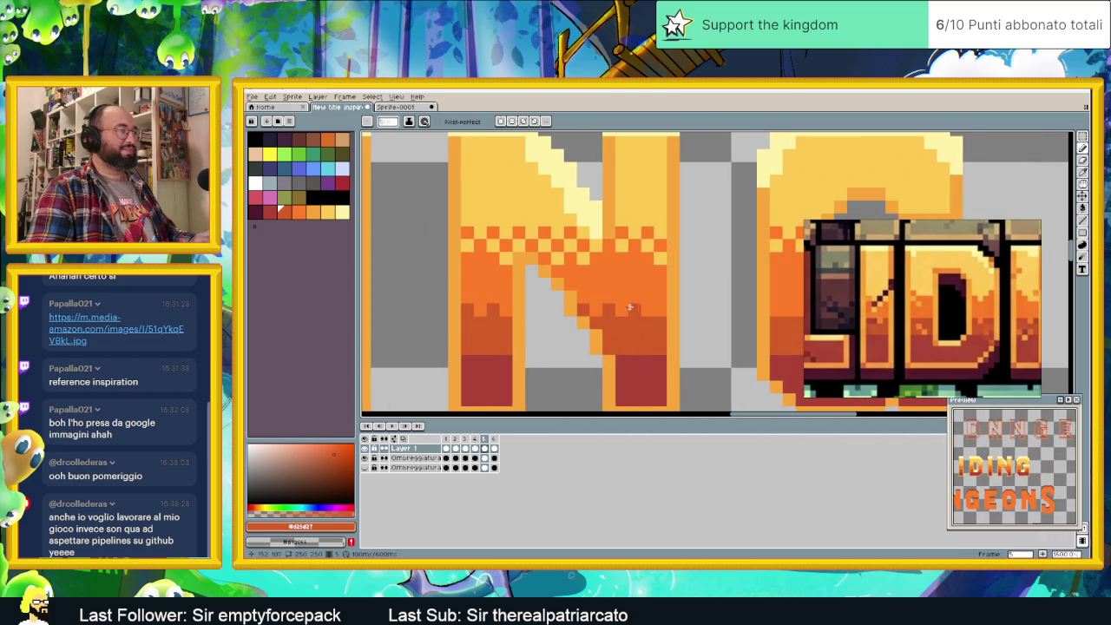
pyautogui.hscroll(3)
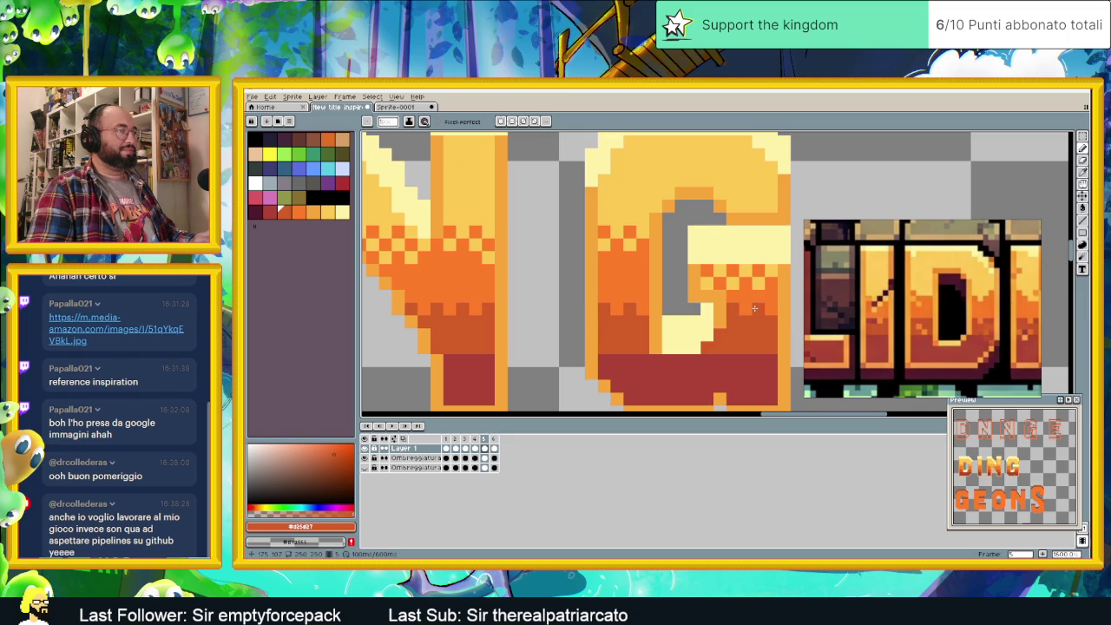
# - Pan the view back toward the N and across the letters
pyautogui.moveTo(627, 337); pyautogui.dragTo(677, 337)
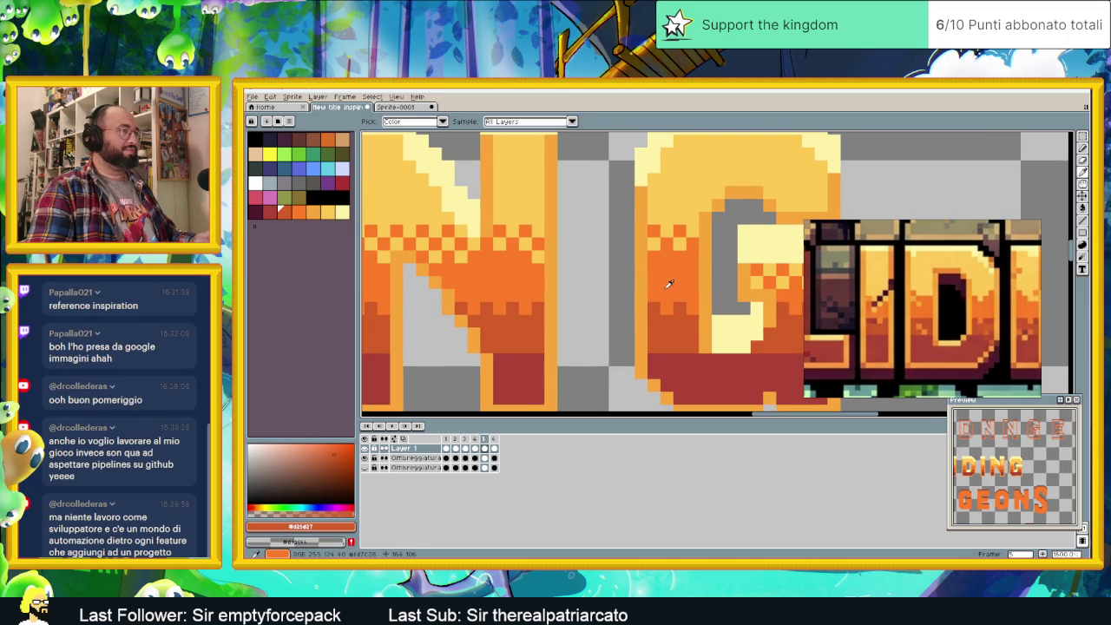
pyautogui.hscroll(3)
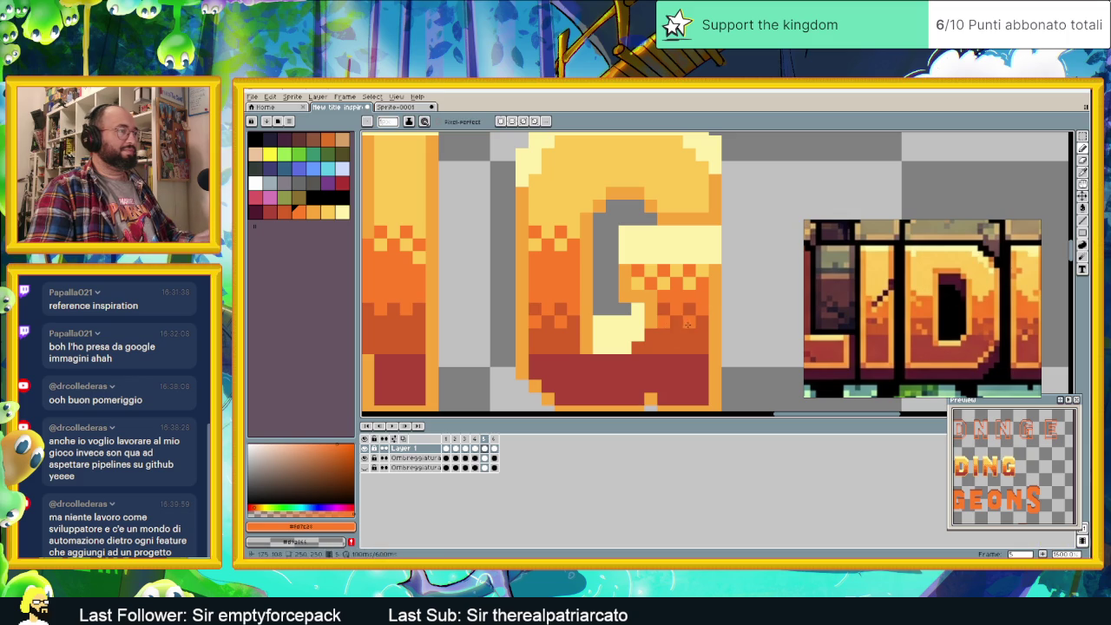
pyautogui.hscroll(-3)
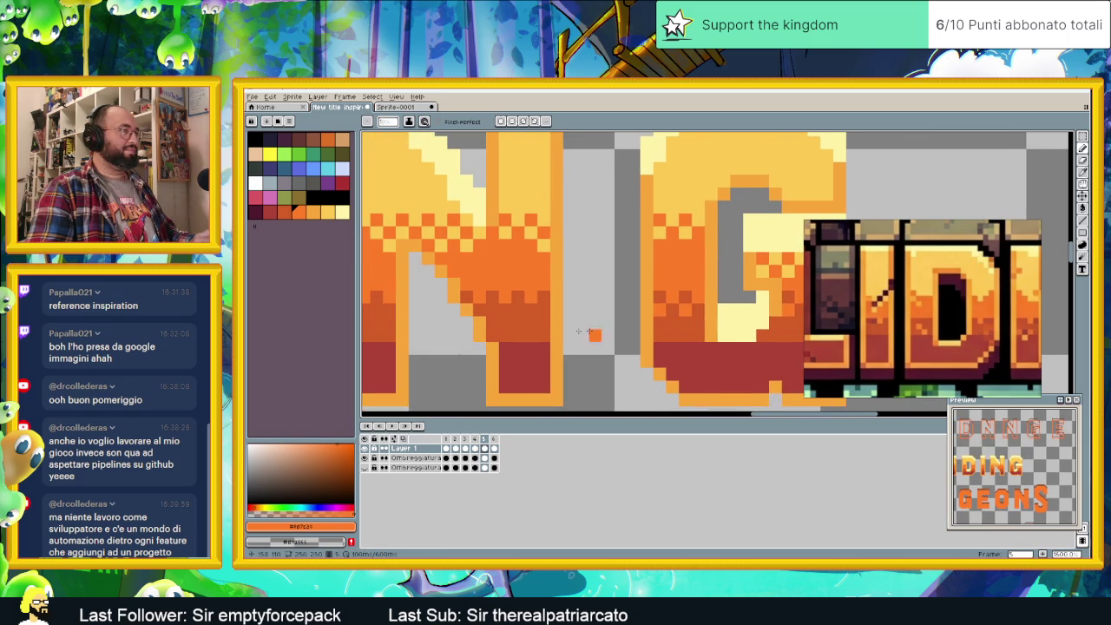
pyautogui.hscroll(-3)
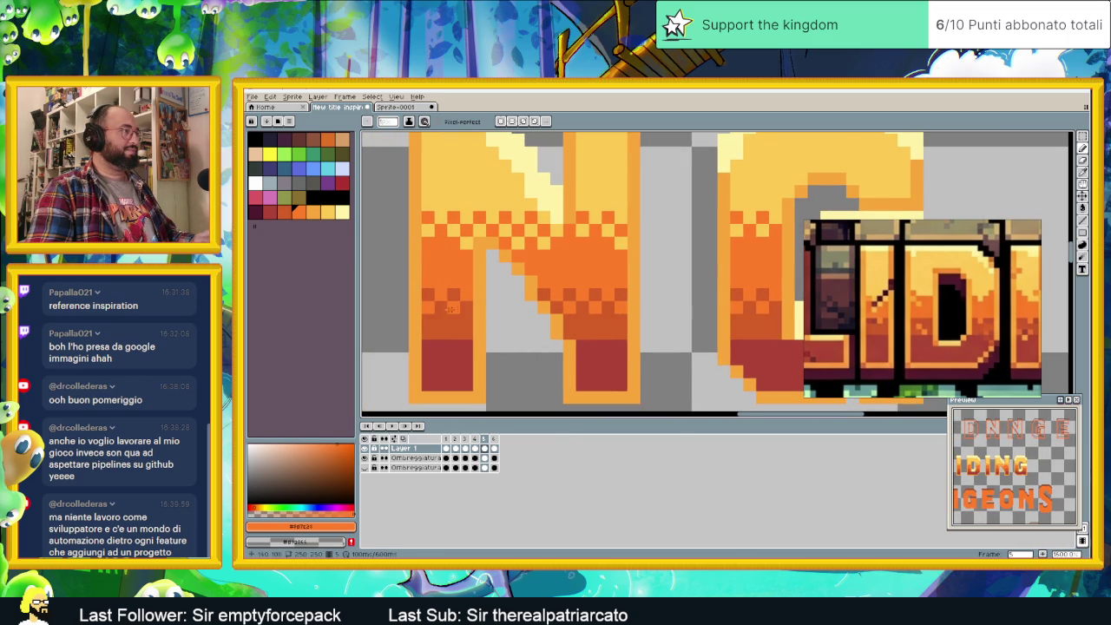
pyautogui.hscroll(-3)
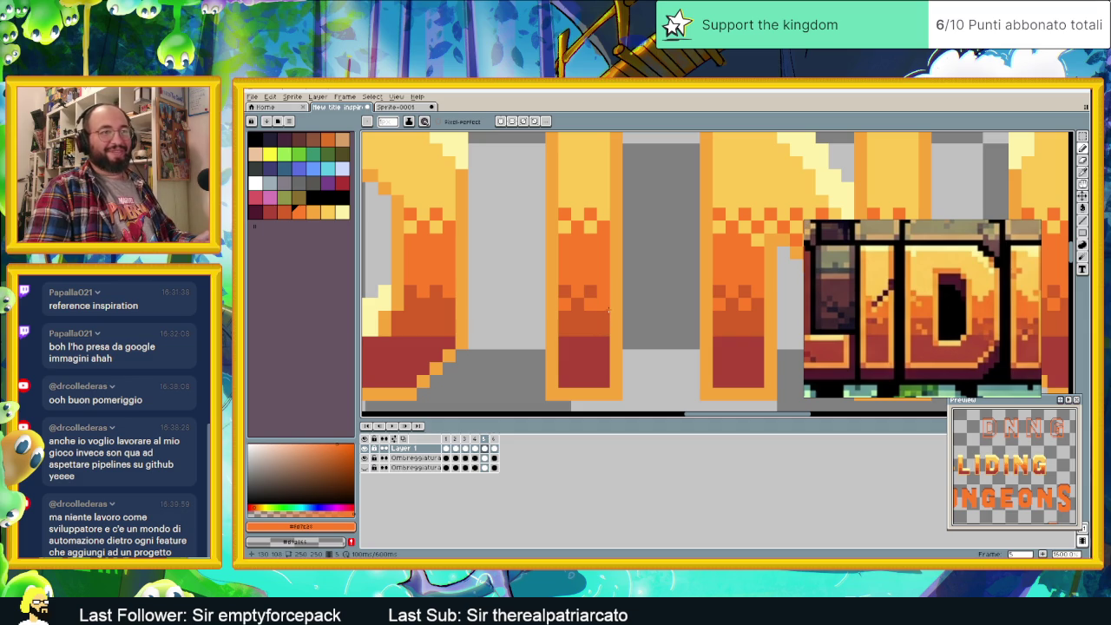
# - Pan left to bring the D and then the S letter into view
pyautogui.moveTo(500, 317); pyautogui.dragTo(660, 318)
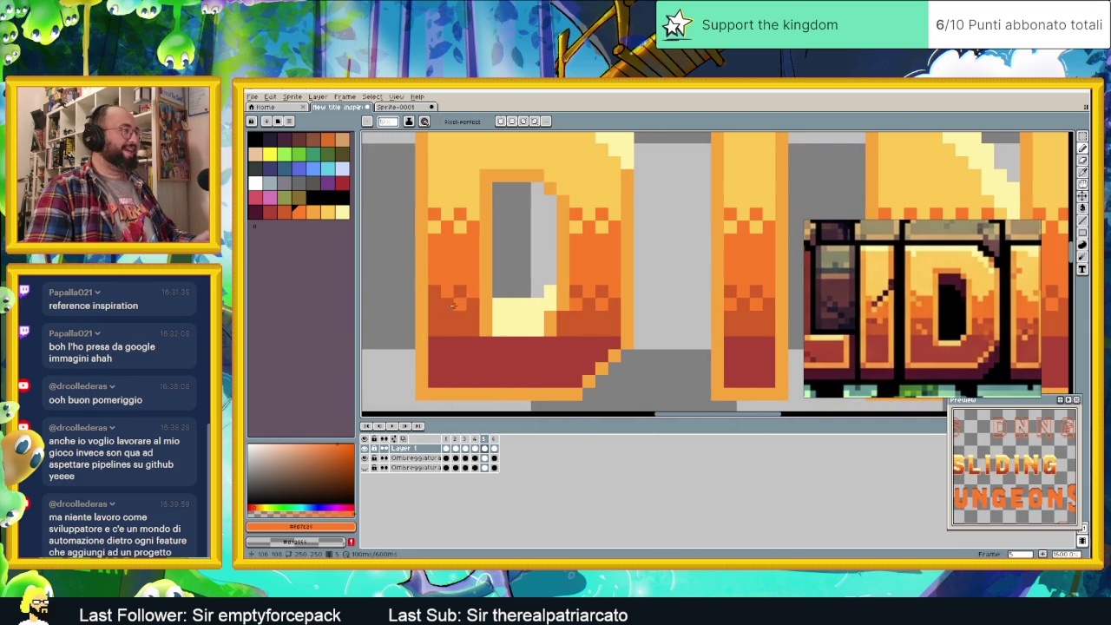
pyautogui.moveTo(436, 321); pyautogui.dragTo(604, 326)
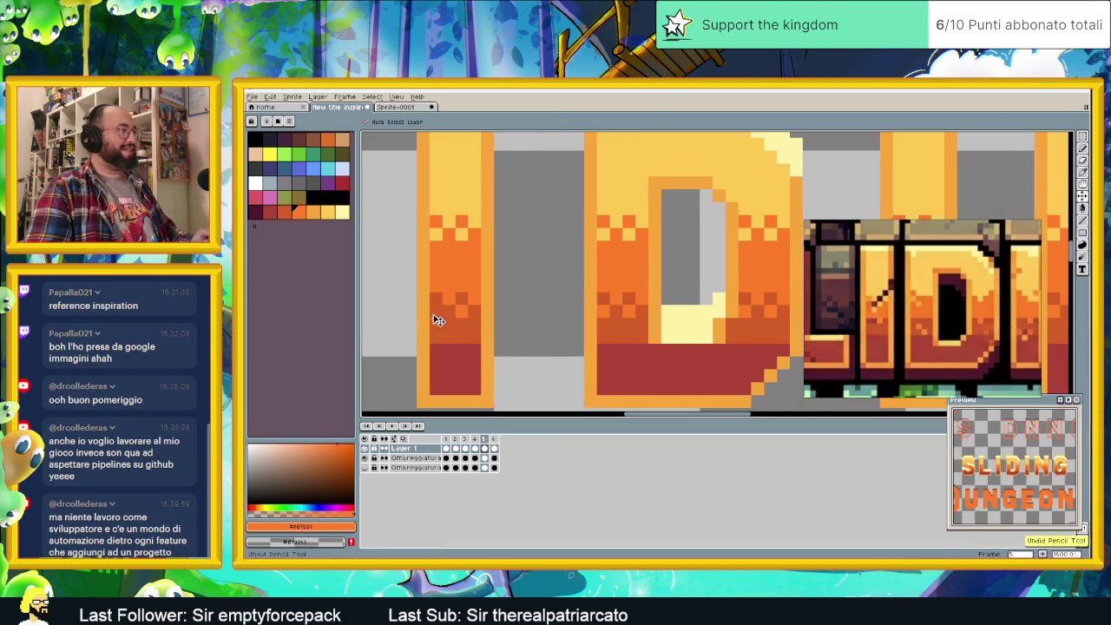
pyautogui.moveTo(385, 335); pyautogui.dragTo(704, 329)
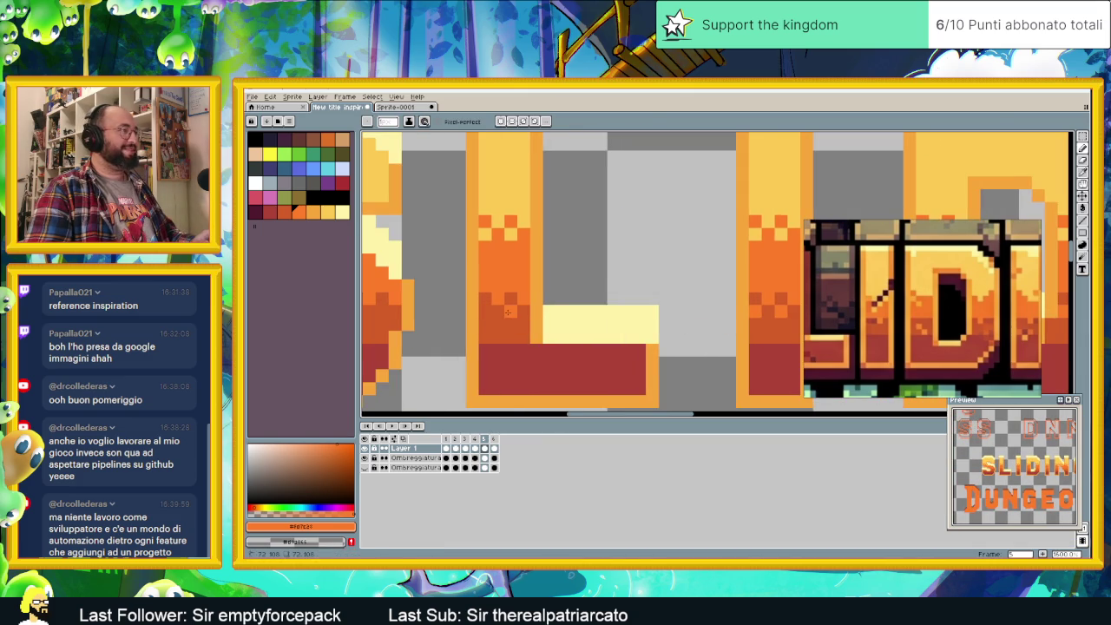
pyautogui.moveTo(521, 314); pyautogui.dragTo(667, 312)
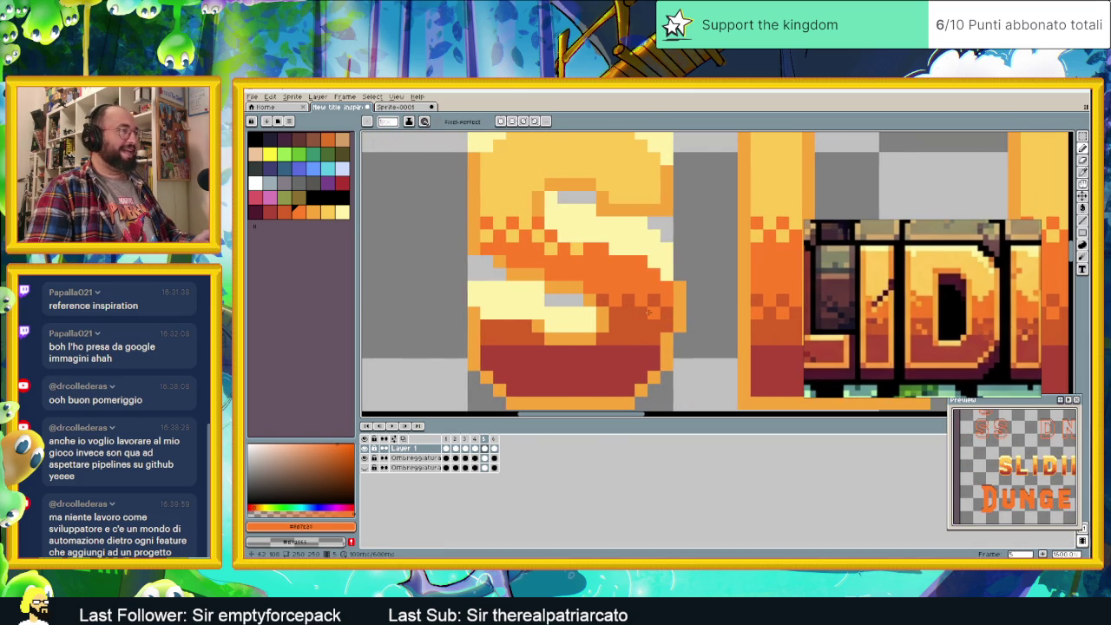
pyautogui.scroll(-3)
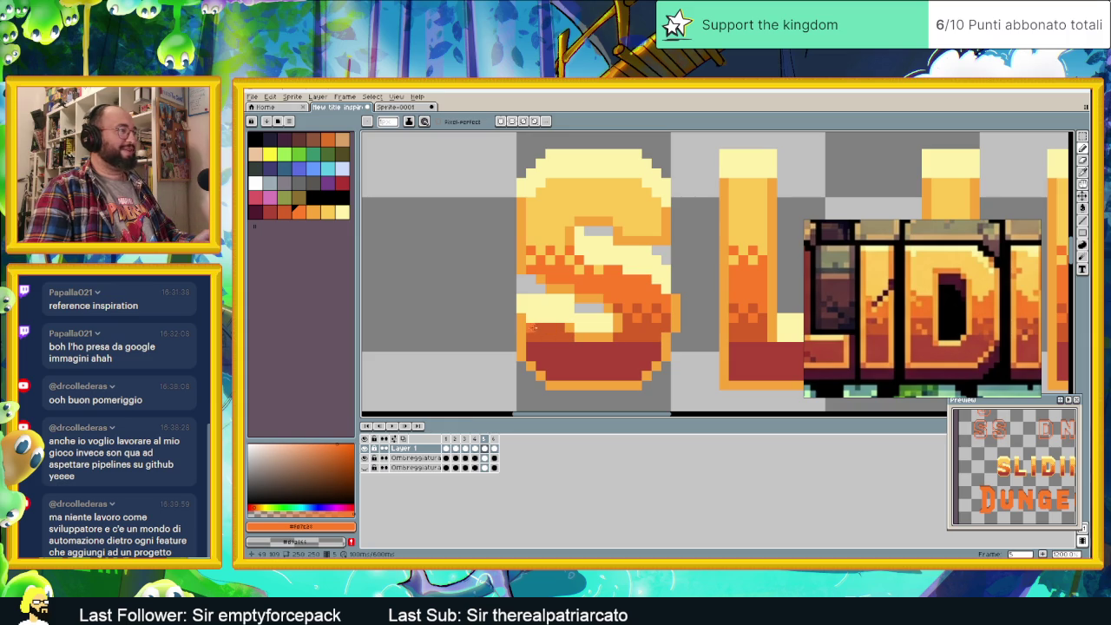
pyautogui.scroll(-3)
# - Zoom and pan to centre the SLIDING word with the S's base in view
pyautogui.scroll(-3)
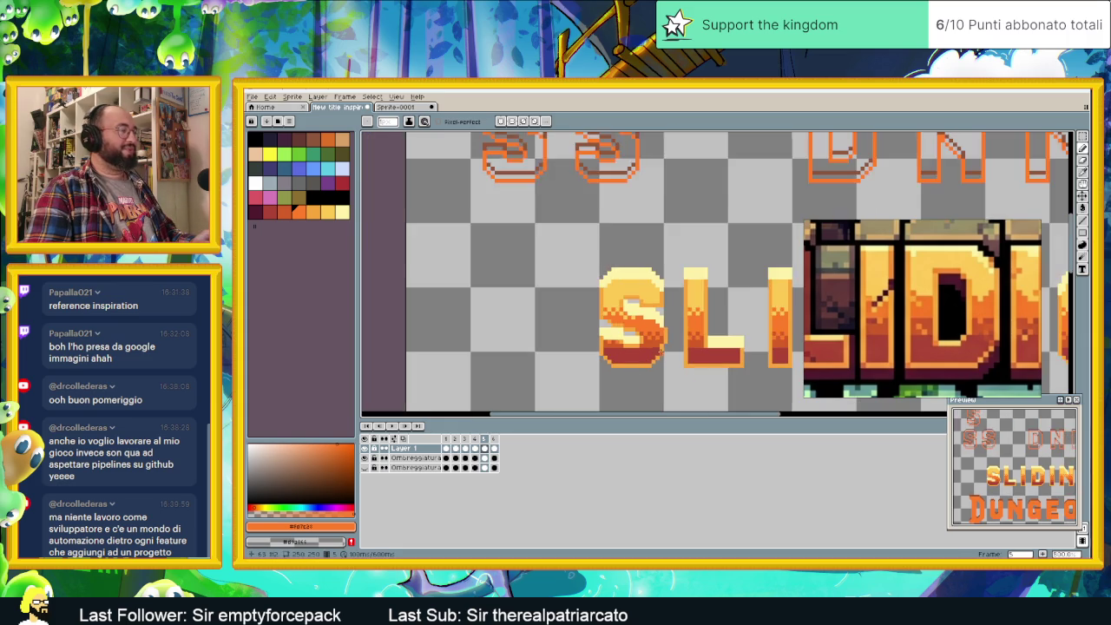
pyautogui.scroll(-3)
pyautogui.scroll(-3)
pyautogui.moveTo(738, 369); pyautogui.dragTo(605, 347)
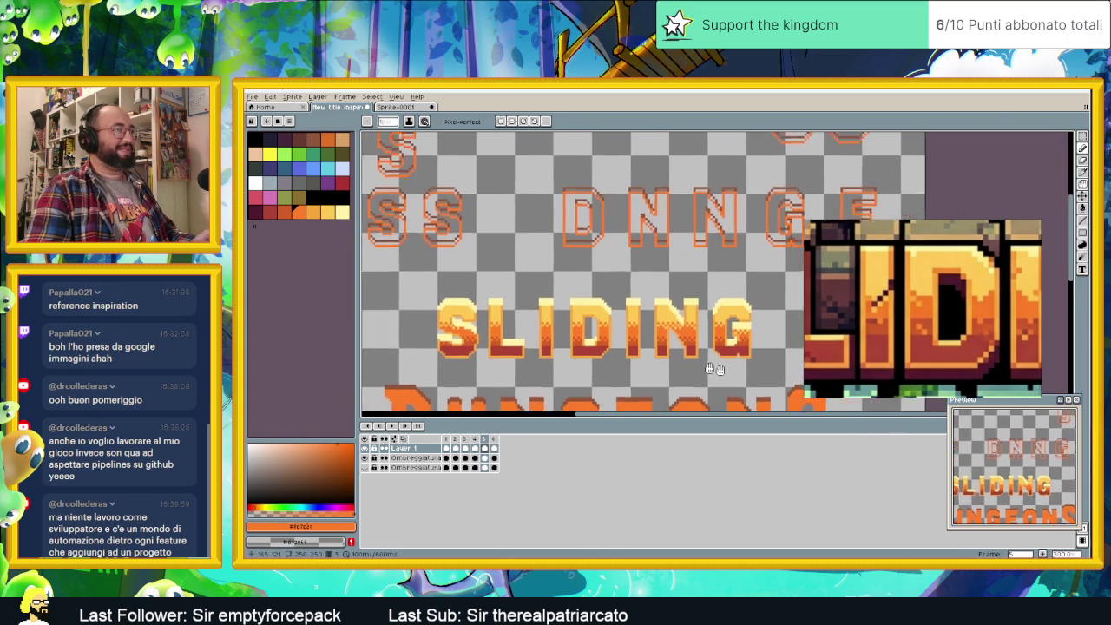
pyautogui.hscroll(-3)
pyautogui.hscroll(-3)
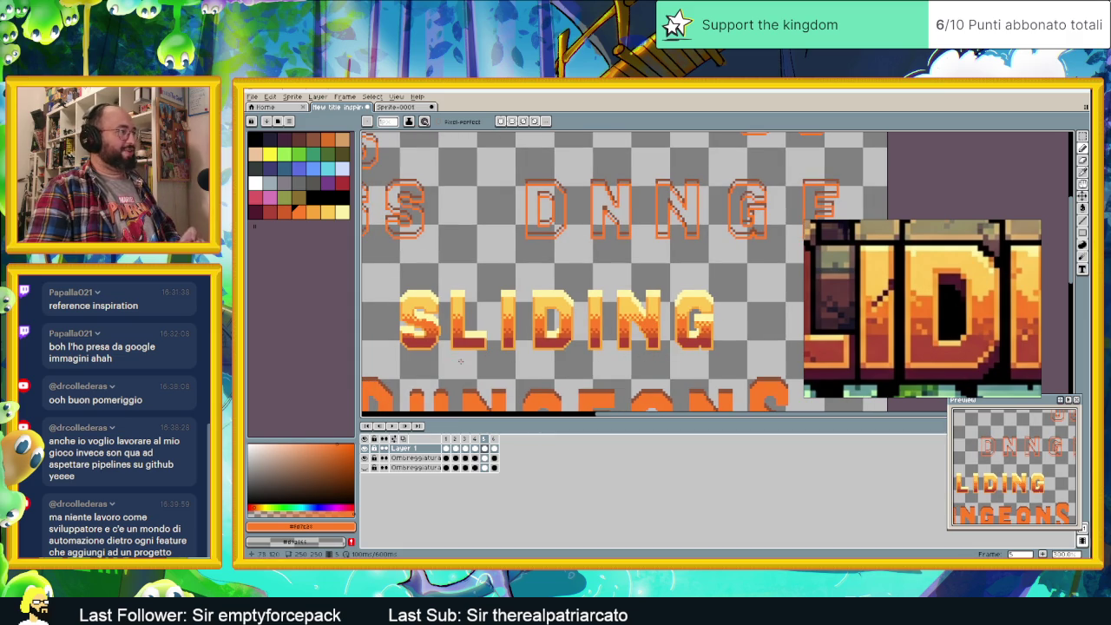
pyautogui.scroll(3)
pyautogui.scroll(3)
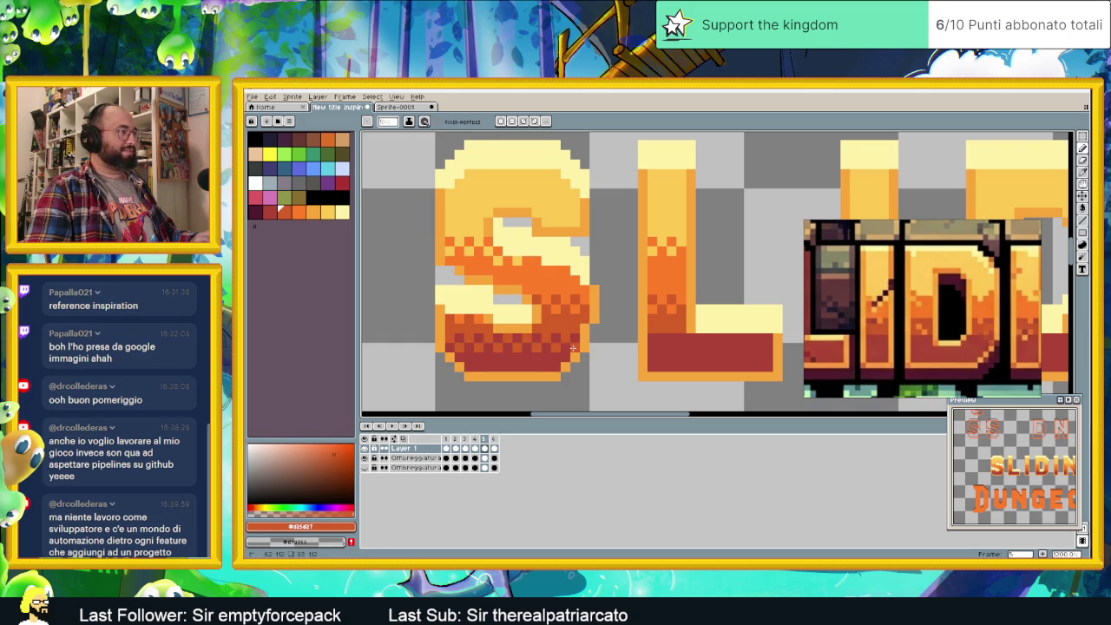
# - Paint a row of darker dither pixels along the L's red band
pyautogui.hscroll(3)
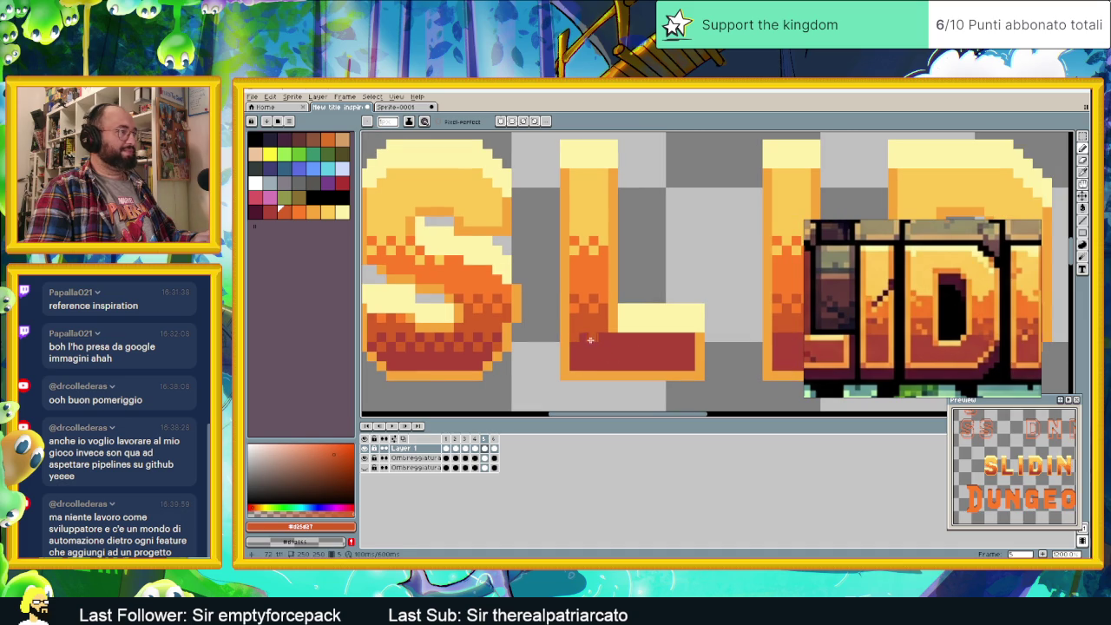
pyautogui.click(625, 339)
pyautogui.click(653, 340)
pyautogui.click(667, 339)
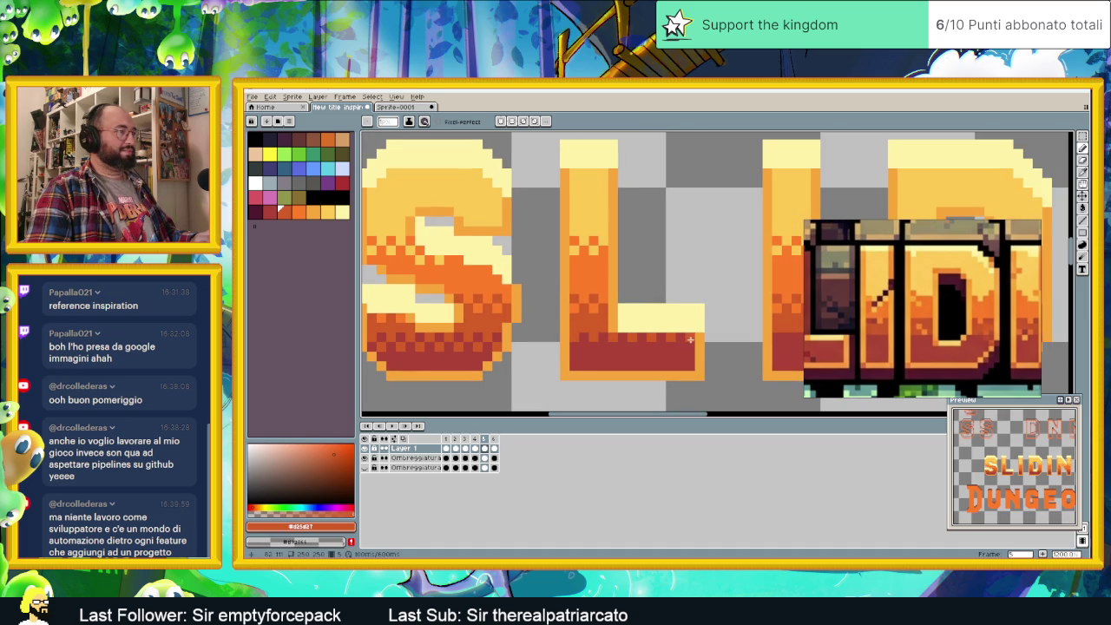
pyautogui.click(690, 340)
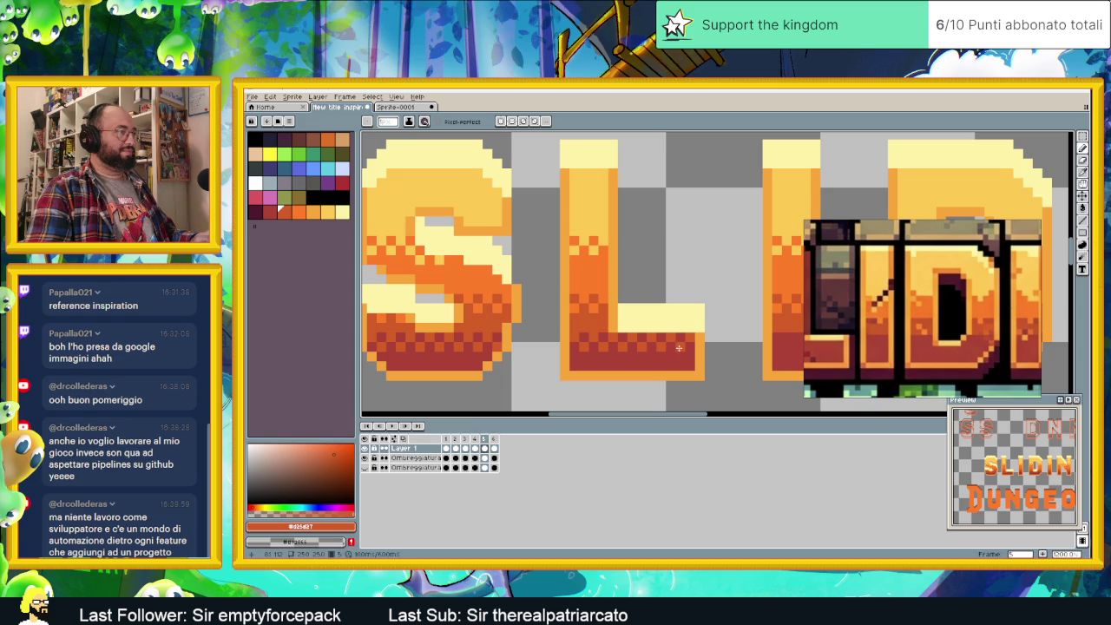
# - Move across the remaining letters and undo the last stray pencil stroke
pyautogui.scroll(-3)
pyautogui.scroll(3)
pyautogui.scroll(3)
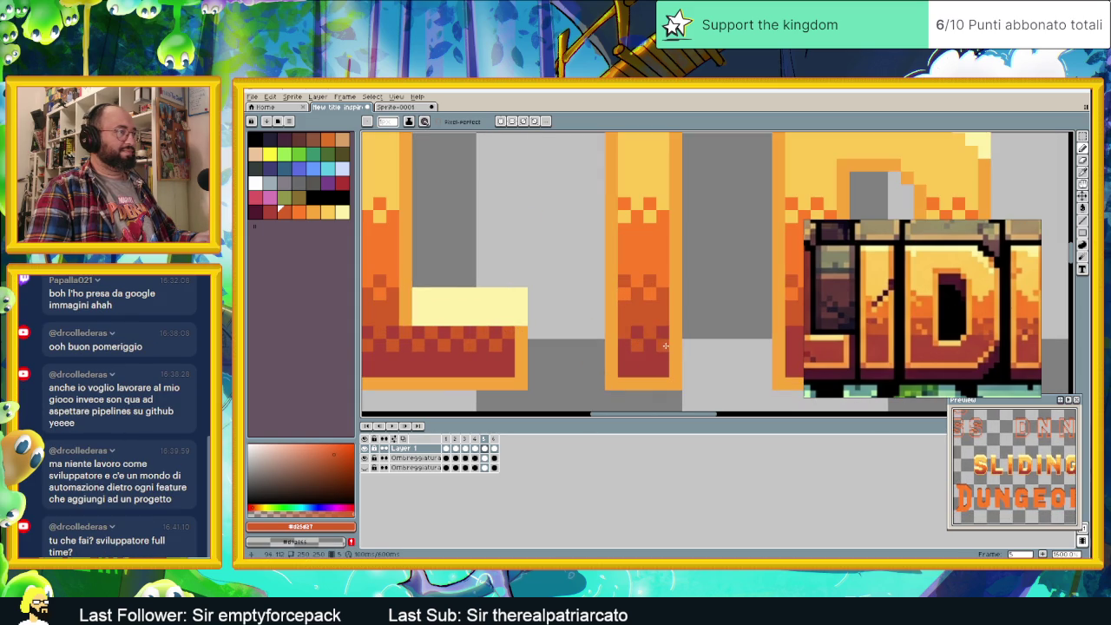
pyautogui.hscroll(3)
pyautogui.hscroll(3)
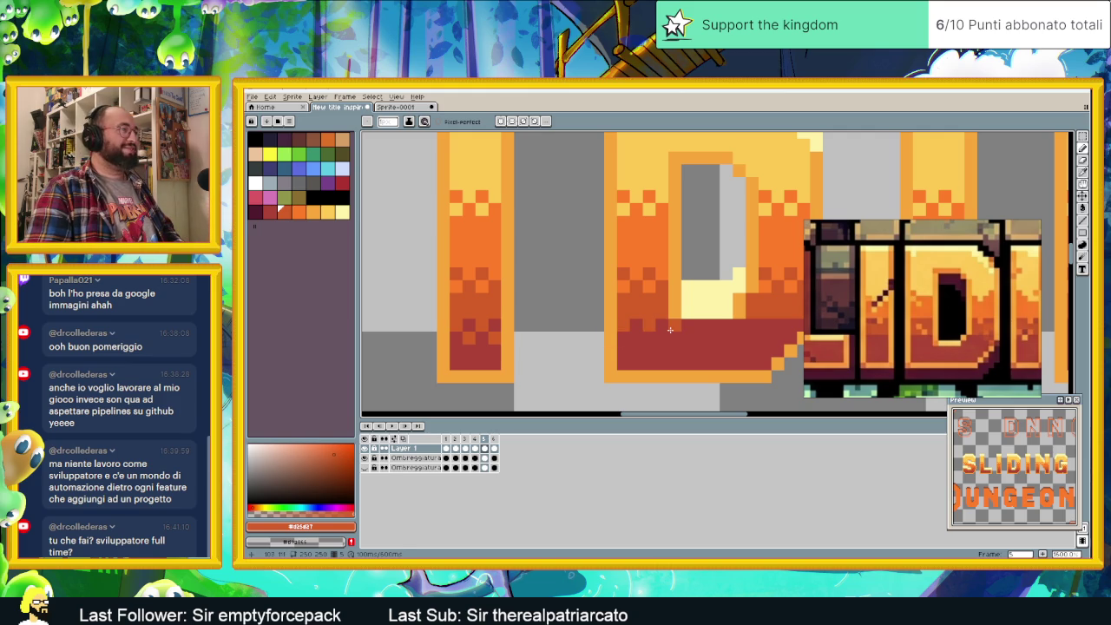
pyautogui.hscroll(3)
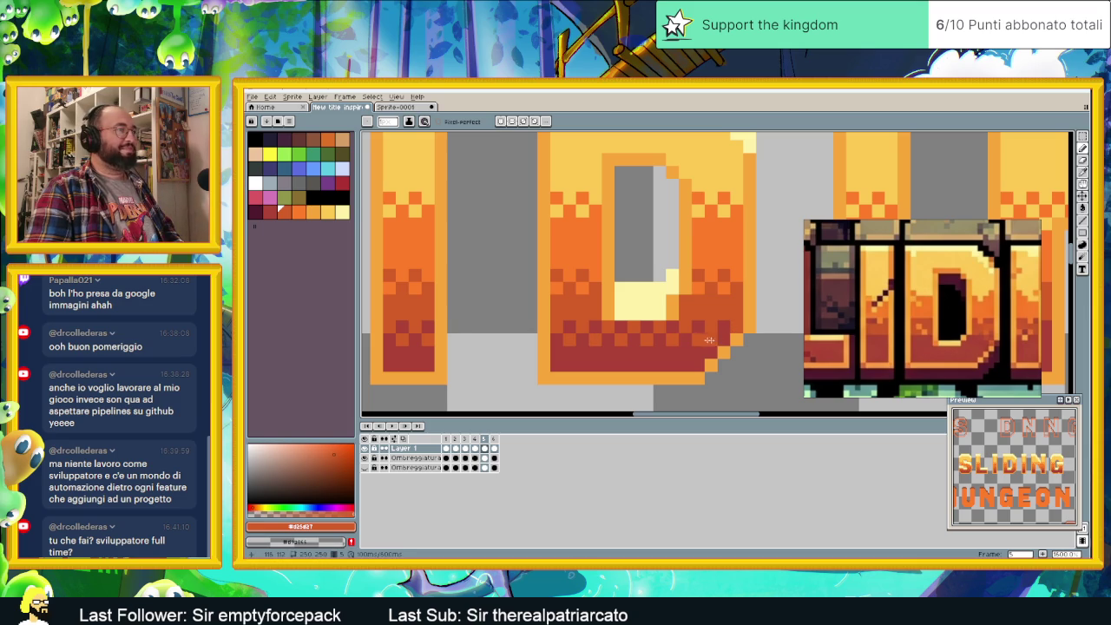
pyautogui.hscroll(3)
pyautogui.hscroll(3)
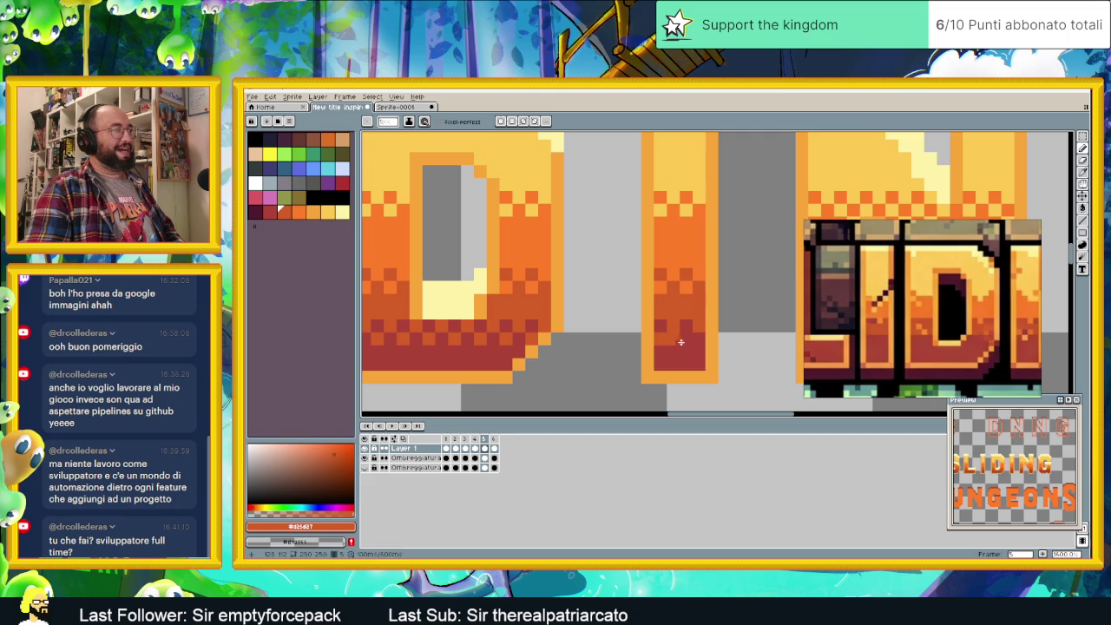
pyautogui.hscroll(3)
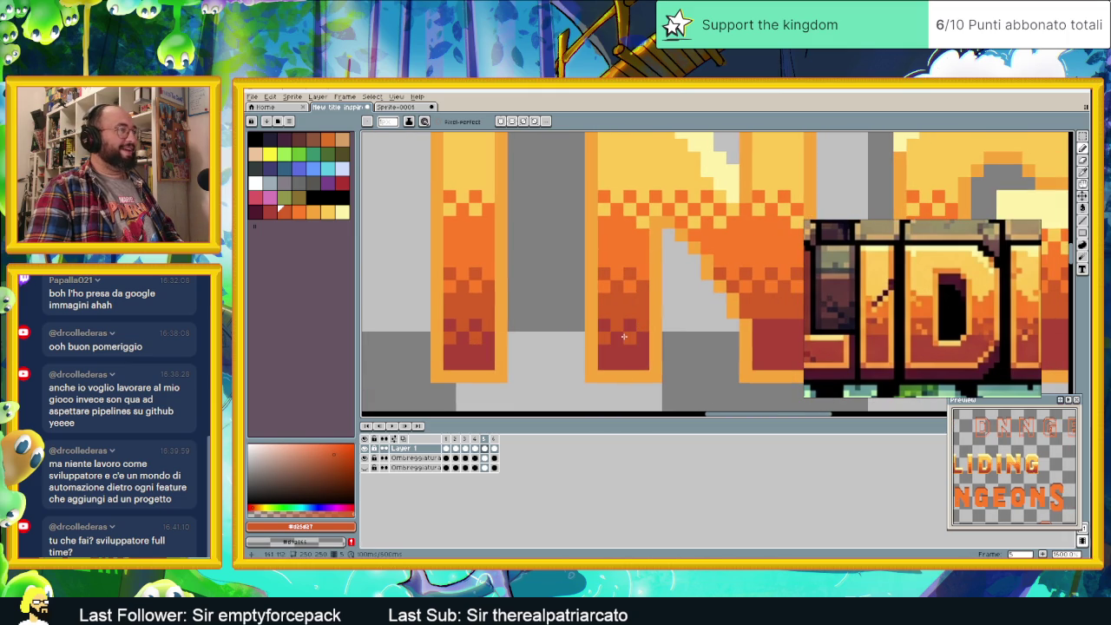
pyautogui.hscroll(3)
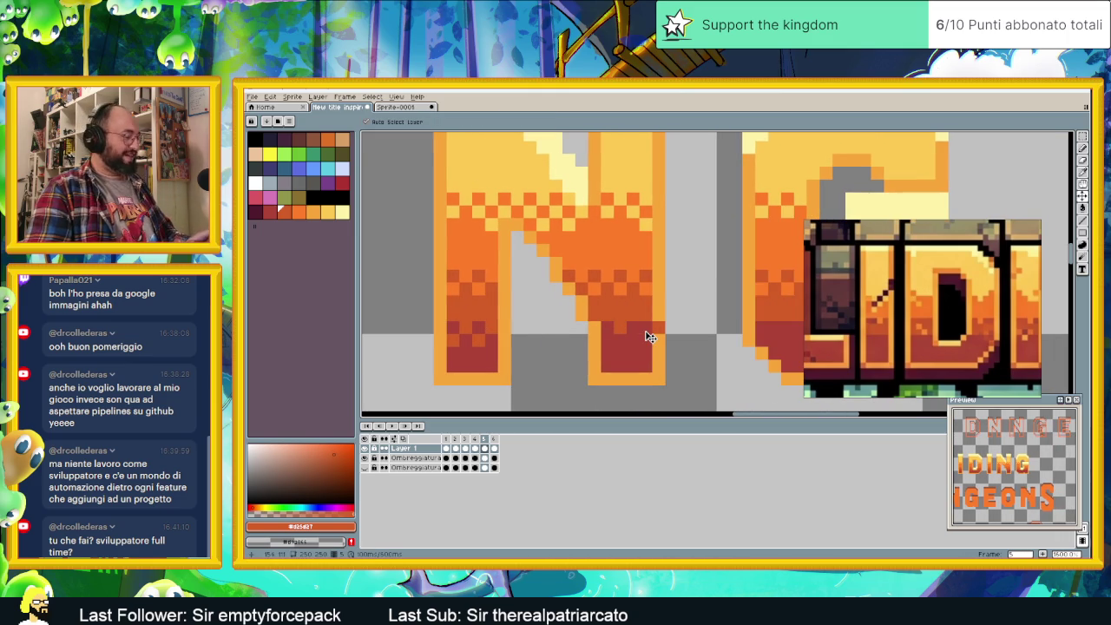
pyautogui.hotkey('ctrl', 'z')
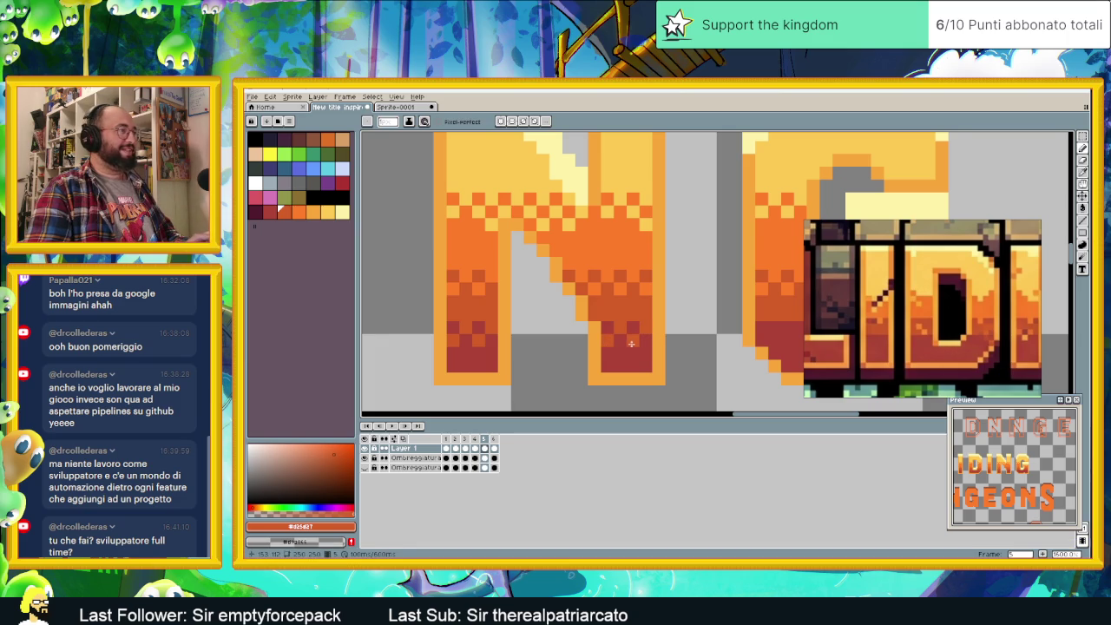
# - Paint dither pixels along the N's and G's red bands
pyautogui.hscroll(3)
pyautogui.moveTo(602, 331); pyautogui.dragTo(685, 334)
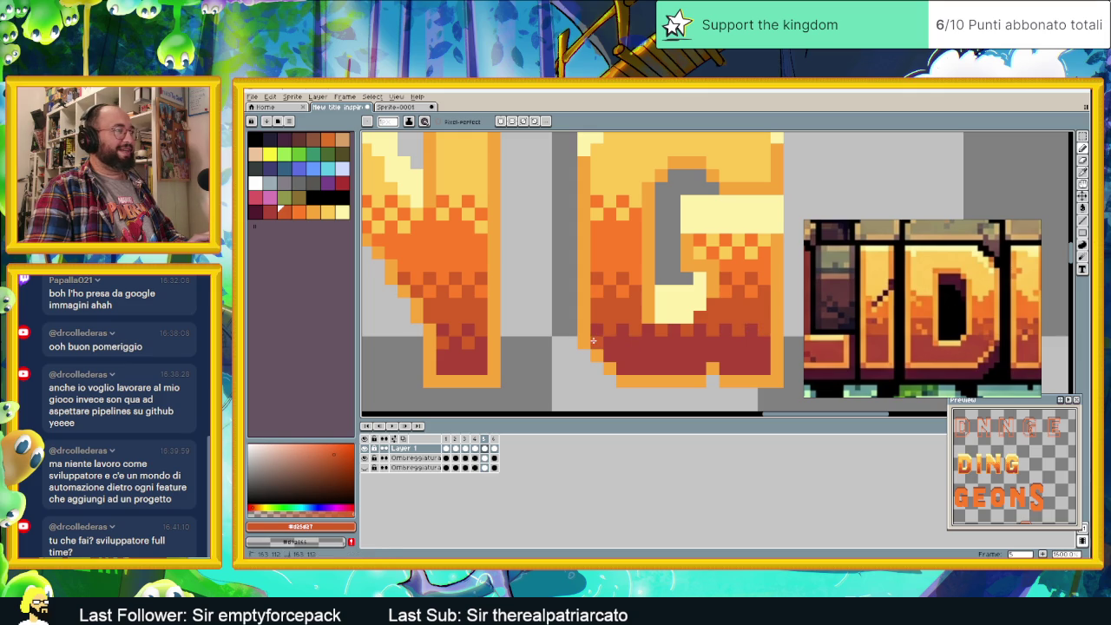
pyautogui.moveTo(627, 339); pyautogui.dragTo(658, 342)
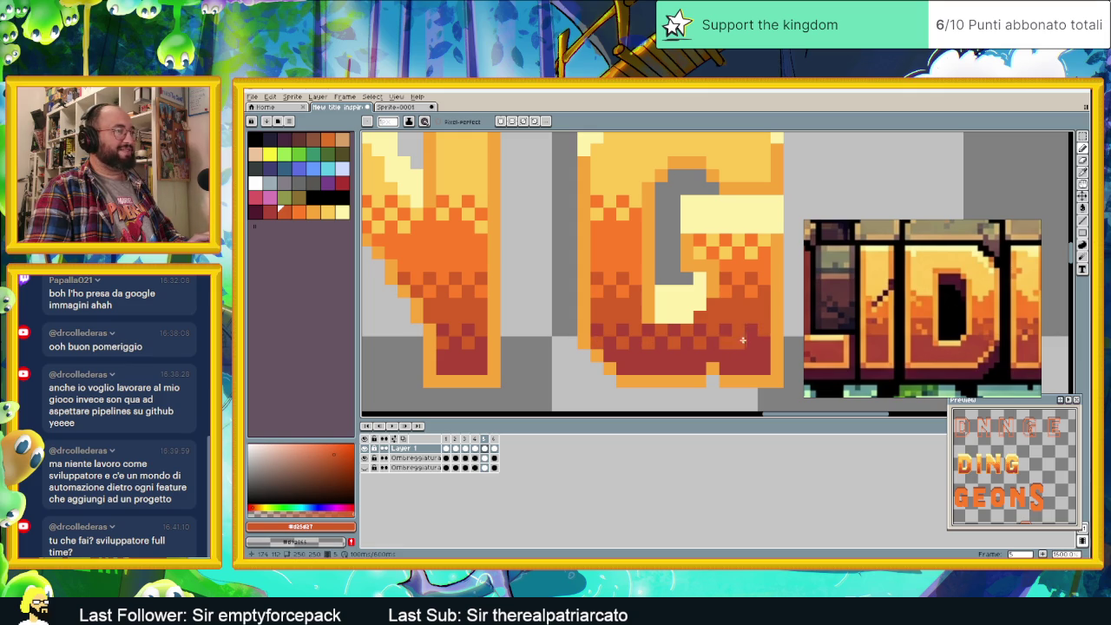
pyautogui.scroll(-3)
pyautogui.scroll(-3)
pyautogui.scroll(-3)
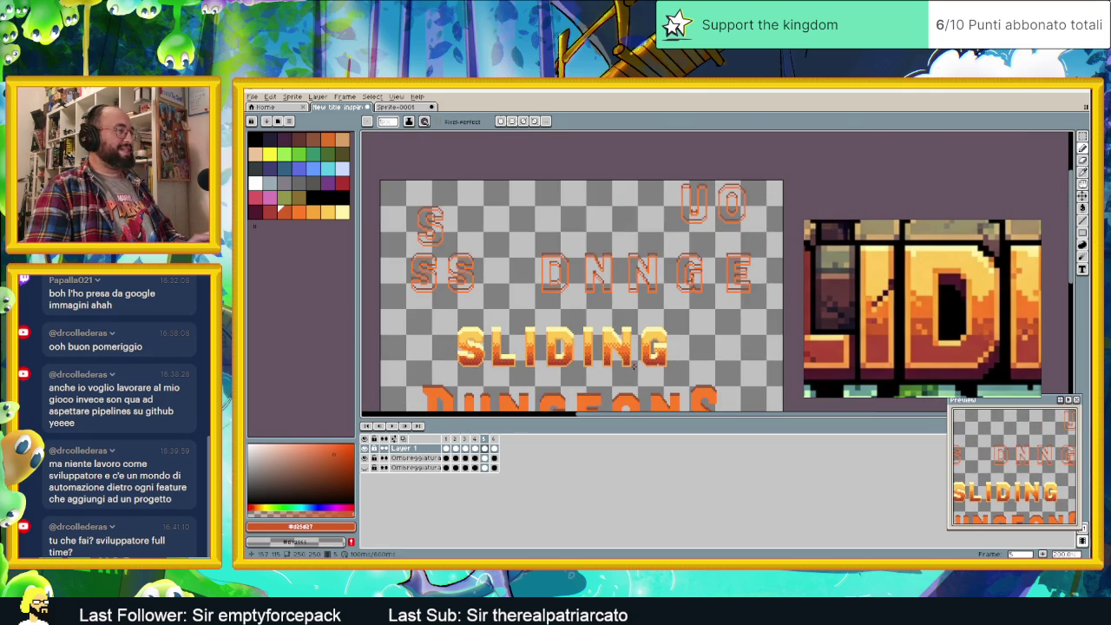
# - Save the .aseprite file and zoom out to see the whole sprite and reference
pyautogui.hotkey('ctrl', 's')
pyautogui.scroll(-3)
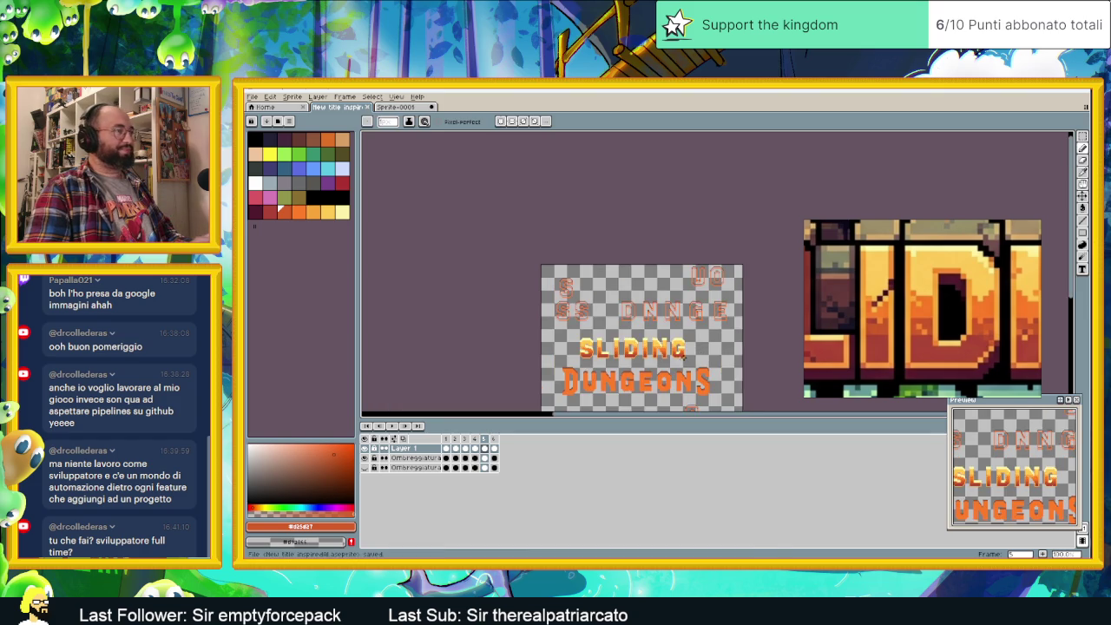
pyautogui.scroll(3)
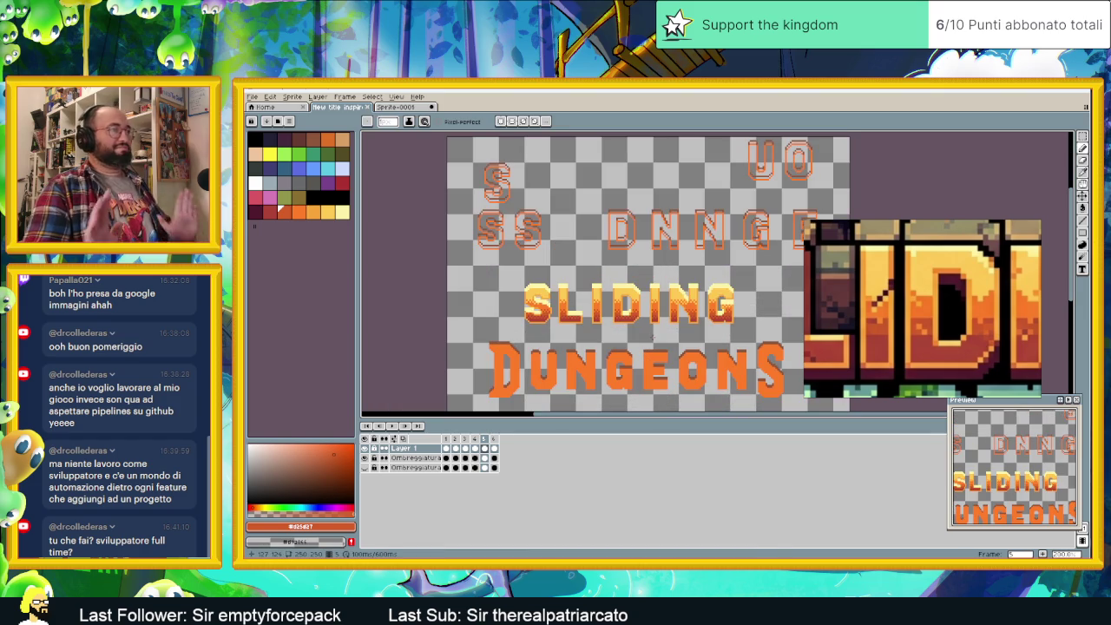
pyautogui.scroll(-3)
pyautogui.scroll(-3)
pyautogui.scroll(-3)
pyautogui.scroll(-3)
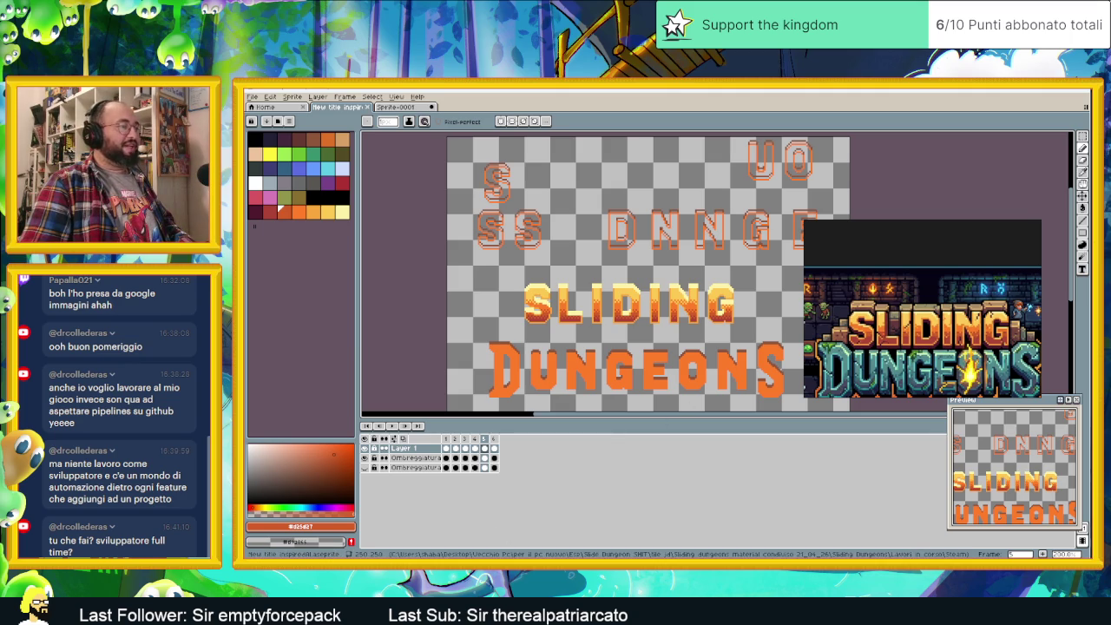
# - Launch Godot from the Start menu and open the Slide Dungeon project
pyautogui.press('super')
pyautogui.click(1082, 349)
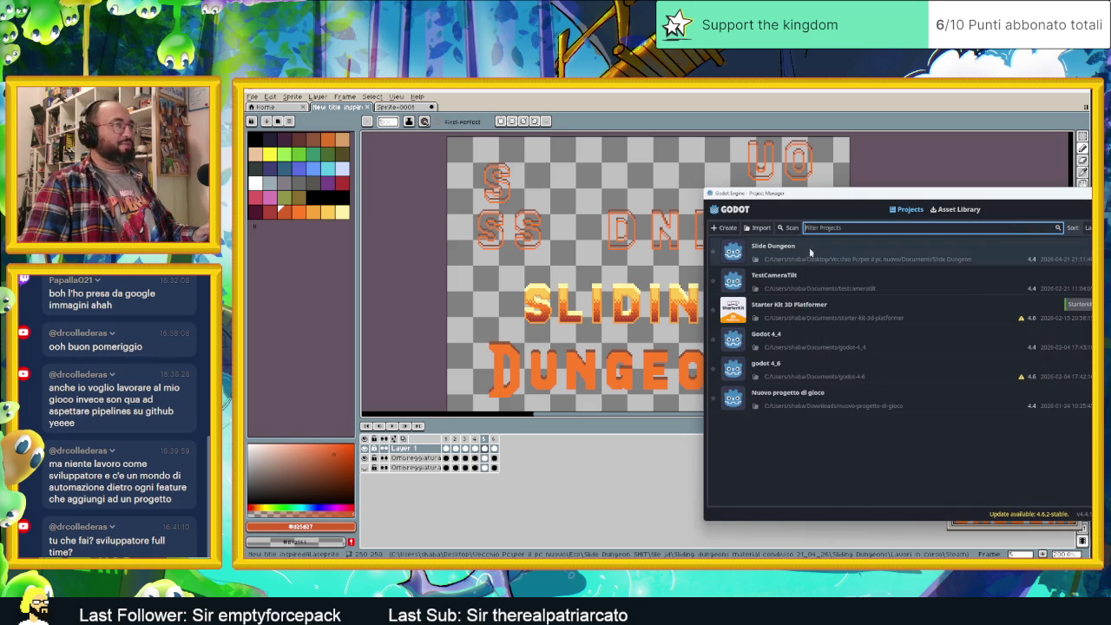
pyautogui.doubleClick(807, 250)
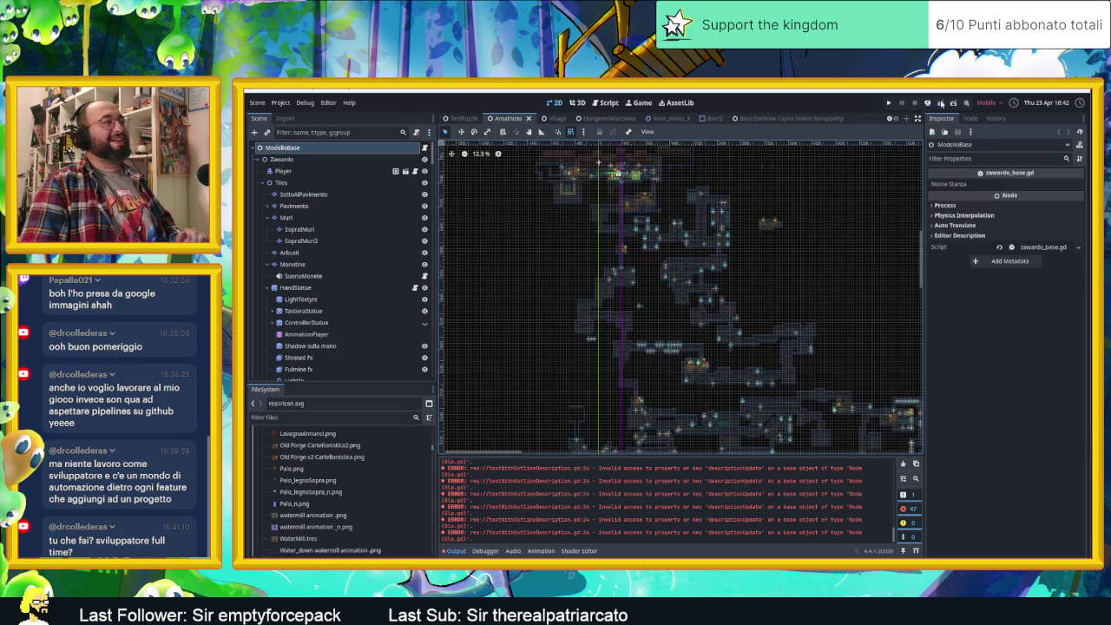
# - Save the scene with Ctrl+S and get the Slide Dungeon game running
pyautogui.hotkey('ctrl', 's')
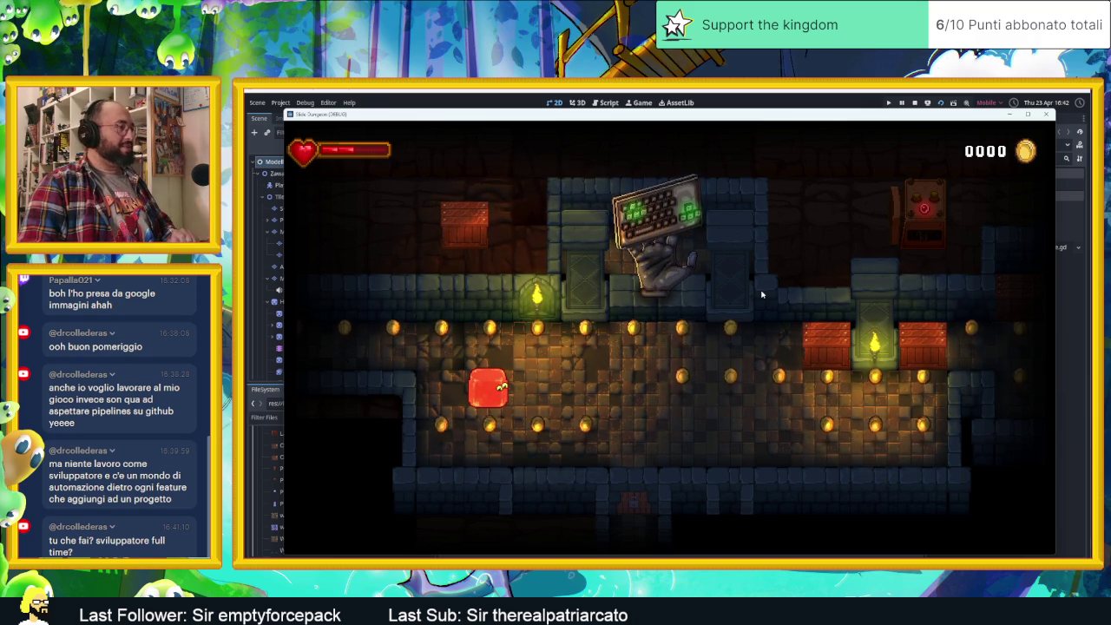
# - Slide the slime around the first room collecting its coins
pyautogui.press('Down')
pyautogui.press('Left')
pyautogui.press('Right')
pyautogui.press('Up')
pyautogui.press('Left')
pyautogui.press('Up')
pyautogui.press('Right')
pyautogui.press('Down')
pyautogui.press('Right')
# - Slide the slime out into the next room and along the corridor
pyautogui.press('Up')
pyautogui.press('Left')
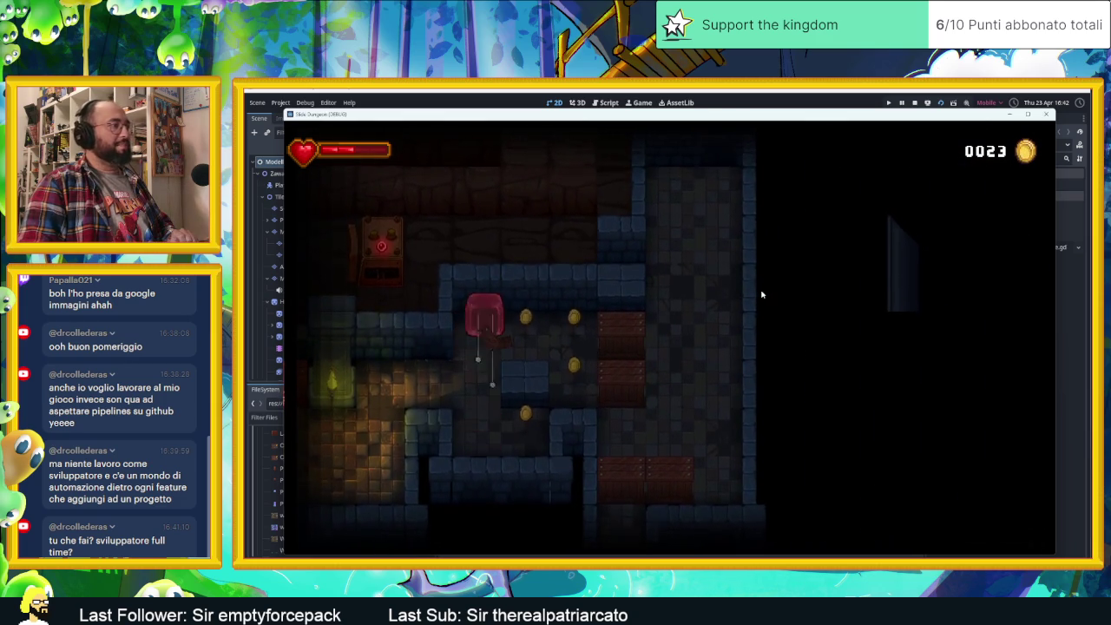
pyautogui.press('Left')
pyautogui.press('Down')
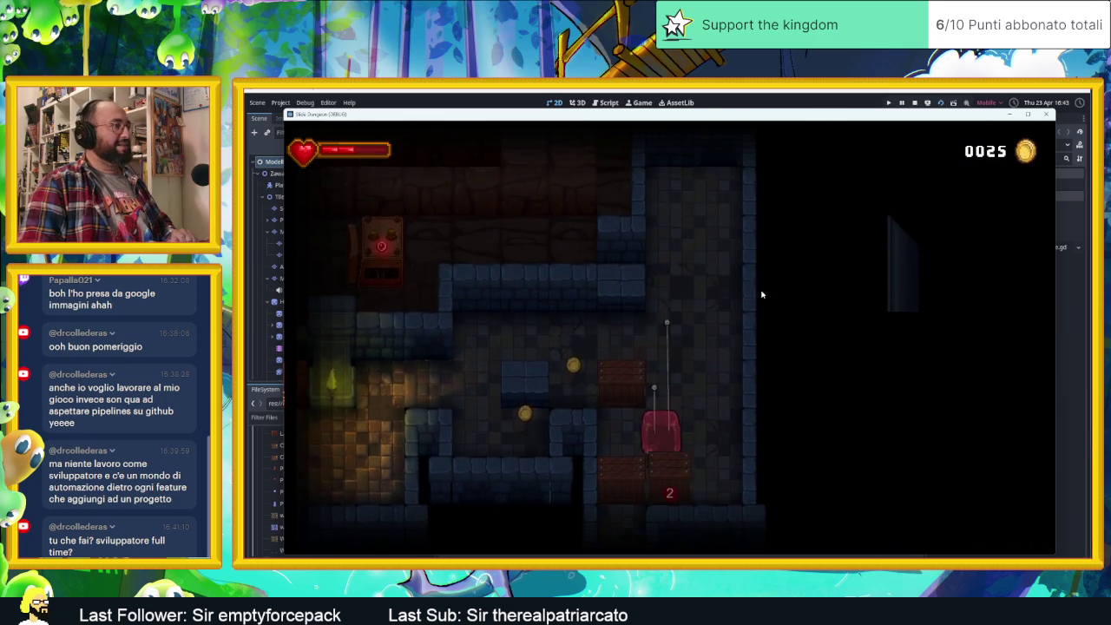
pyautogui.press('Up')
pyautogui.press('Down')
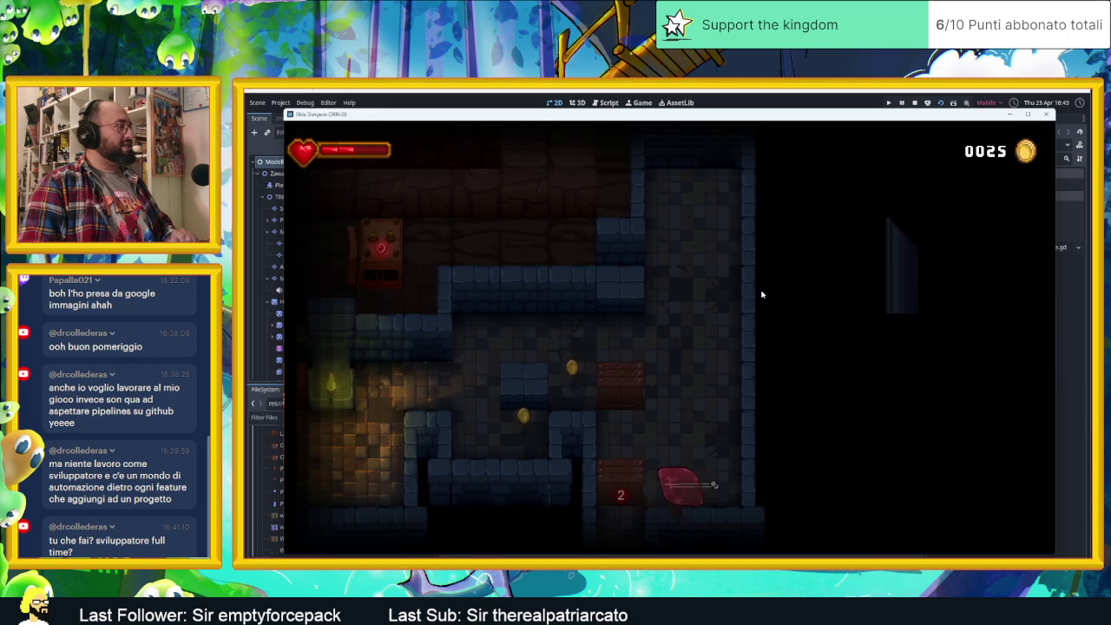
pyautogui.press('Left')
pyautogui.press('Up')
pyautogui.press('Down')
pyautogui.press('Left')
# - Guide the slime past the block, through the arrow tiles, onto the lower ledge
pyautogui.press('Down')
pyautogui.press('Right')
pyautogui.press('Up')
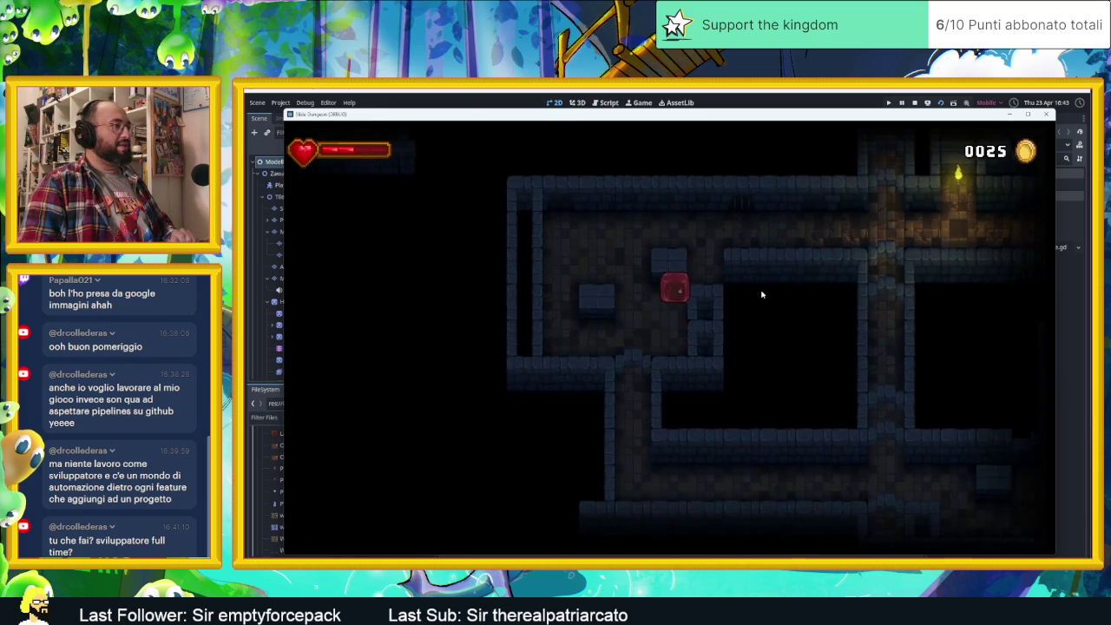
pyautogui.press('Down')
pyautogui.press('Right')
pyautogui.press('Up')
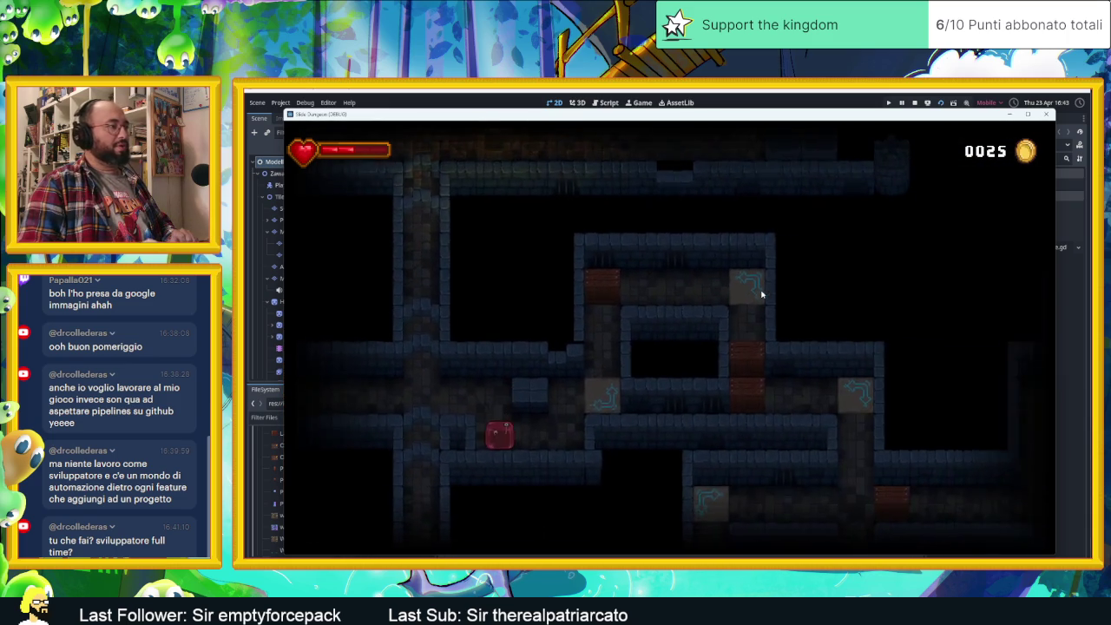
pyautogui.press('Right')
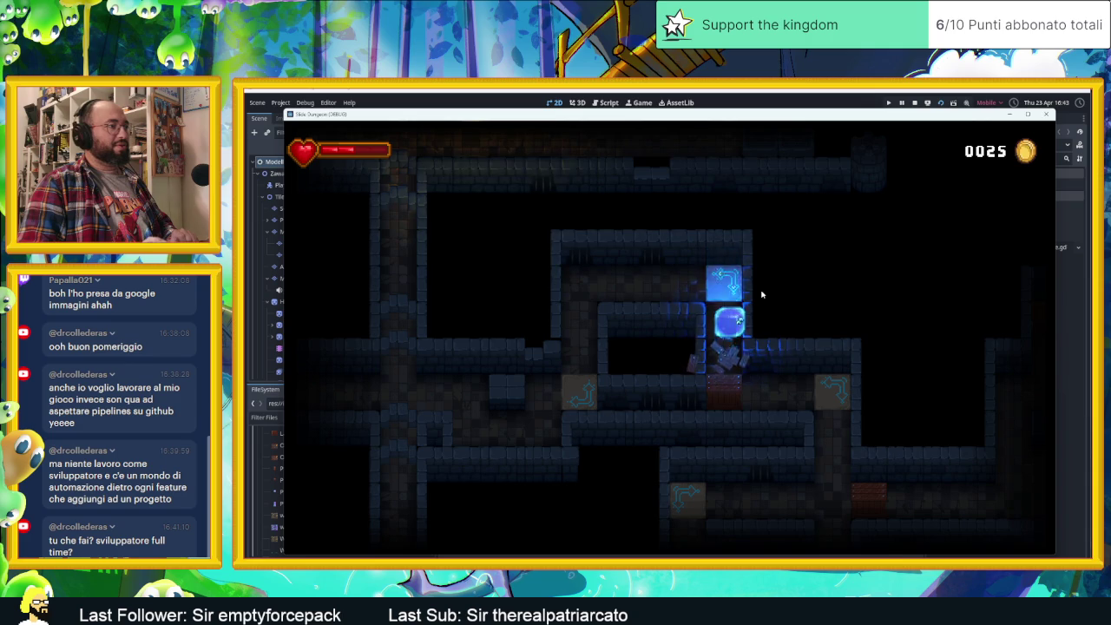
pyautogui.press('Right')
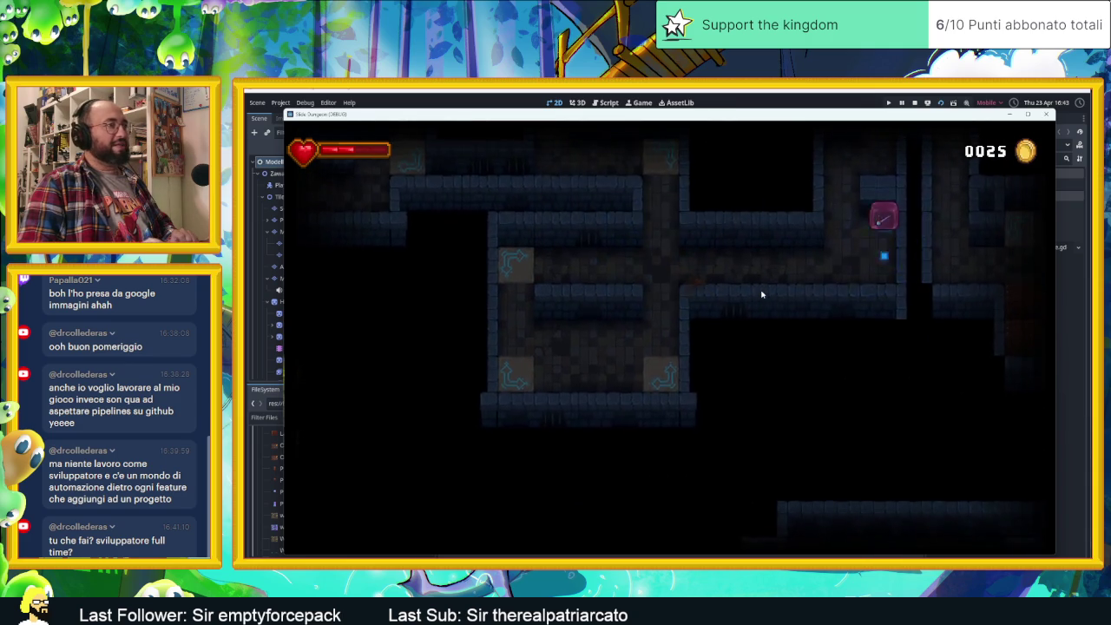
pyautogui.press('Down')
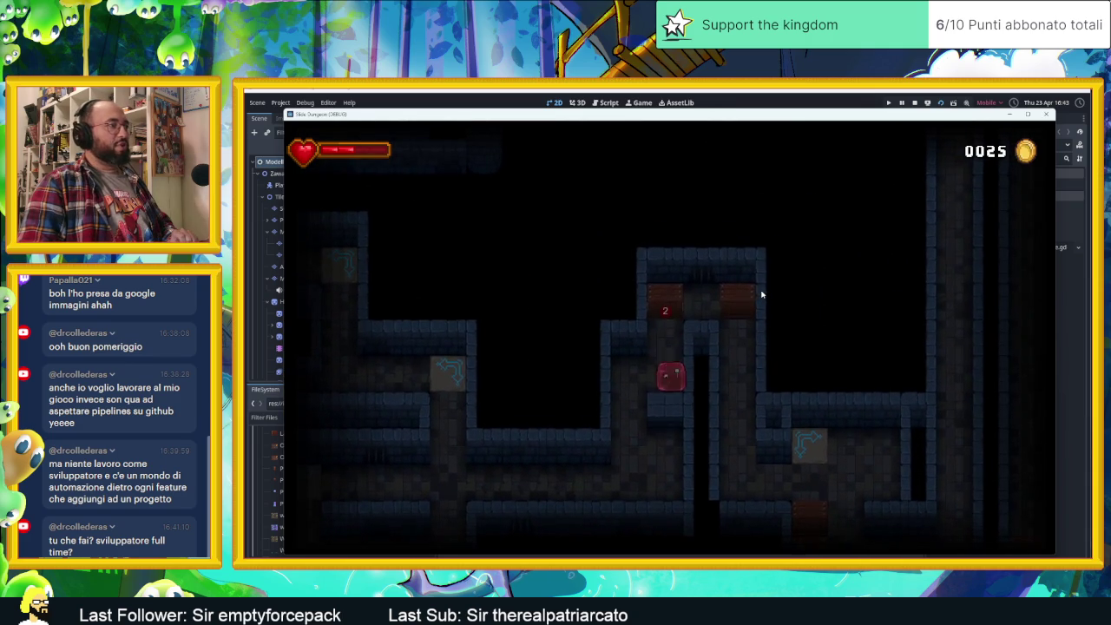
# - Collect the top coin row, then shoot the slime up and down the vertical shaft
pyautogui.press('Down')
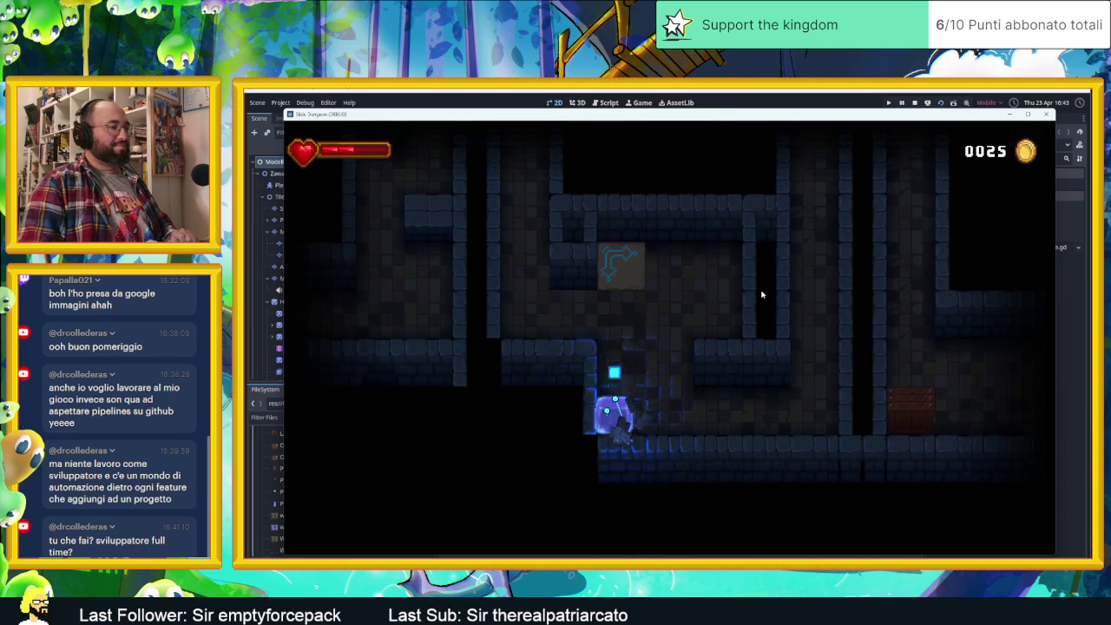
pyautogui.press('Down')
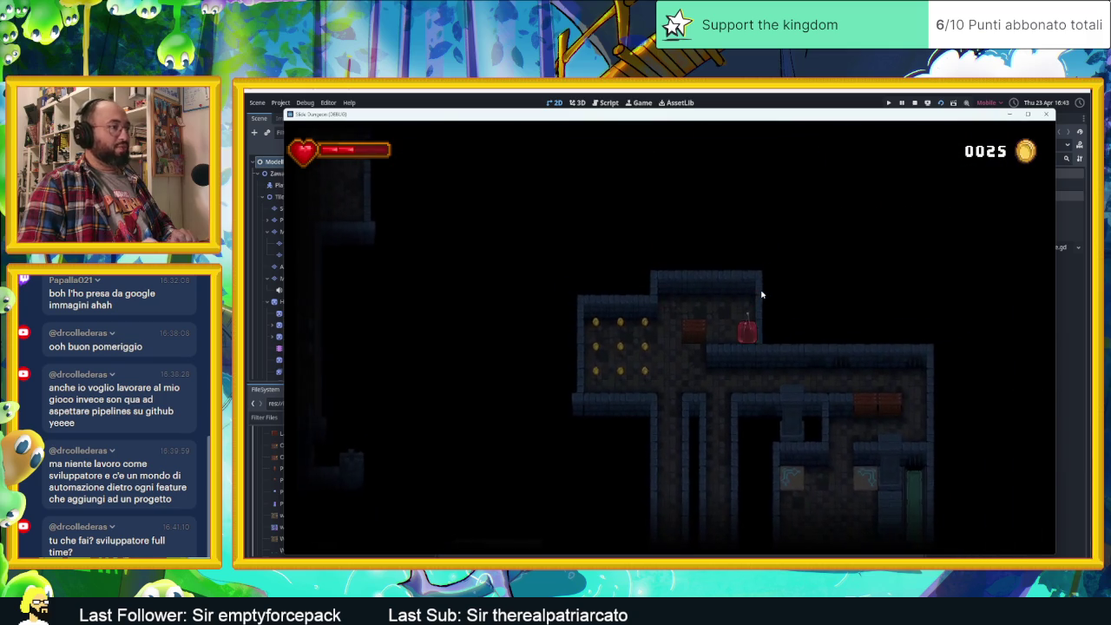
pyautogui.press('Left')
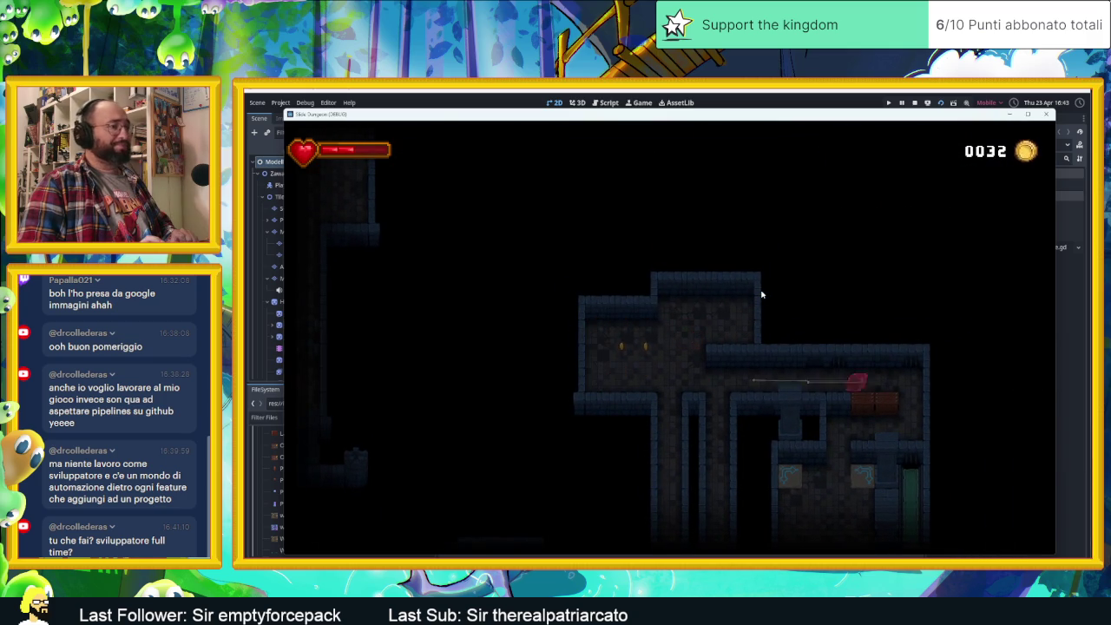
pyautogui.press('Down')
pyautogui.press('Up')
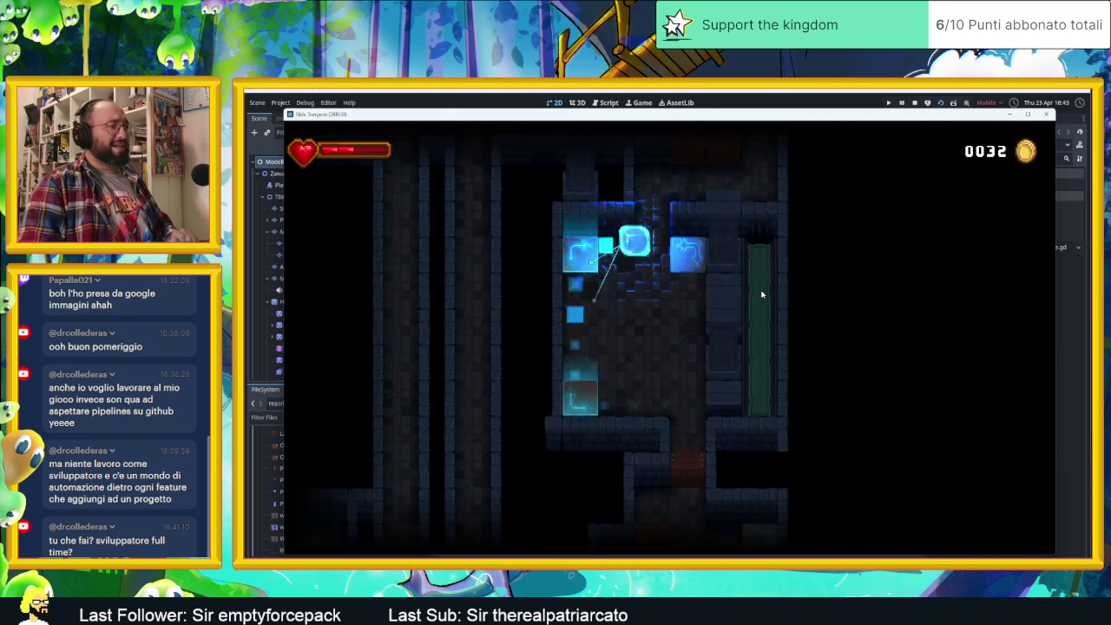
pyautogui.press('Down')
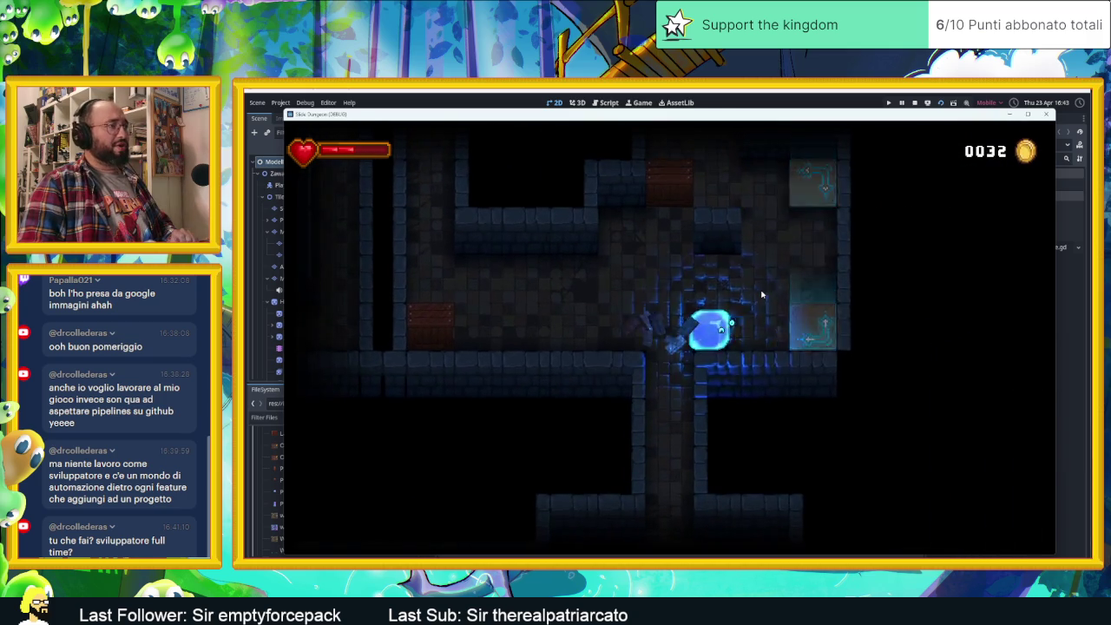
pyautogui.press('Up')
pyautogui.press('Down')
# - Slide the slime through the next room and corridor into the lower room
pyautogui.press('Up')
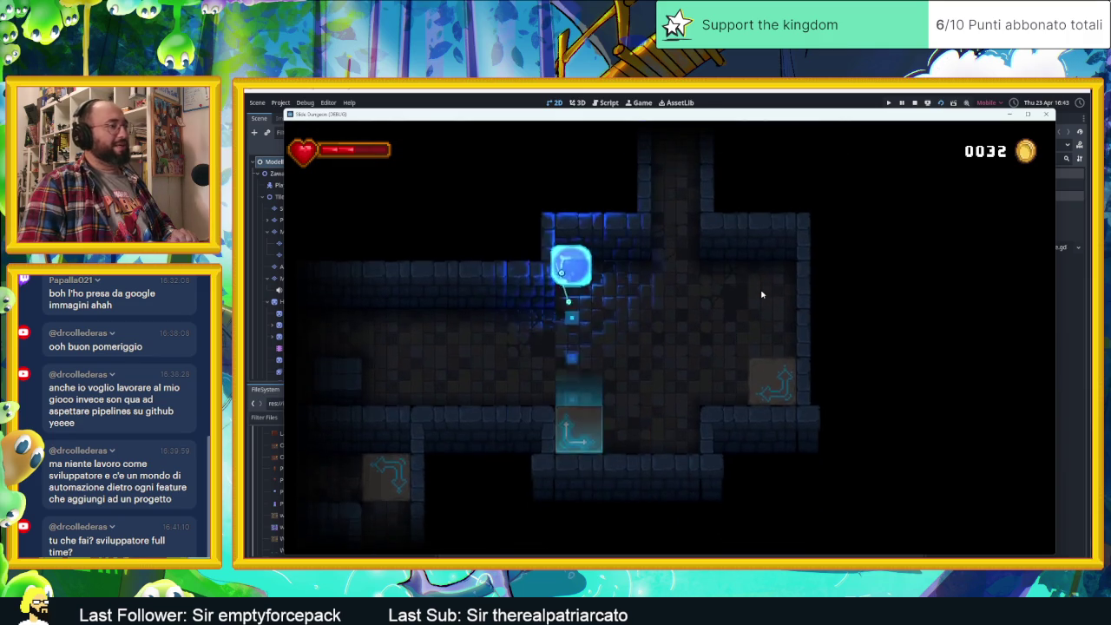
pyautogui.press('Left')
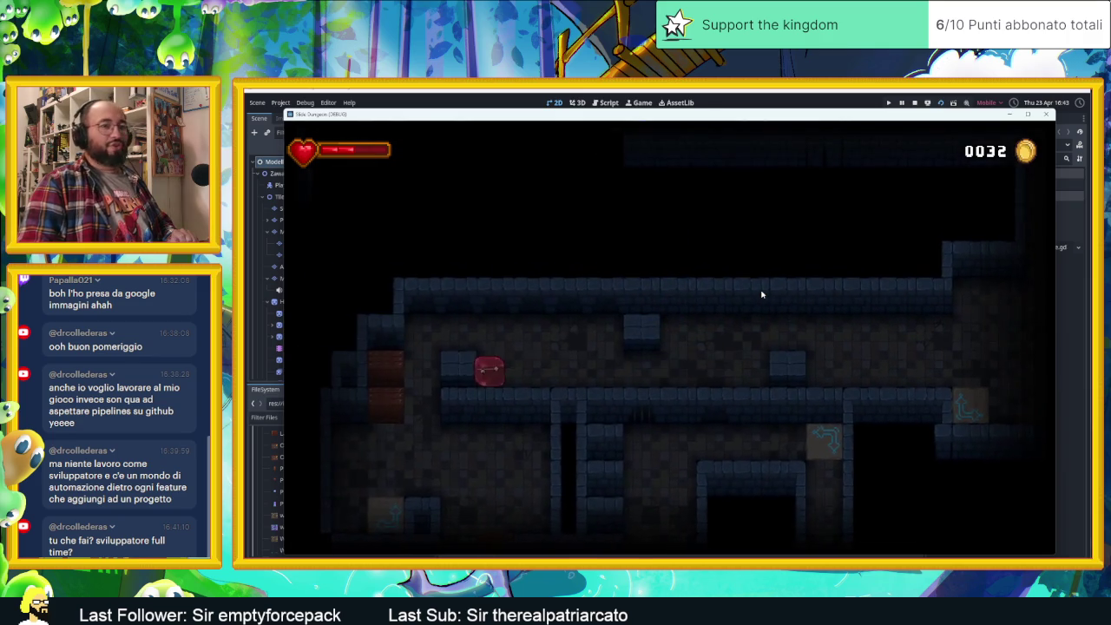
pyautogui.press('Down')
pyautogui.press('Right')
pyautogui.press('Down')
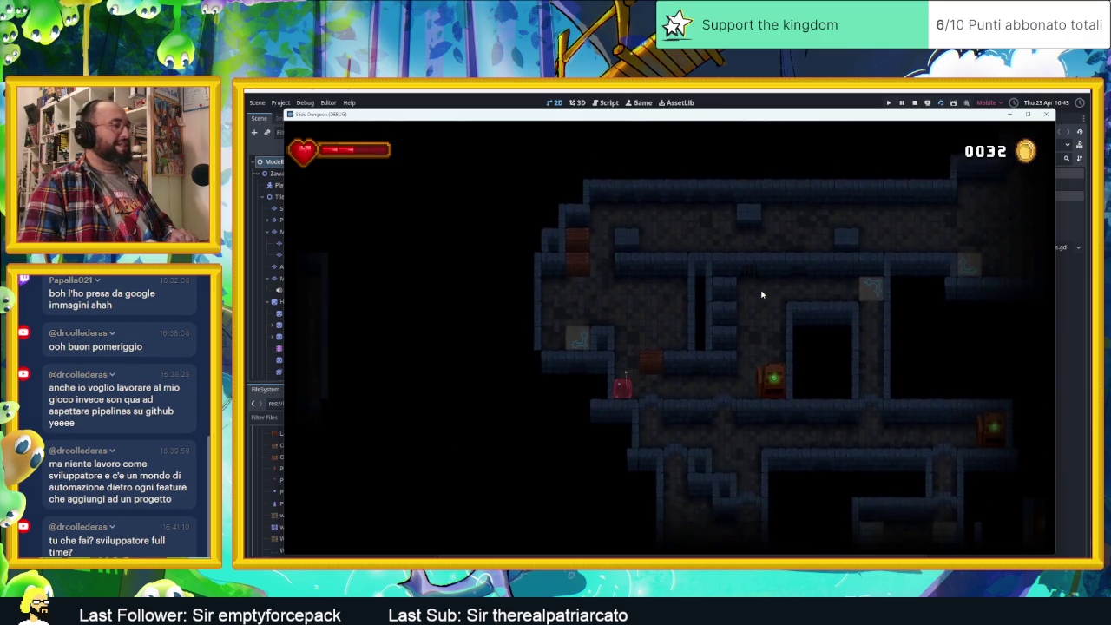
# - Slide the slime through the opening corridors, three-door room and teleport into the lit room
pyautogui.press('Right')
pyautogui.press('Up')
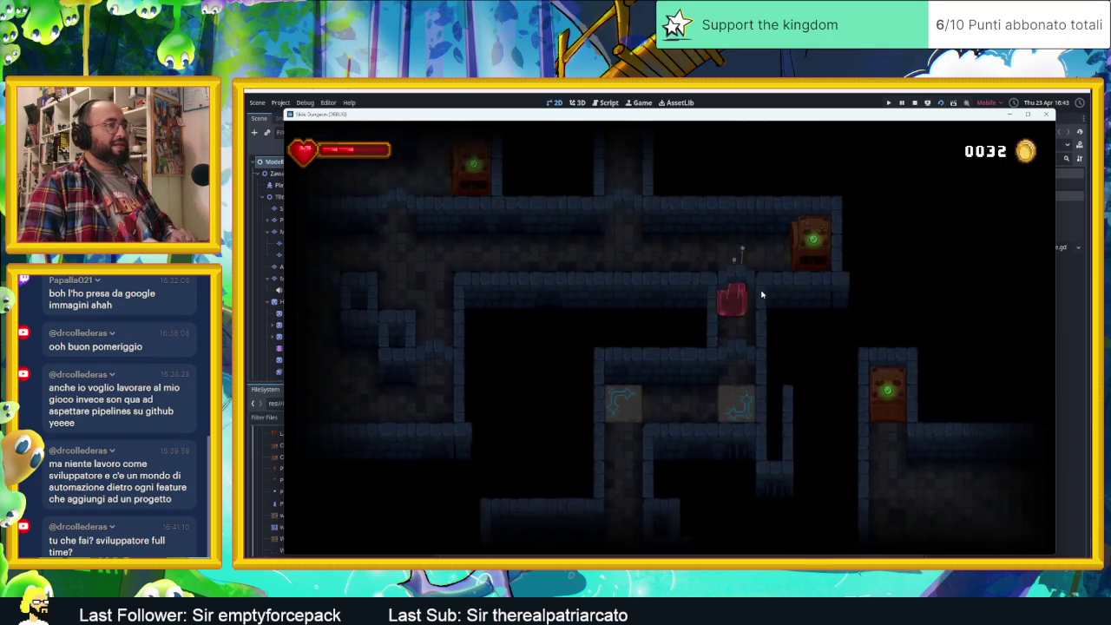
pyautogui.press('Right')
pyautogui.press('Up')
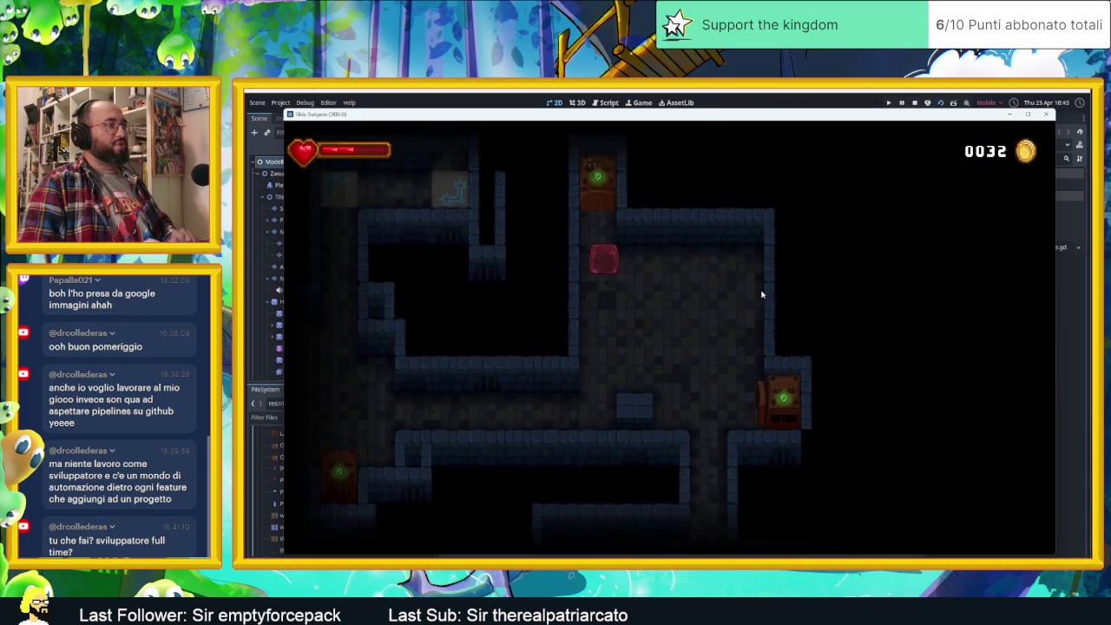
pyautogui.press('Right')
pyautogui.press('Down')
pyautogui.press('Right')
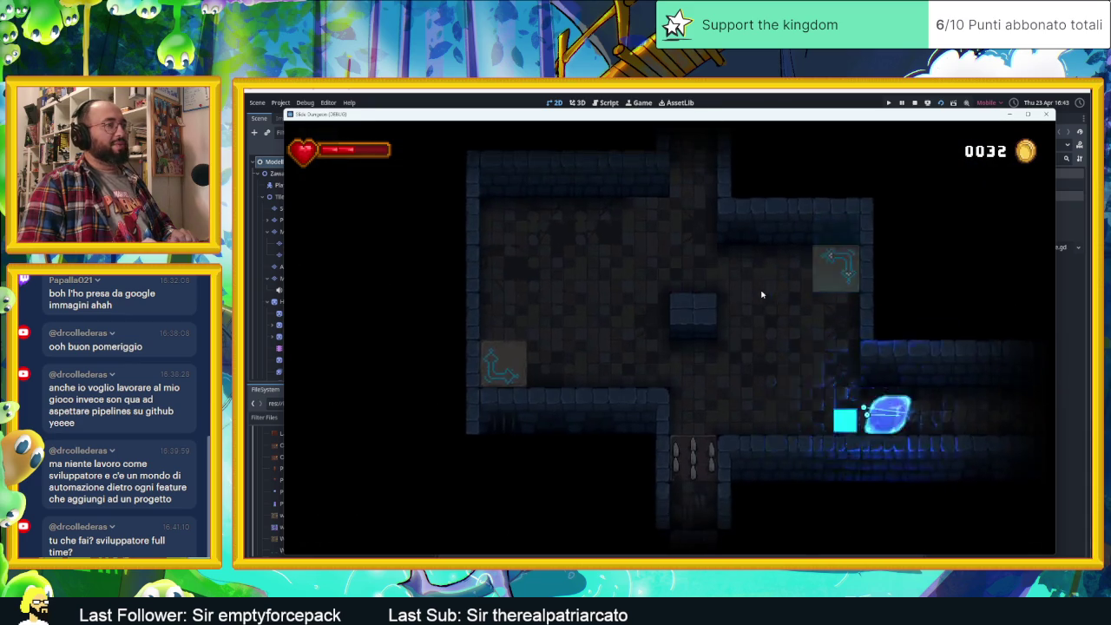
pyautogui.press('Up')
pyautogui.press('Left')
pyautogui.press('Down')
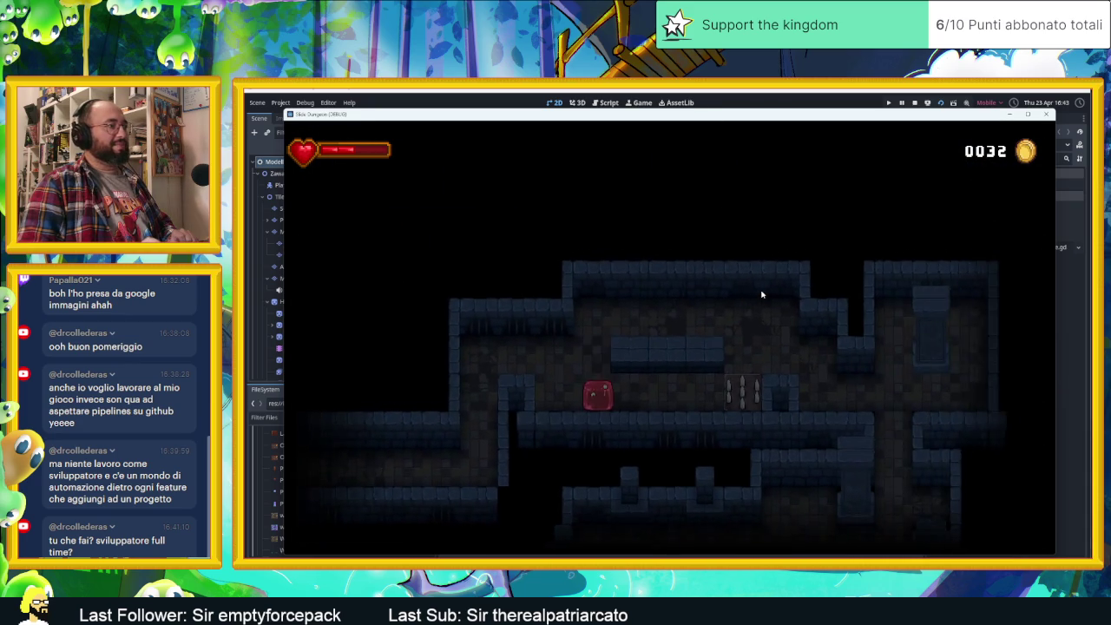
pyautogui.press('Right')
pyautogui.press('Right')
pyautogui.press('Up')
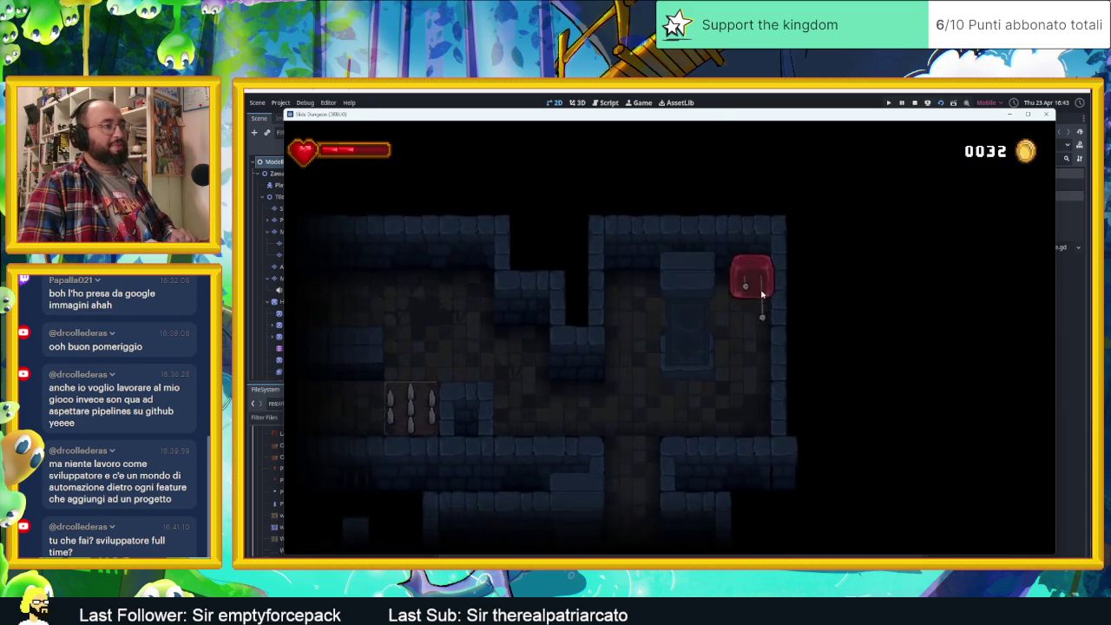
pyautogui.press('Down')
pyautogui.press('Up')
pyautogui.press('Left')
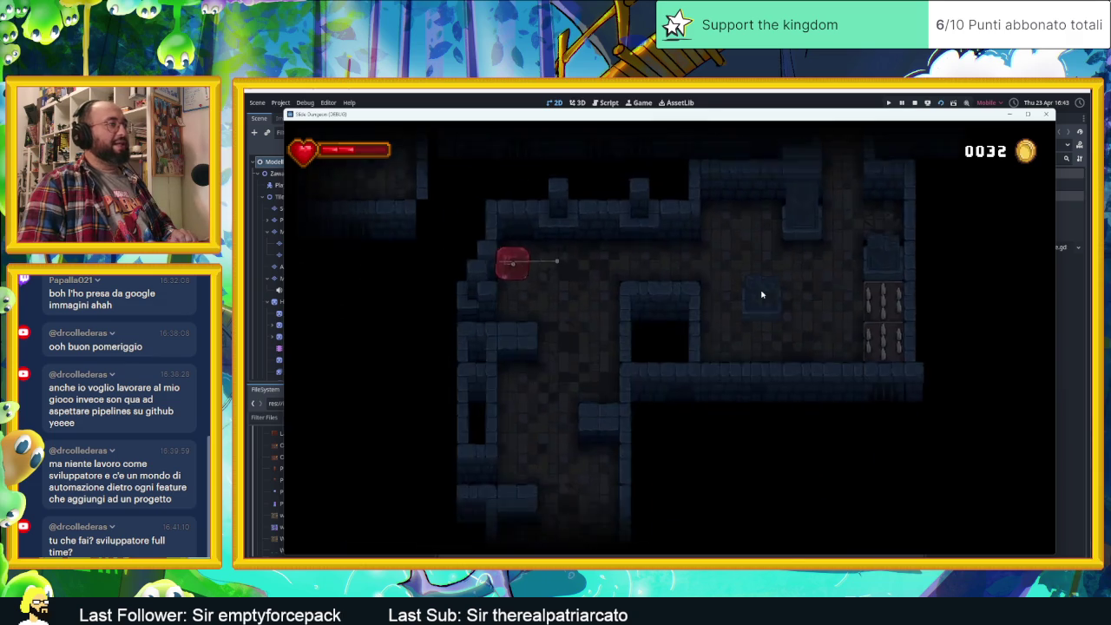
pyautogui.press('Down')
pyautogui.press('Down')
pyautogui.press('Up')
pyautogui.press('Left')
pyautogui.press('Right')
pyautogui.press('Left')
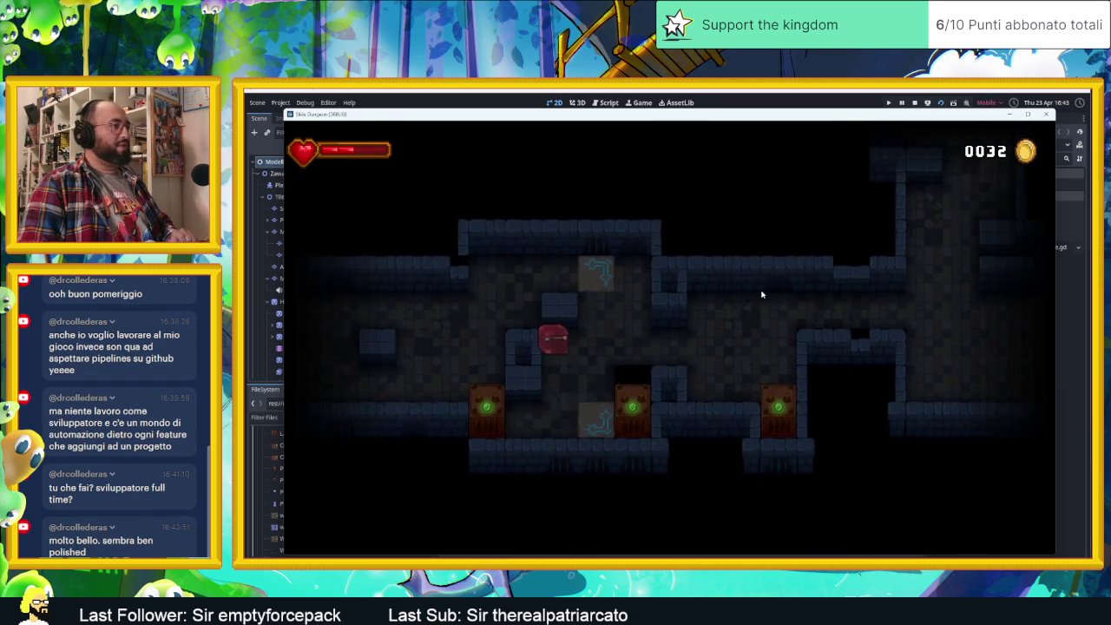
pyautogui.press('Down')
pyautogui.press('Down')
pyautogui.press('Right')
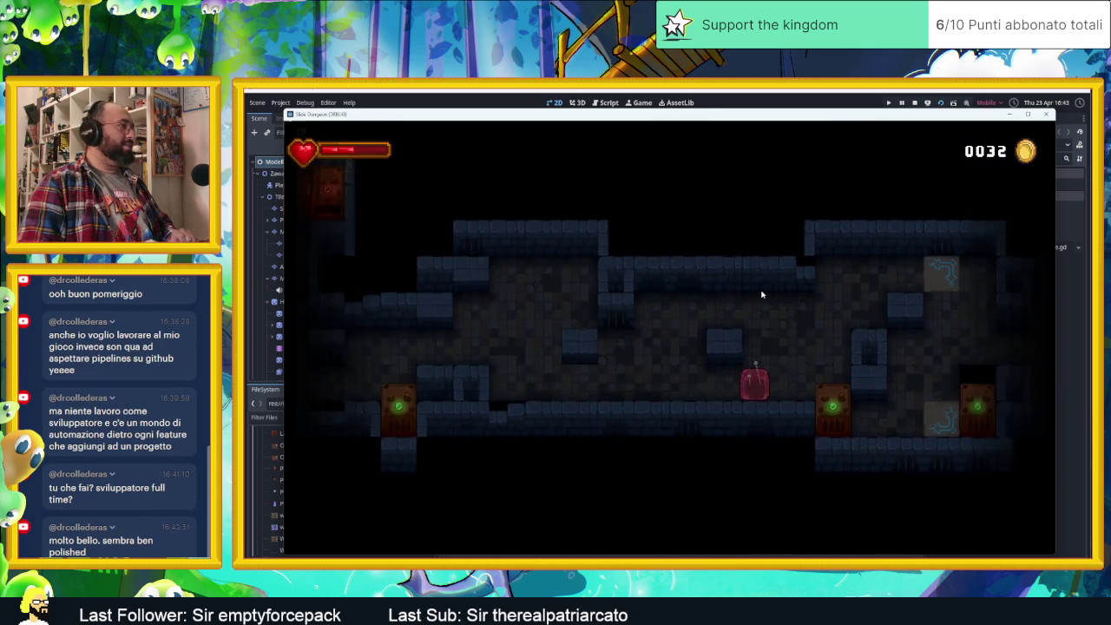
pyautogui.press('Left')
pyautogui.press('Up')
pyautogui.press('Right')
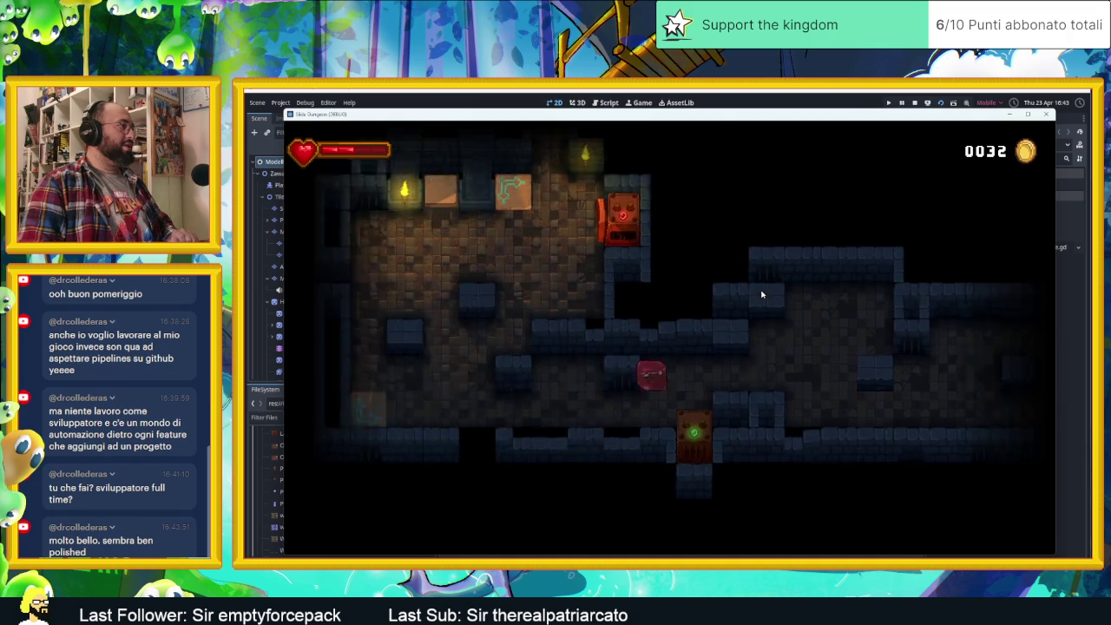
pyautogui.press('Up')
# - Steer the slime past the red machine, arrow tiles, spikes and orange block
pyautogui.press('Left')
pyautogui.press('Up')
pyautogui.press('Down')
pyautogui.press('Left')
pyautogui.press('Right')
pyautogui.press('Left')
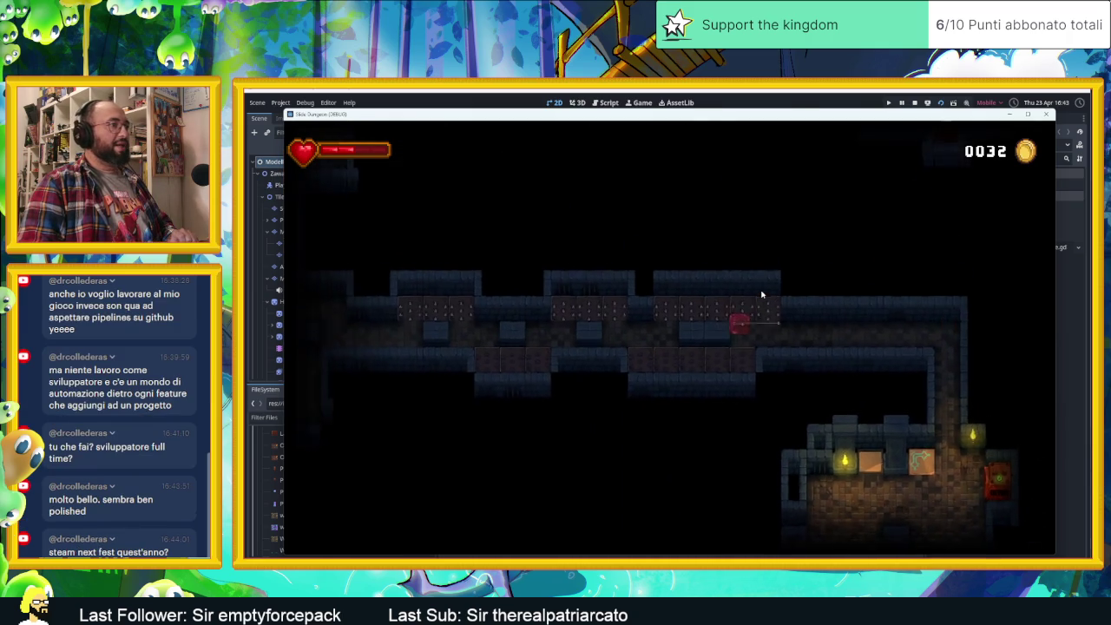
pyautogui.press('Down')
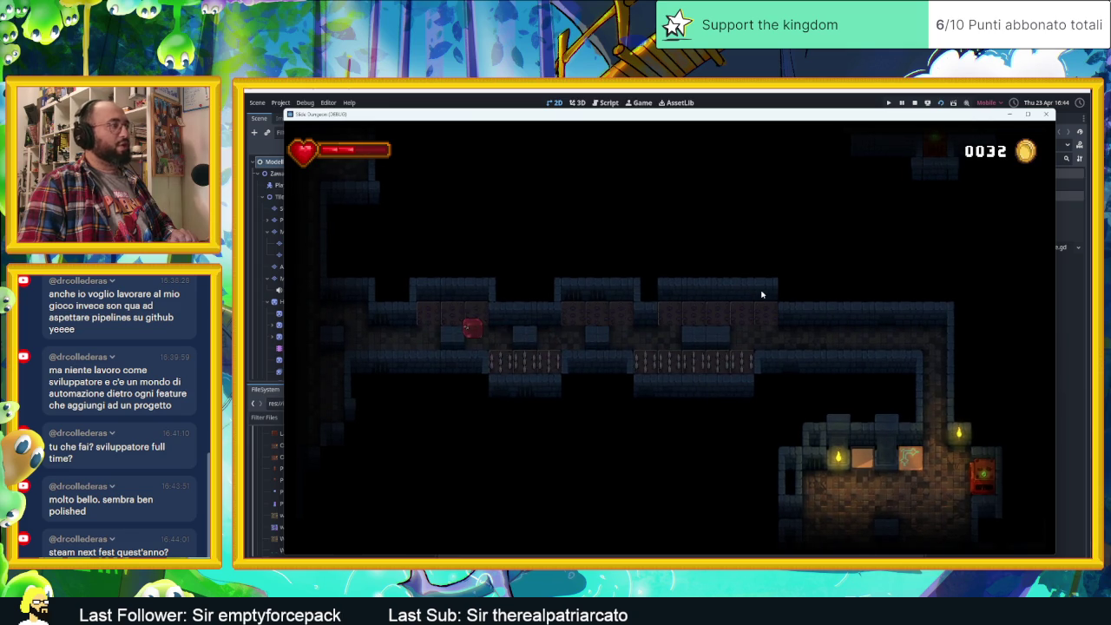
pyautogui.press('Up')
pyautogui.press('Down')
pyautogui.press('Right')
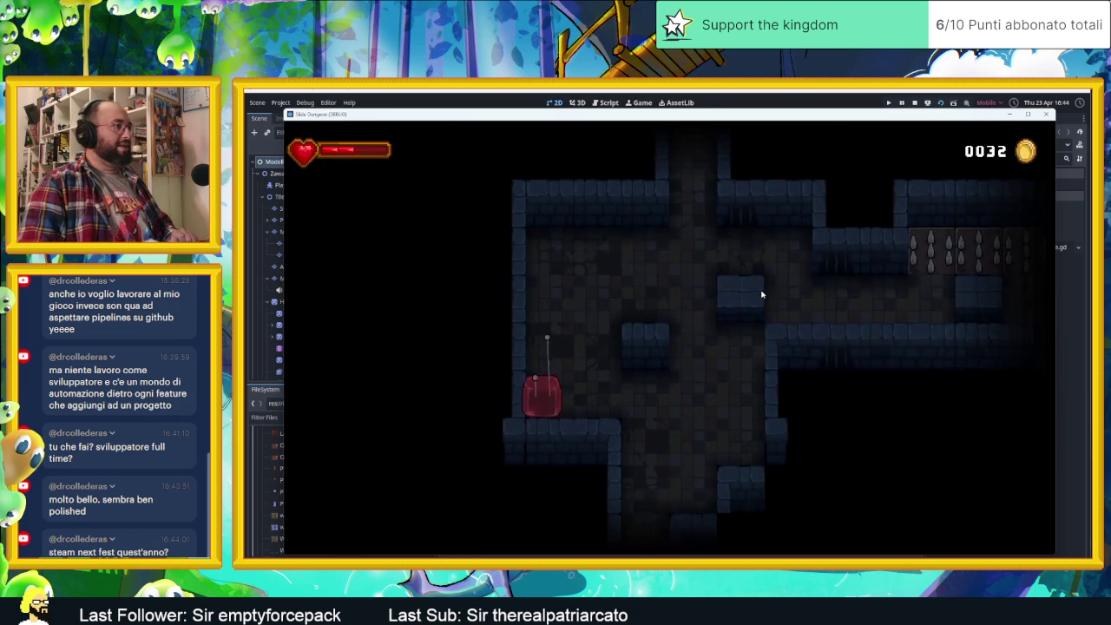
pyautogui.press('Down')
pyautogui.press('Right')
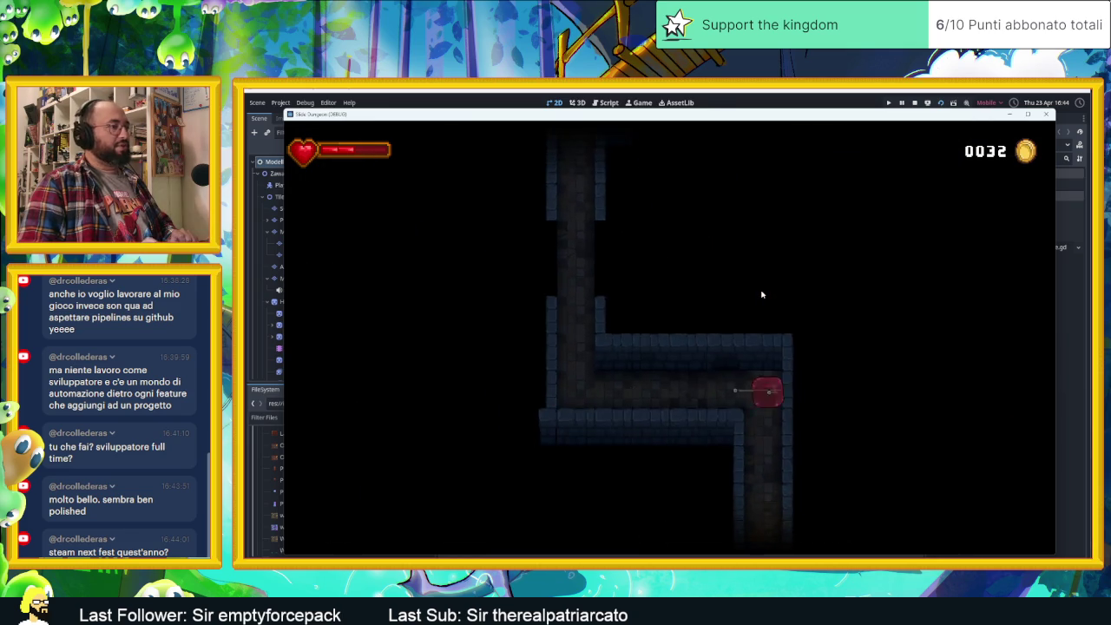
pyautogui.press('Up')
pyautogui.press('Right')
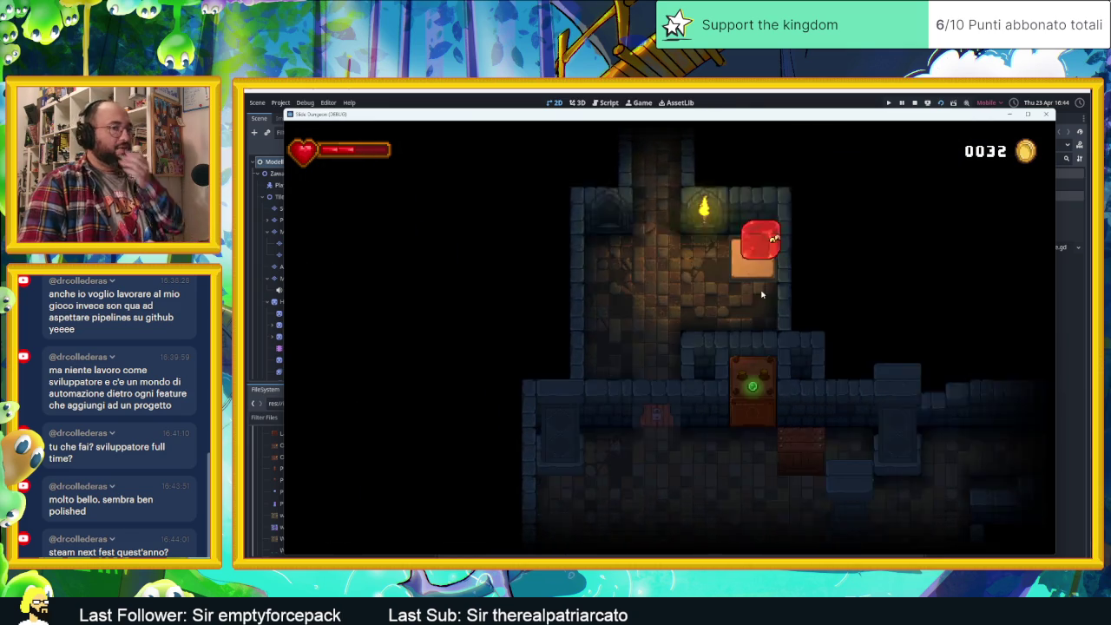
pyautogui.press('Down')
pyautogui.press('Left')
pyautogui.press('Down')
pyautogui.press('Up')
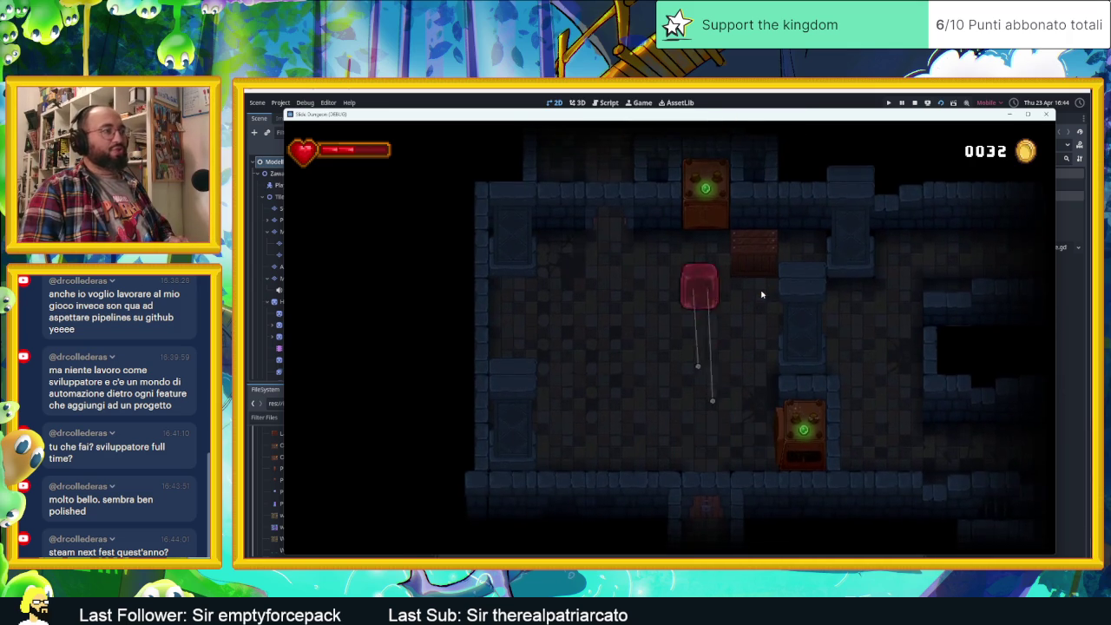
pyautogui.press('Right')
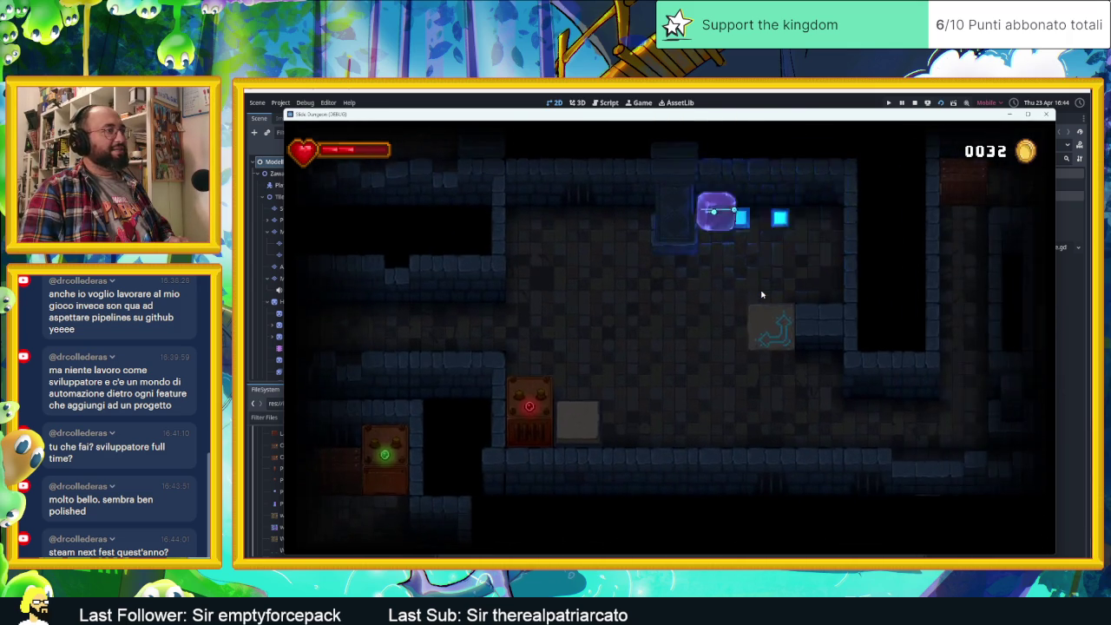
pyautogui.press('Left')
# - Switch to the blue slime and slide the red and blue slimes through the next rooms
pyautogui.press('Up')
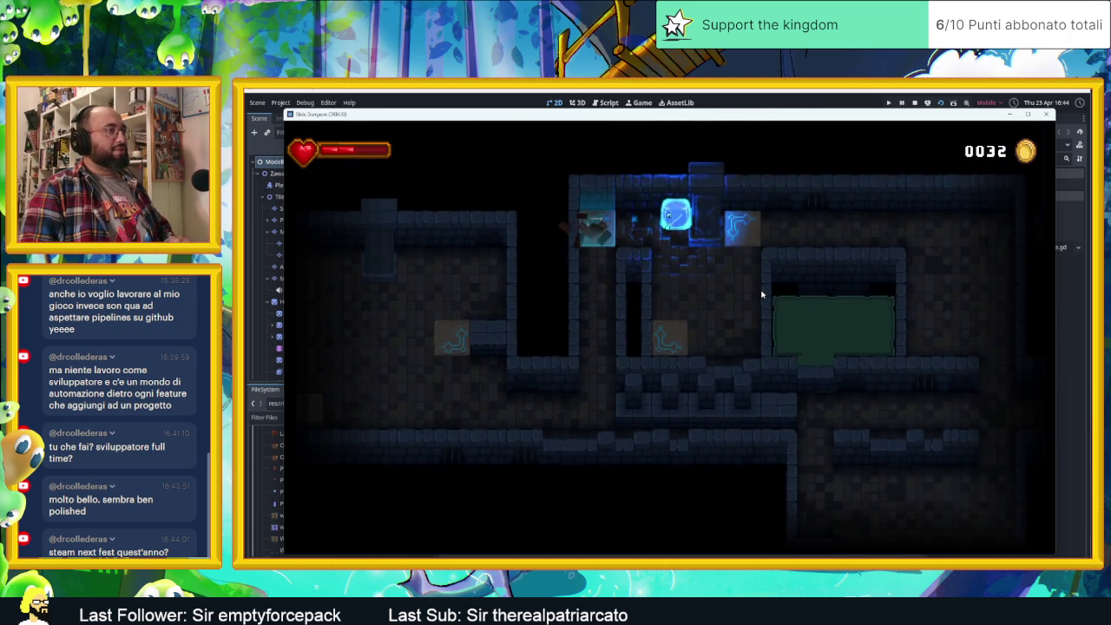
pyautogui.press('Down')
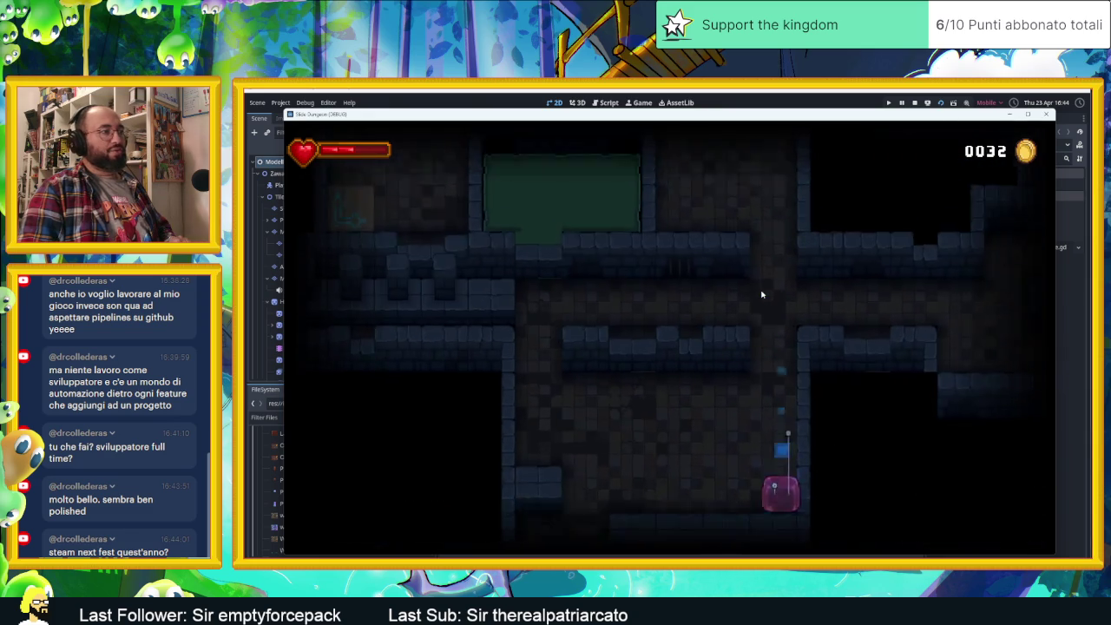
pyautogui.press('Up')
pyautogui.press('Down')
pyautogui.press('Left')
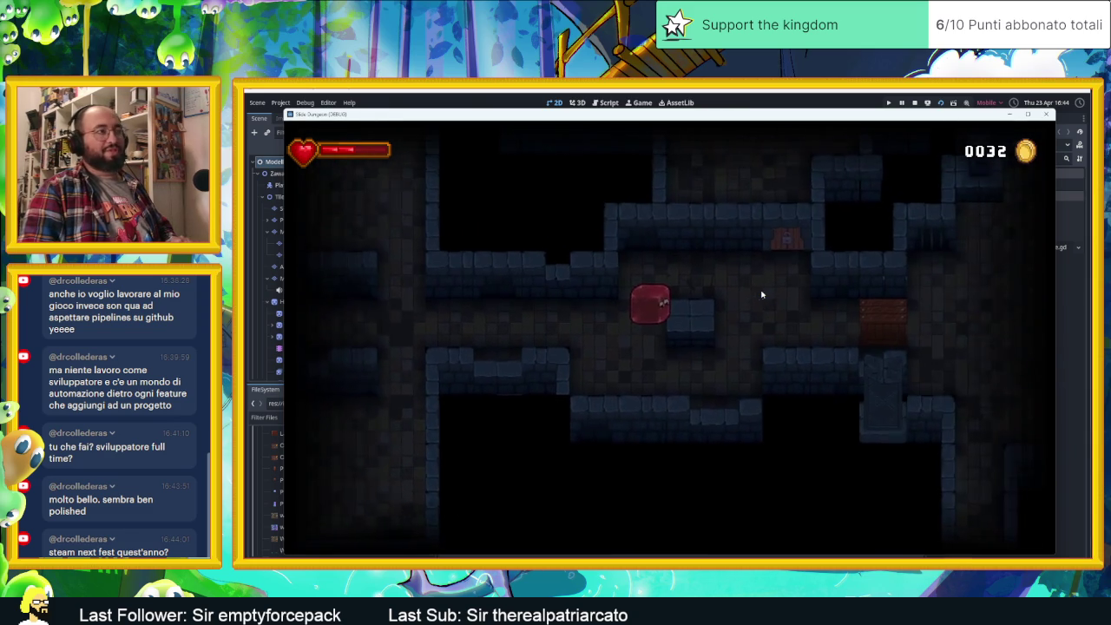
pyautogui.press('Right')
pyautogui.press('Right')
pyautogui.press('Up')
pyautogui.press('Right')
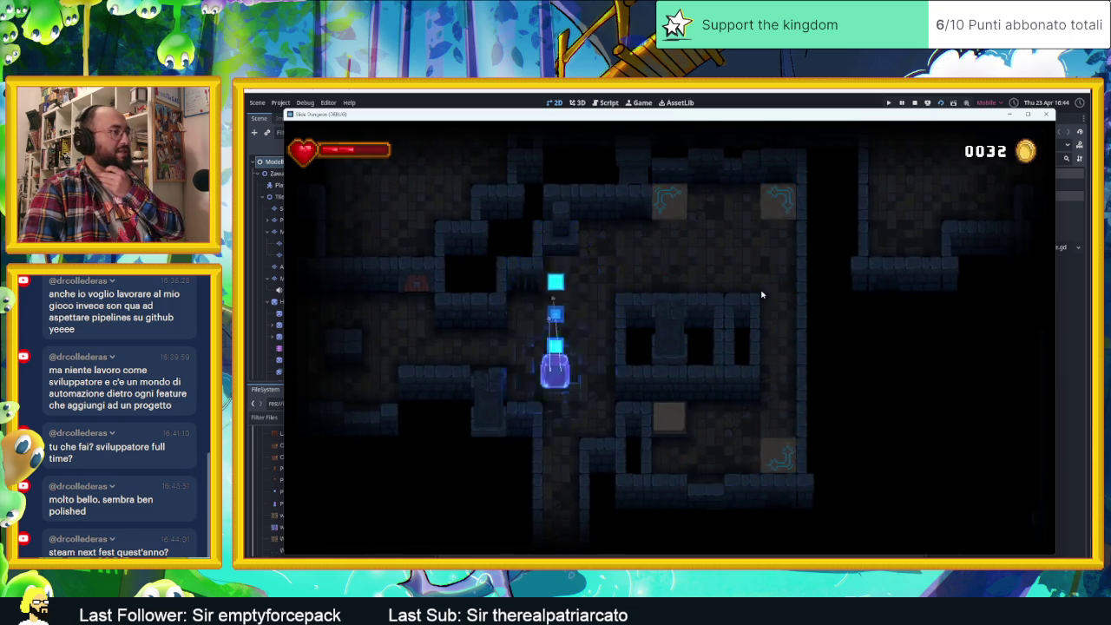
pyautogui.press('Left')
pyautogui.press('Up')
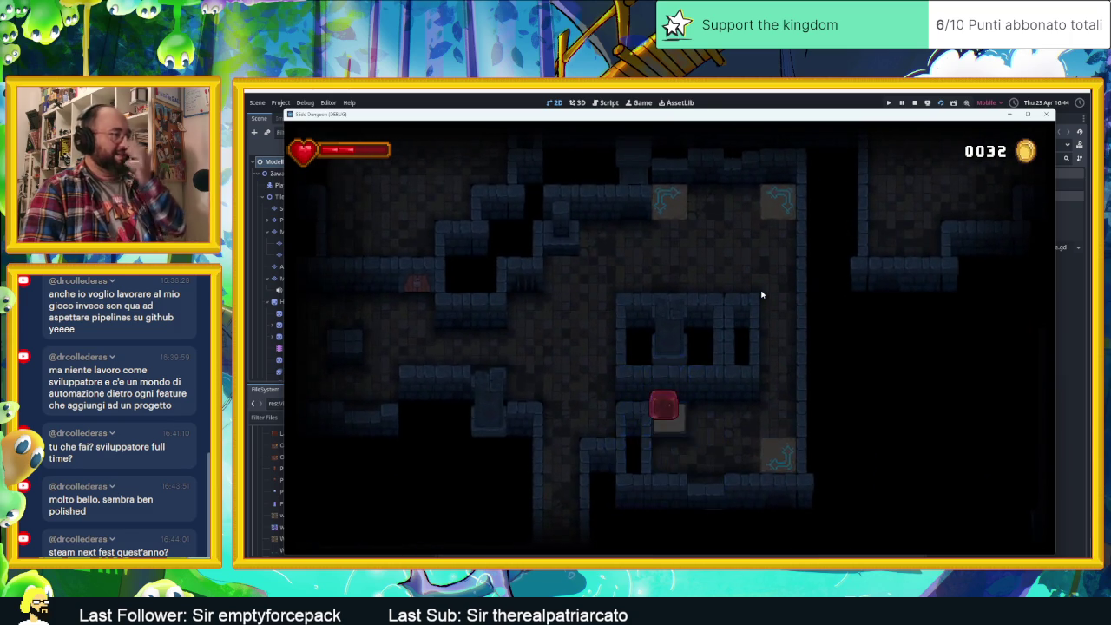
pyautogui.press('Right')
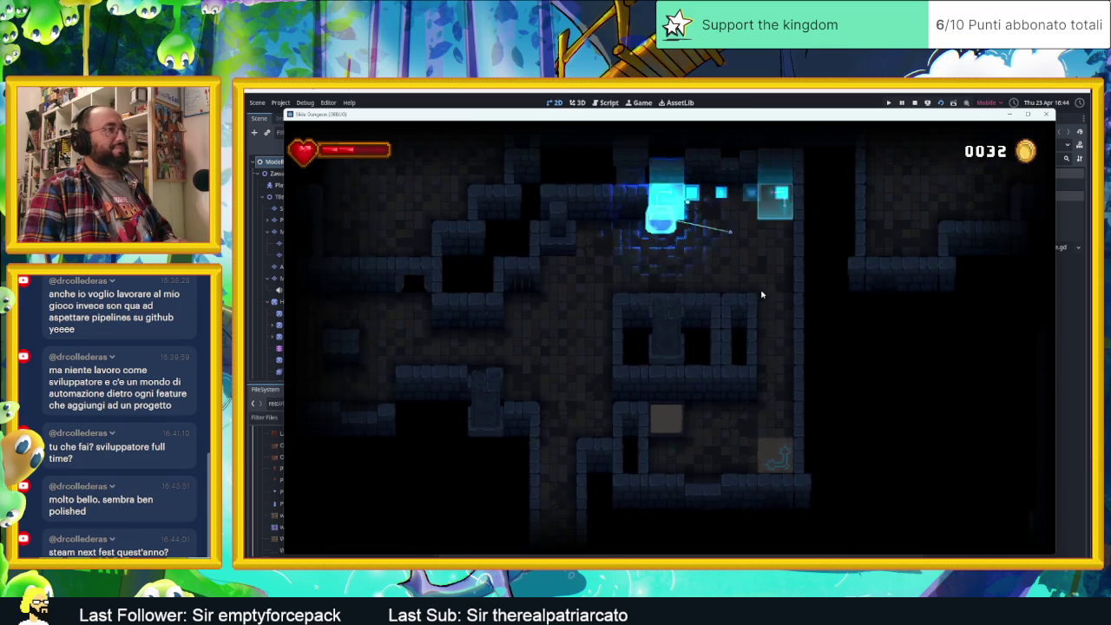
pyautogui.press('Up')
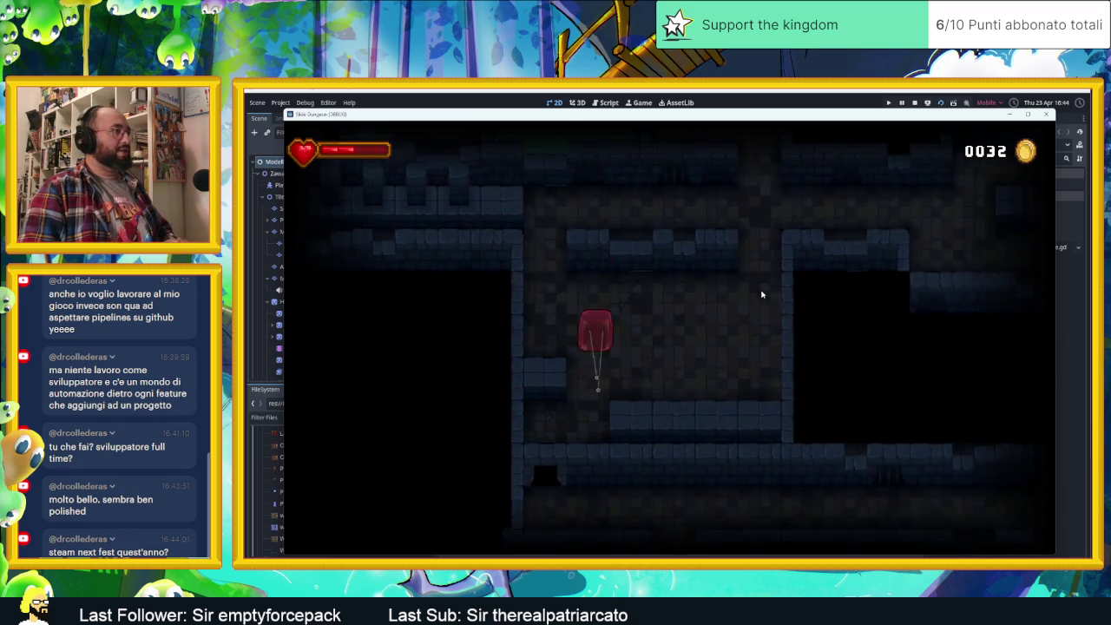
pyautogui.press('Right')
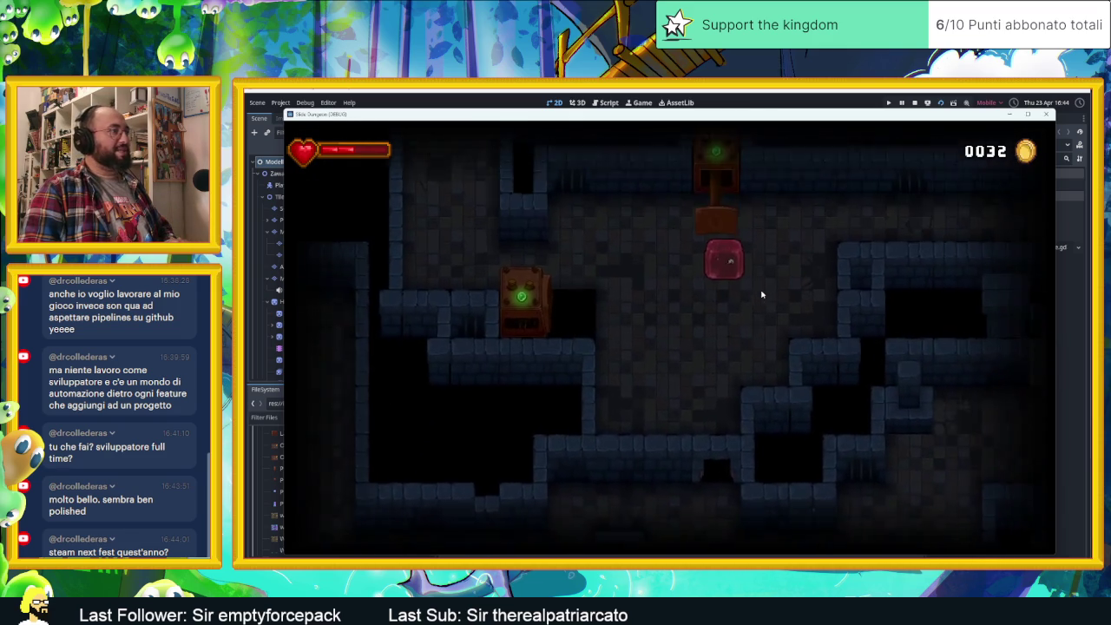
pyautogui.press('Left')
pyautogui.press('Right')
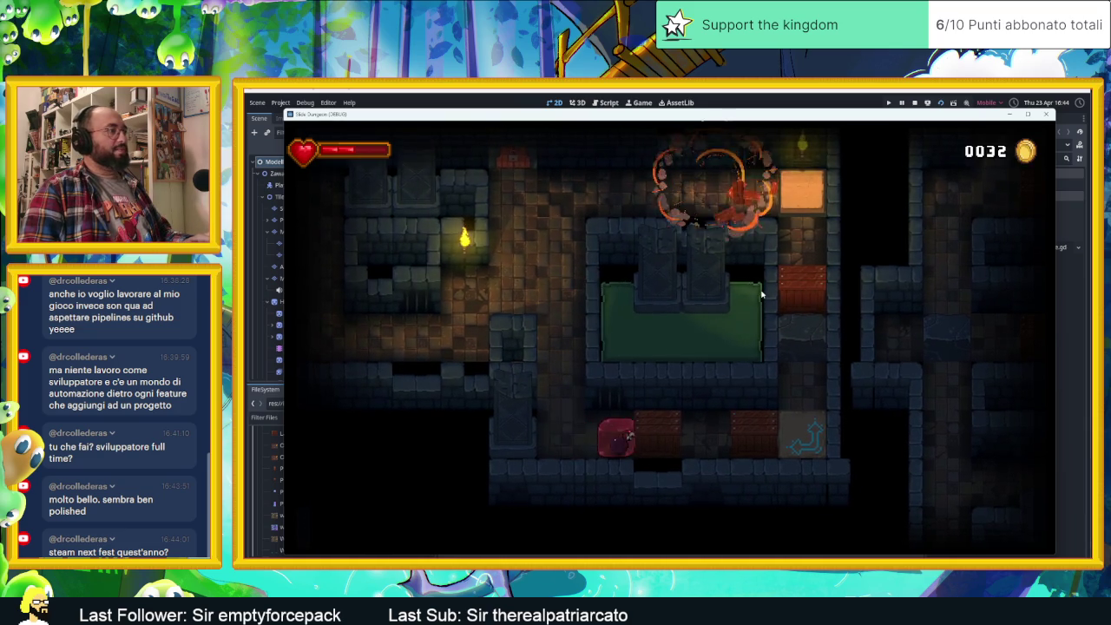
# - Slide the character past the crates and spike corridor and up the vertical shaft
pyautogui.press('Left')
pyautogui.press('Down')
pyautogui.press('Right')
pyautogui.press('Down')
pyautogui.press('Right')
pyautogui.press('Down')
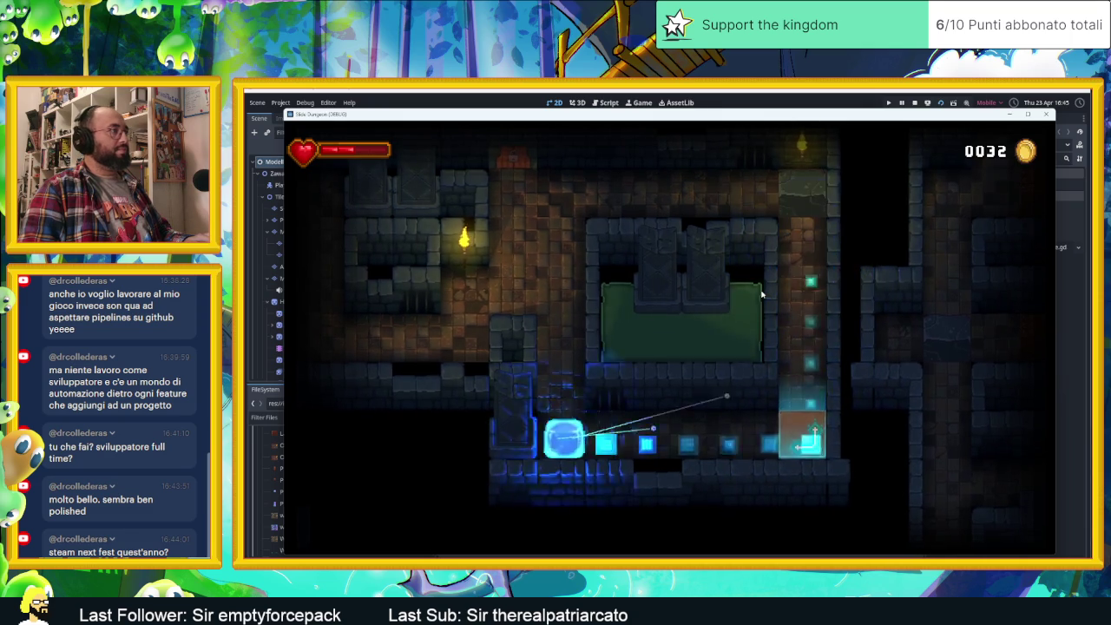
pyautogui.press('Up')
pyautogui.press('Left')
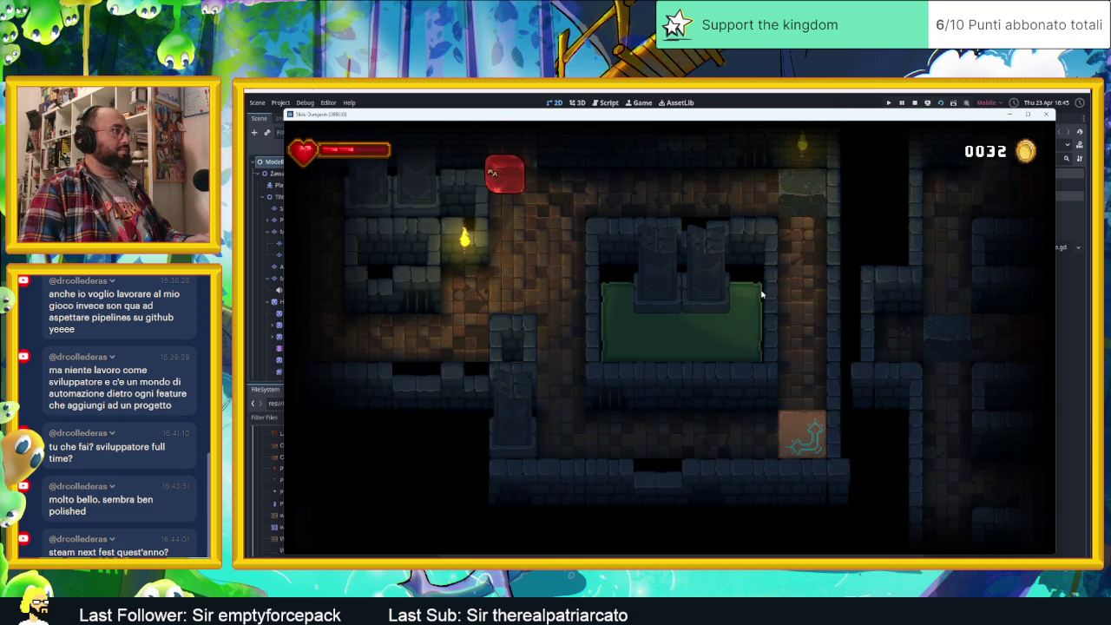
pyautogui.press('Up')
pyautogui.press('Right')
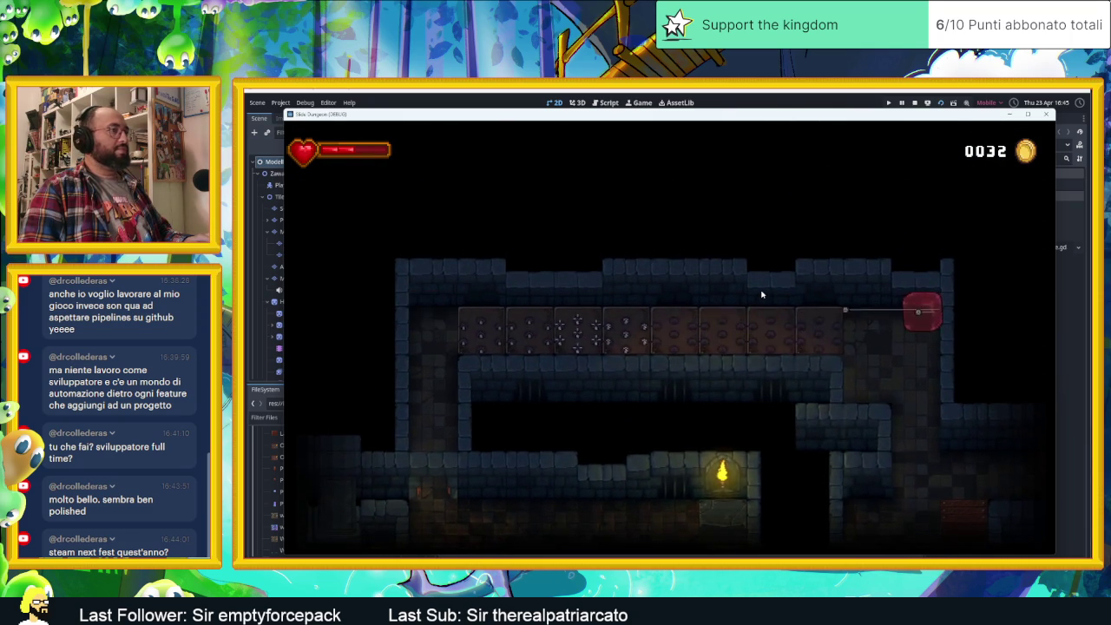
pyautogui.press('Down')
pyautogui.press('Left')
pyautogui.press('Up')
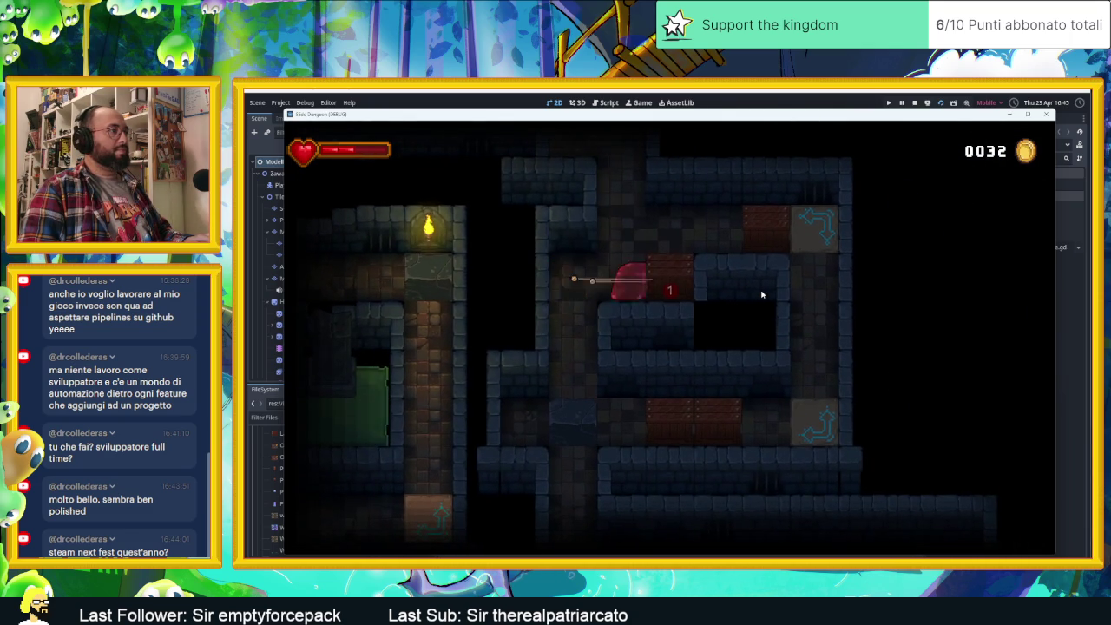
# - Slide the slime through the final arrow tiles to reach the closing thank-you screen
pyautogui.press('Left')
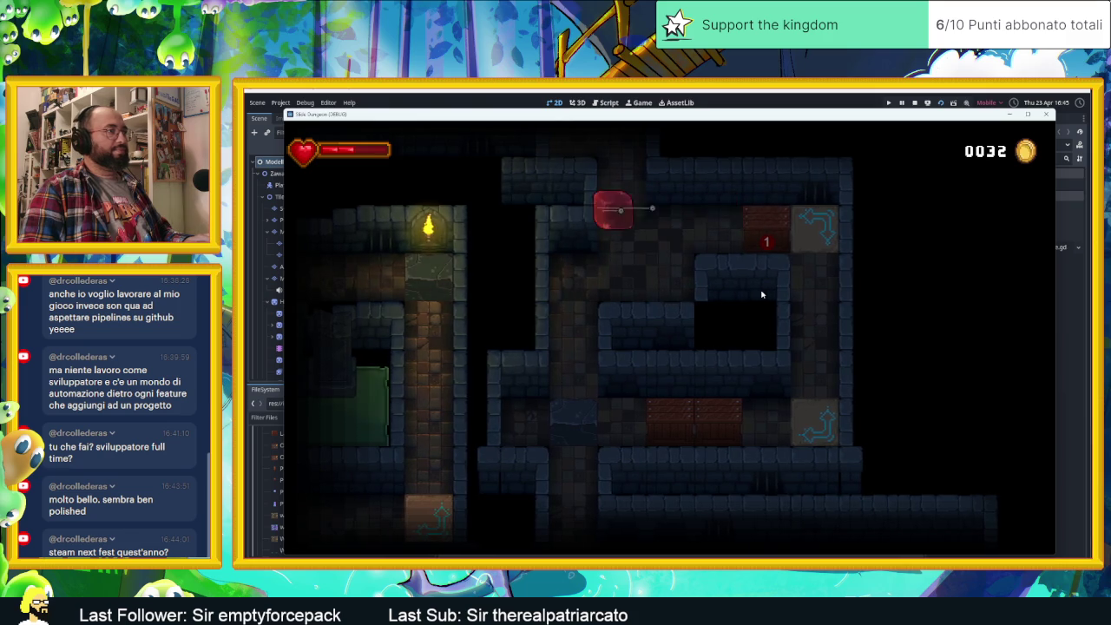
pyautogui.press('Right')
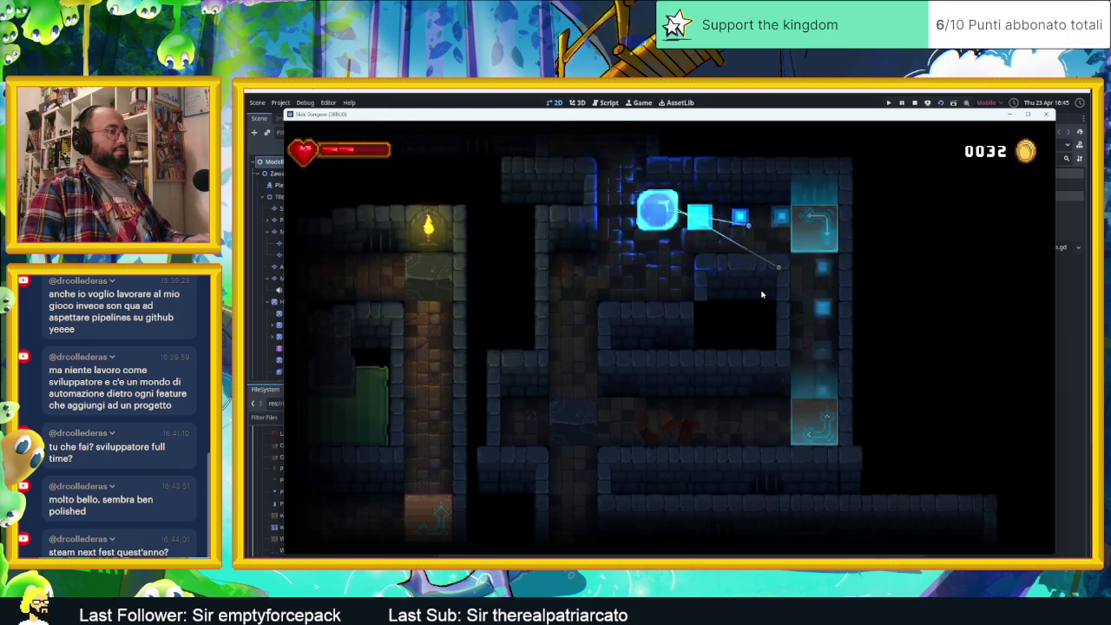
pyautogui.press('Down')
pyautogui.press('Up')
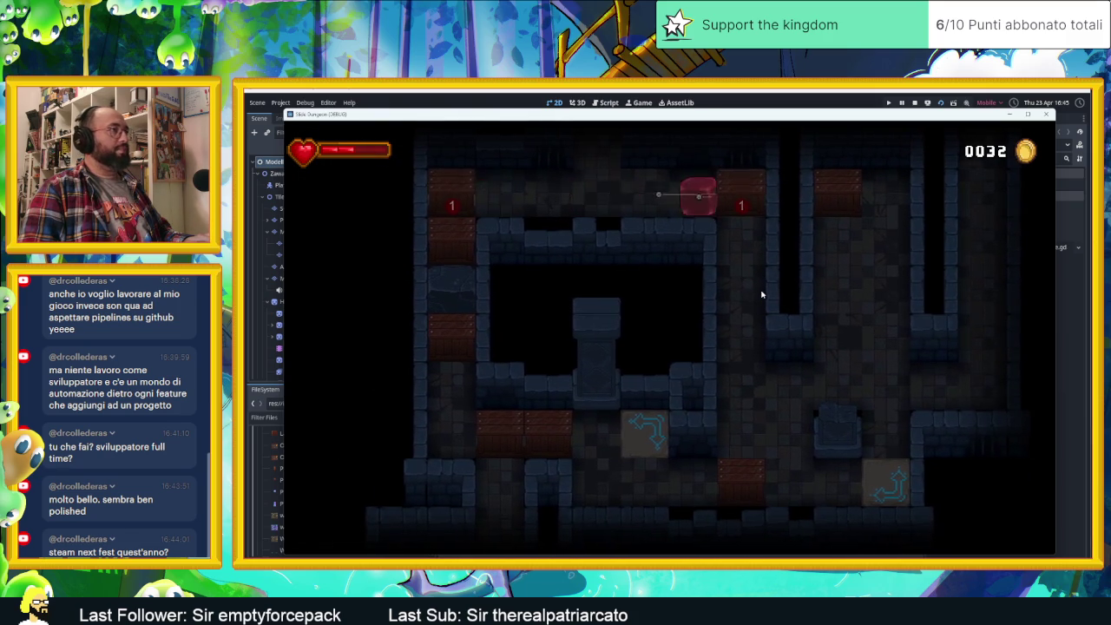
pyautogui.press('Left')
pyautogui.press('Up')
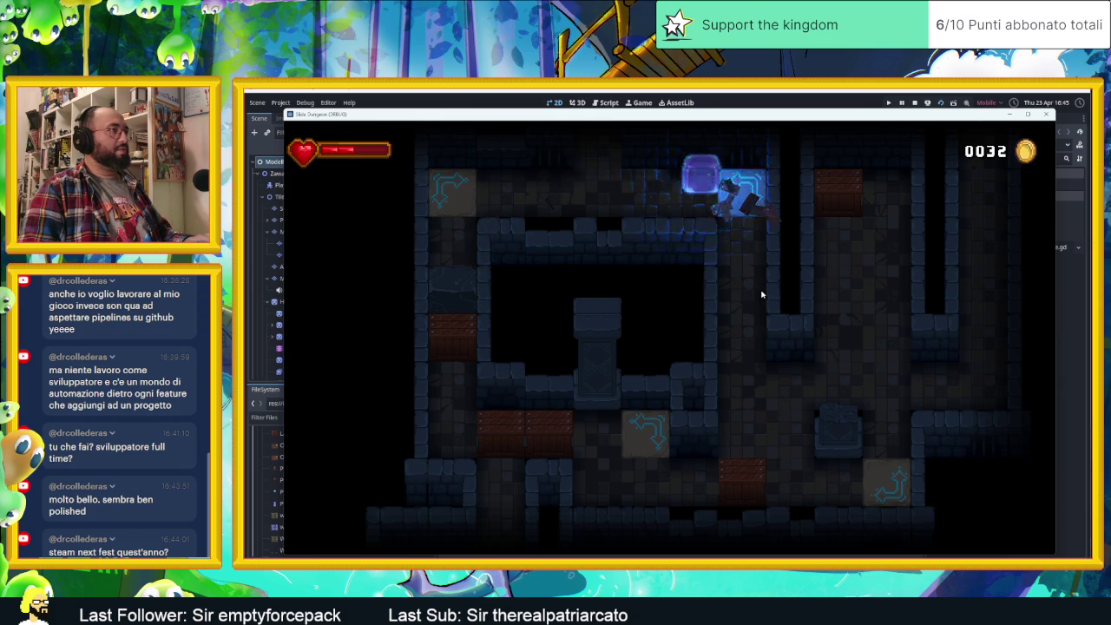
pyautogui.press('Down')
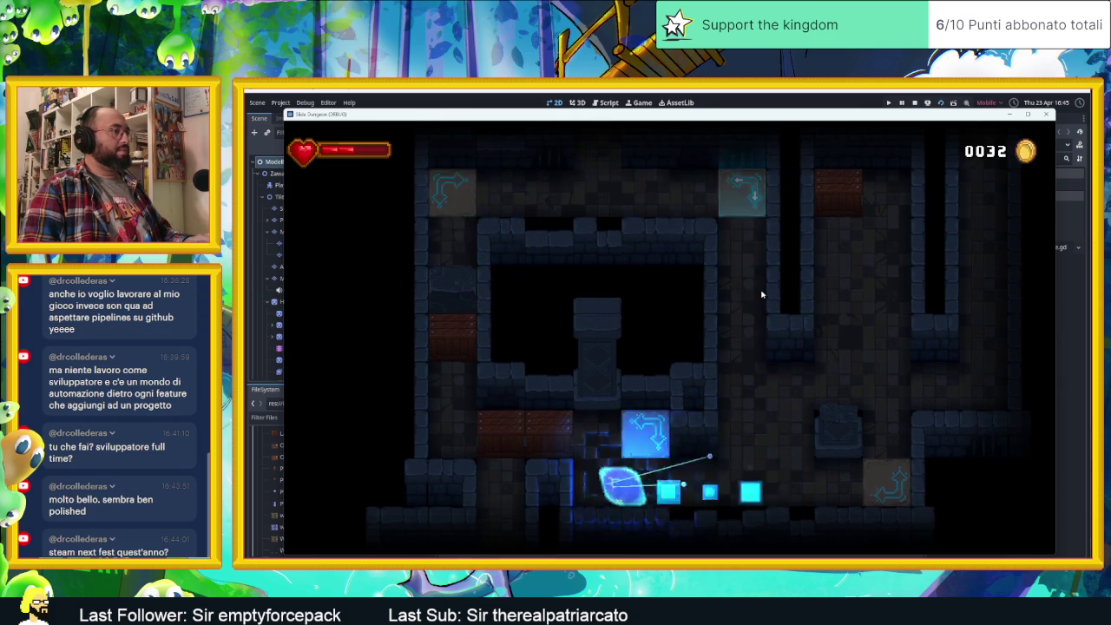
pyautogui.press('Up')
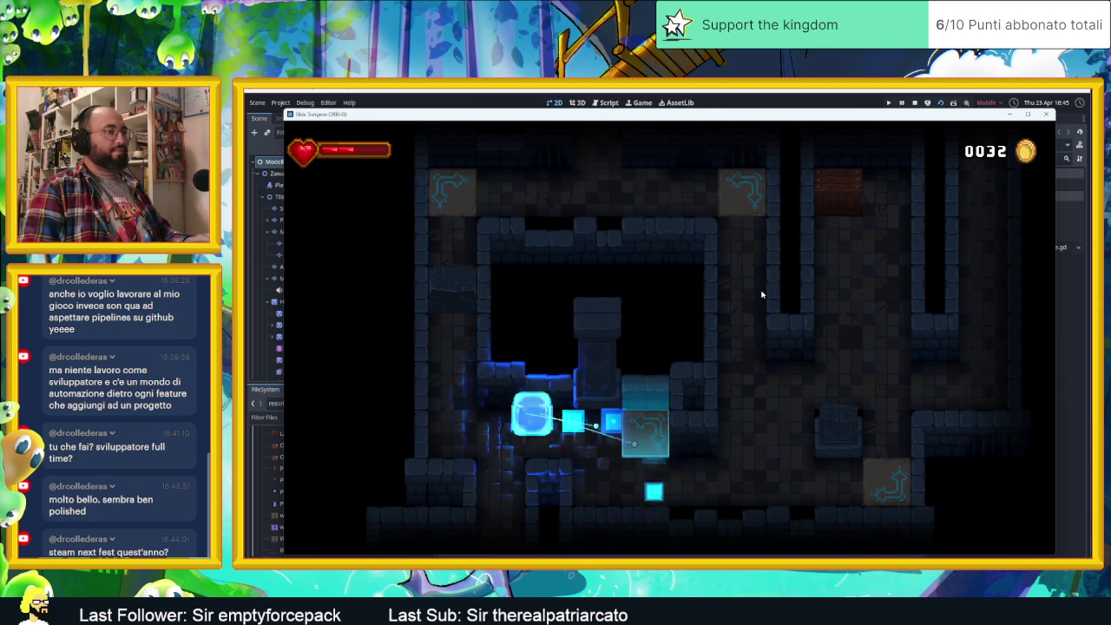
pyautogui.press('Right')
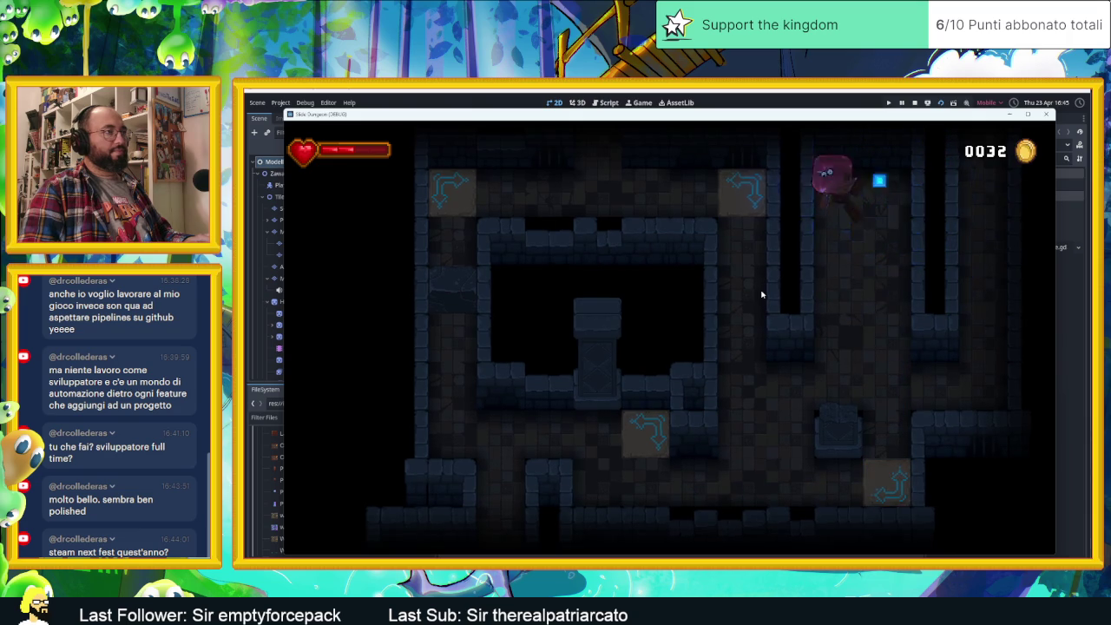
pyautogui.press('Up')
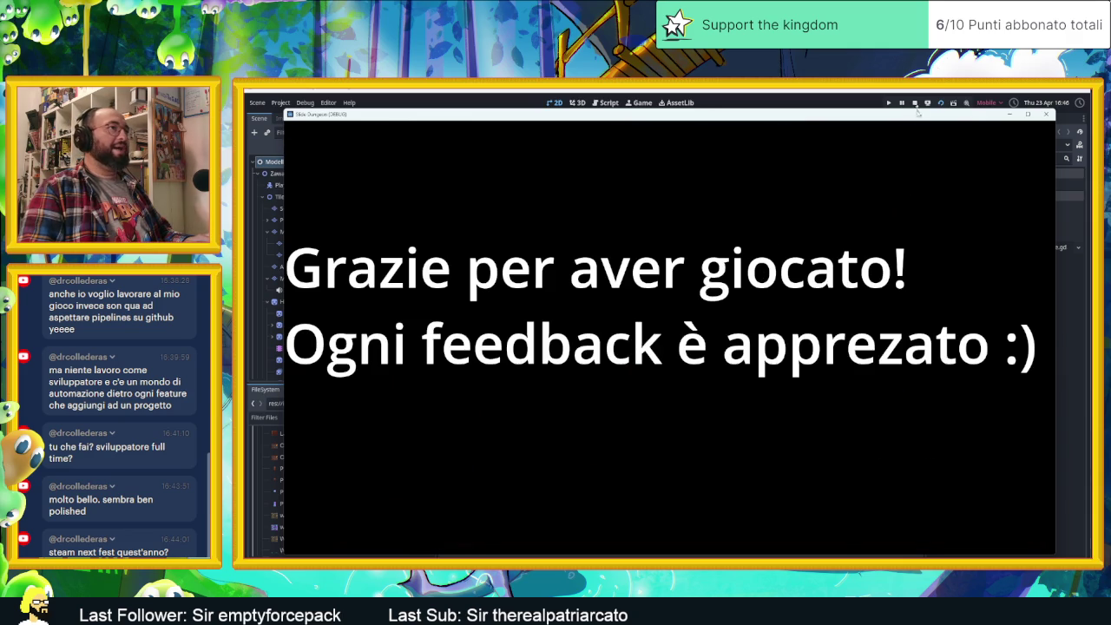
# - Close the finished game window and switch to the Village scene tab
pyautogui.click(915, 104)
pyautogui.click(554, 118)
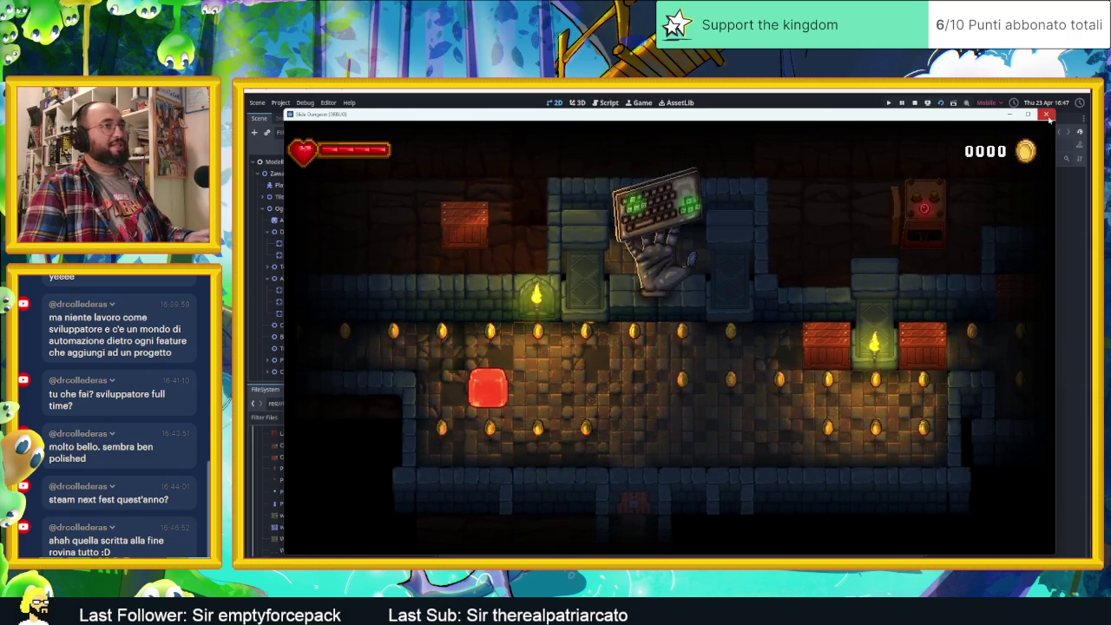
# - Close the running Slide Dungeon window and switch back to Aseprite
pyautogui.click(1047, 114)
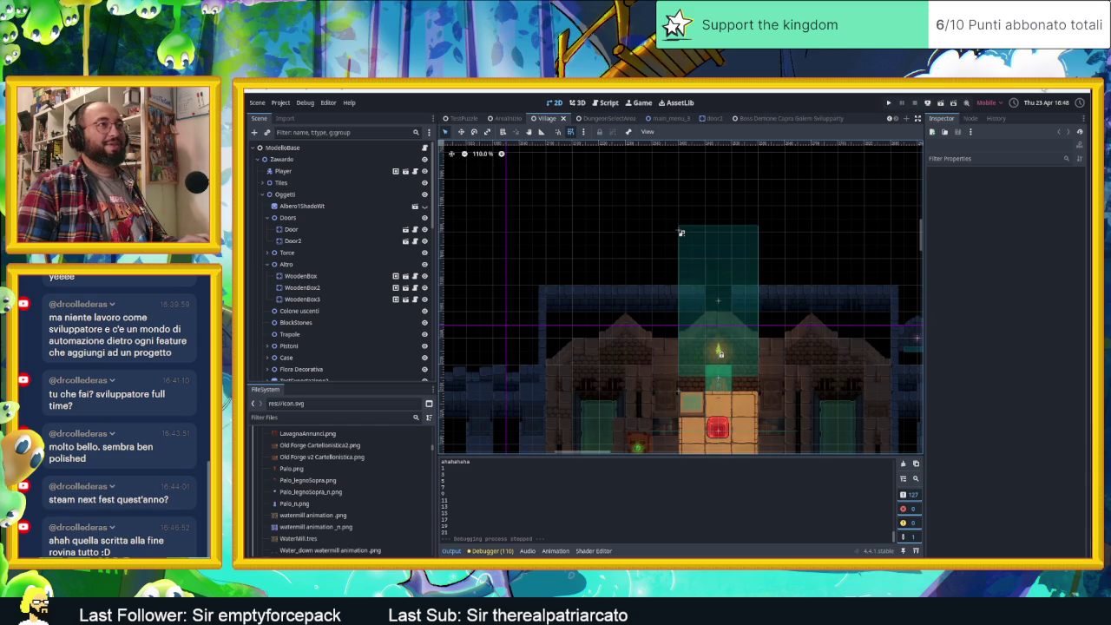
pyautogui.hotkey('alt', 'Tab')
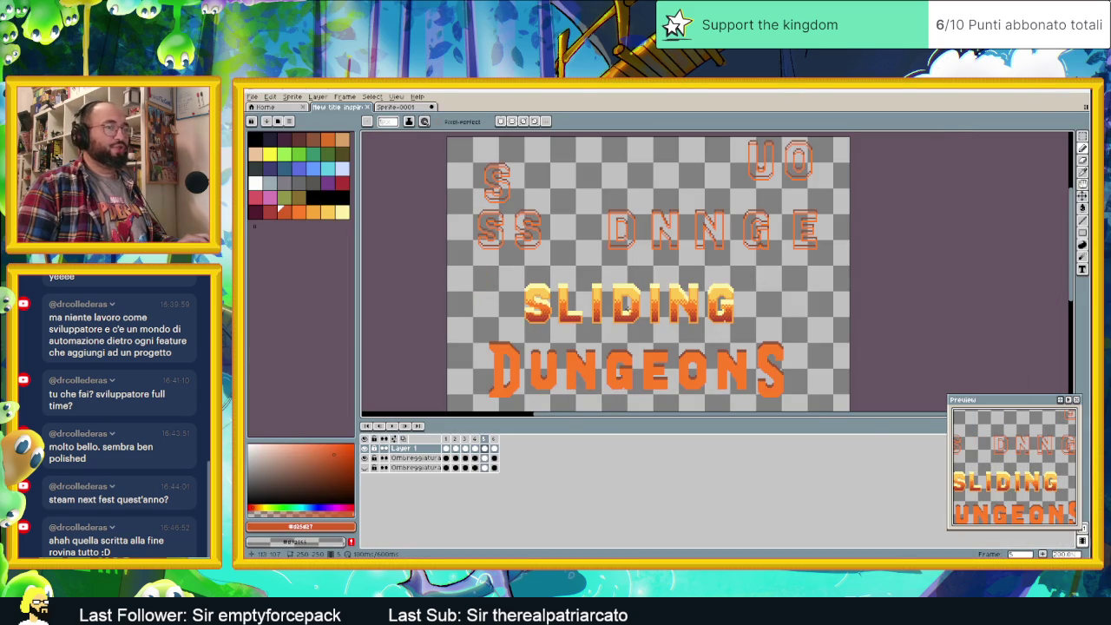
# - Zoom and pan over the SLIDING DUNGEONS title, then bring up the VLC playlist
pyautogui.scroll(3)
pyautogui.hscroll(-3)
pyautogui.hscroll(-3)
pyautogui.hscroll(3)
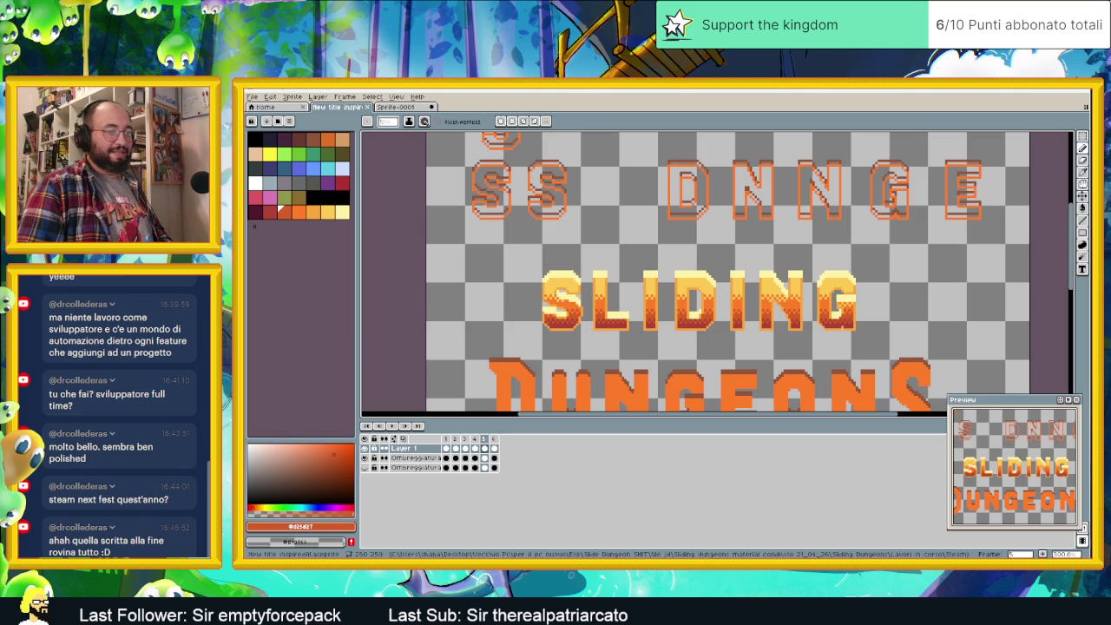
pyautogui.hotkey('alt', 'Tab')
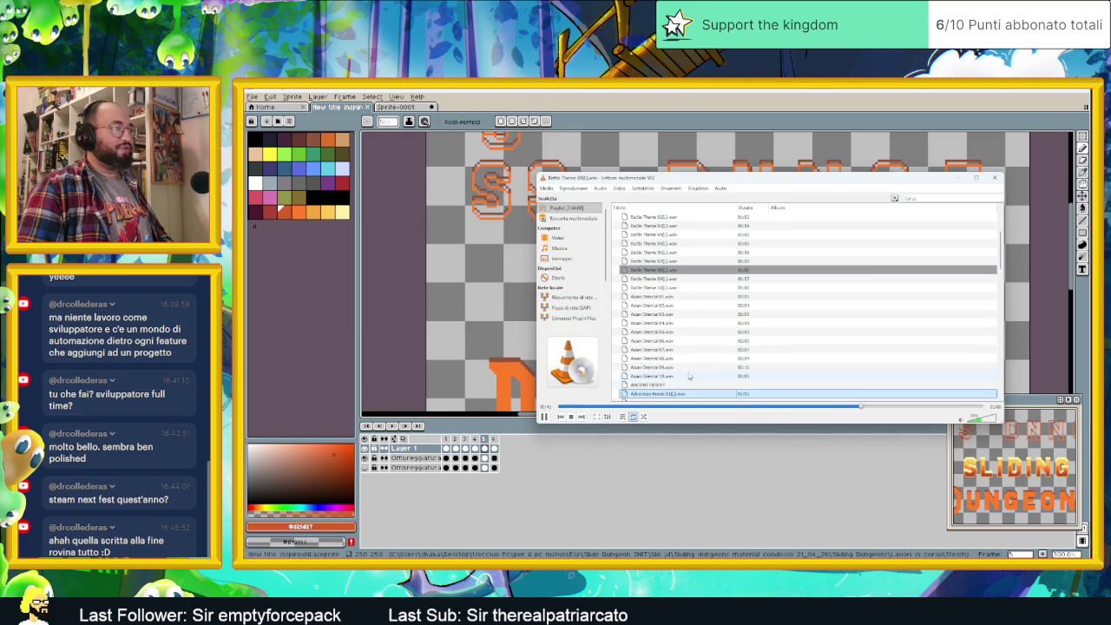
# - Play Town Village 01.wav from further down the playlist and minimize VLC
pyautogui.scroll(-3)
pyautogui.scroll(-3)
pyautogui.scroll(-3)
pyautogui.scroll(-3)
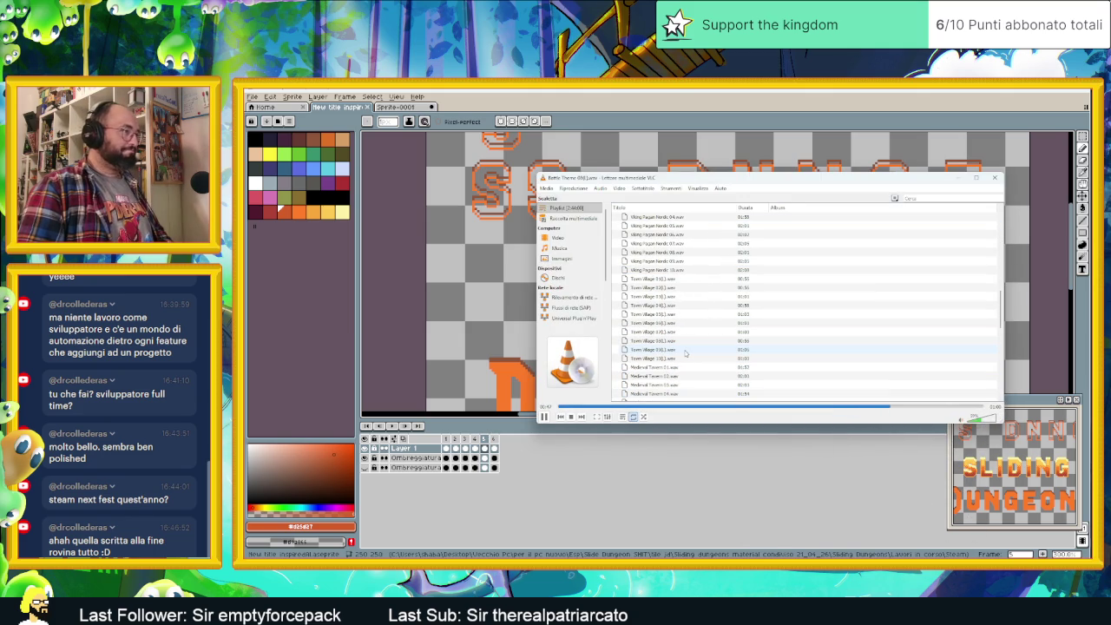
pyautogui.doubleClick(664, 278)
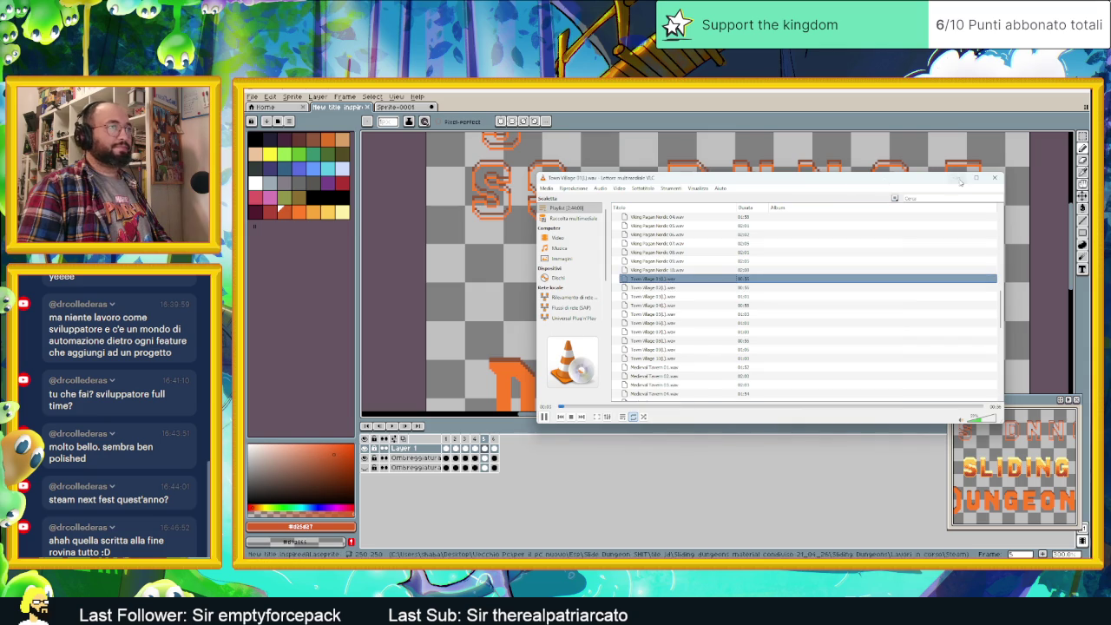
pyautogui.click(959, 179)
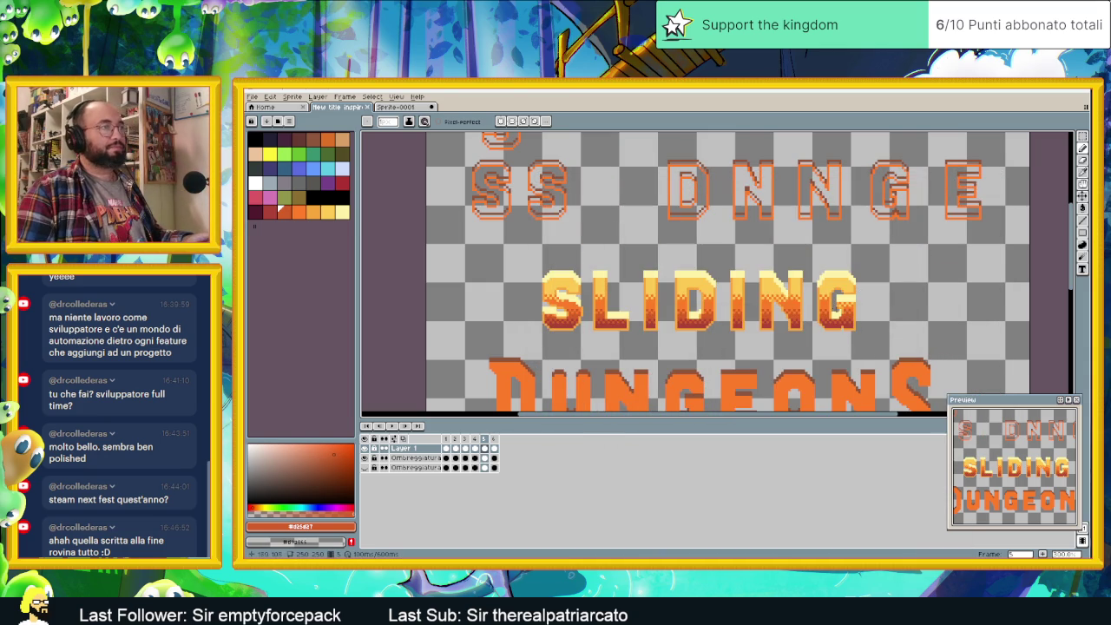
# - Show the Ombreggiatura layer, sample dark brown #443931 from the art, and hide Layer 1
pyautogui.scroll(3)
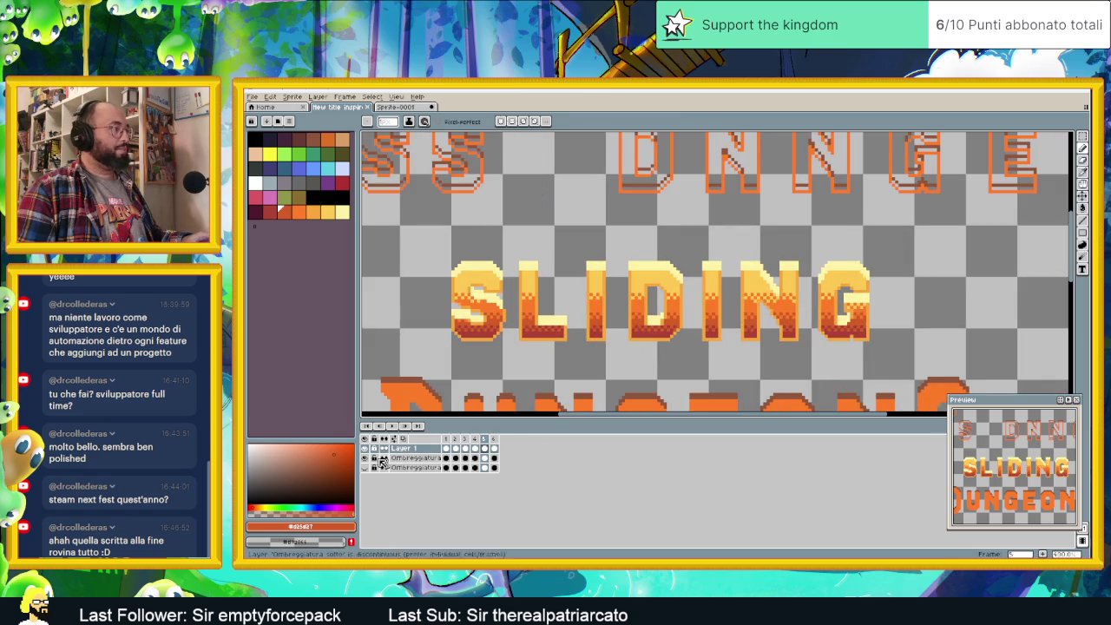
pyautogui.click(372, 469)
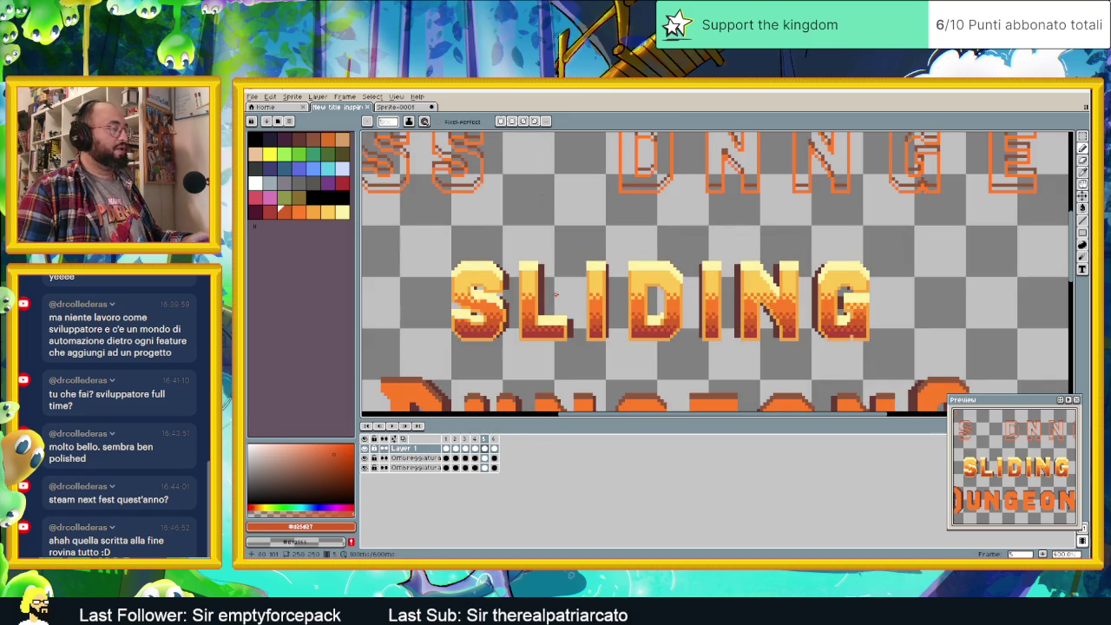
pyautogui.scroll(3)
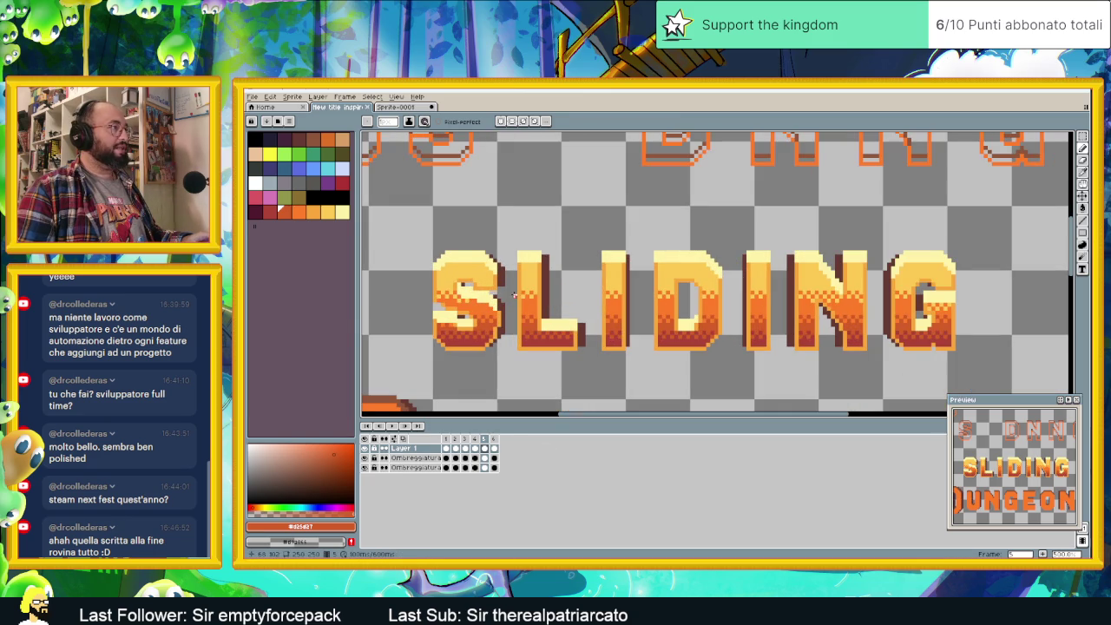
pyautogui.scroll(3)
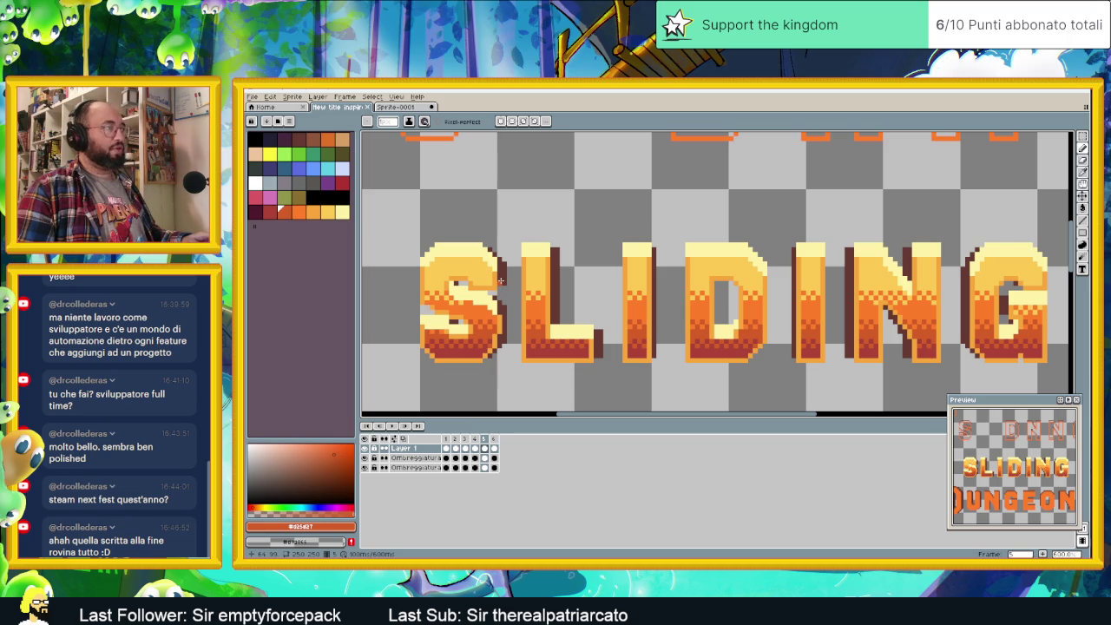
pyautogui.click(501, 280)
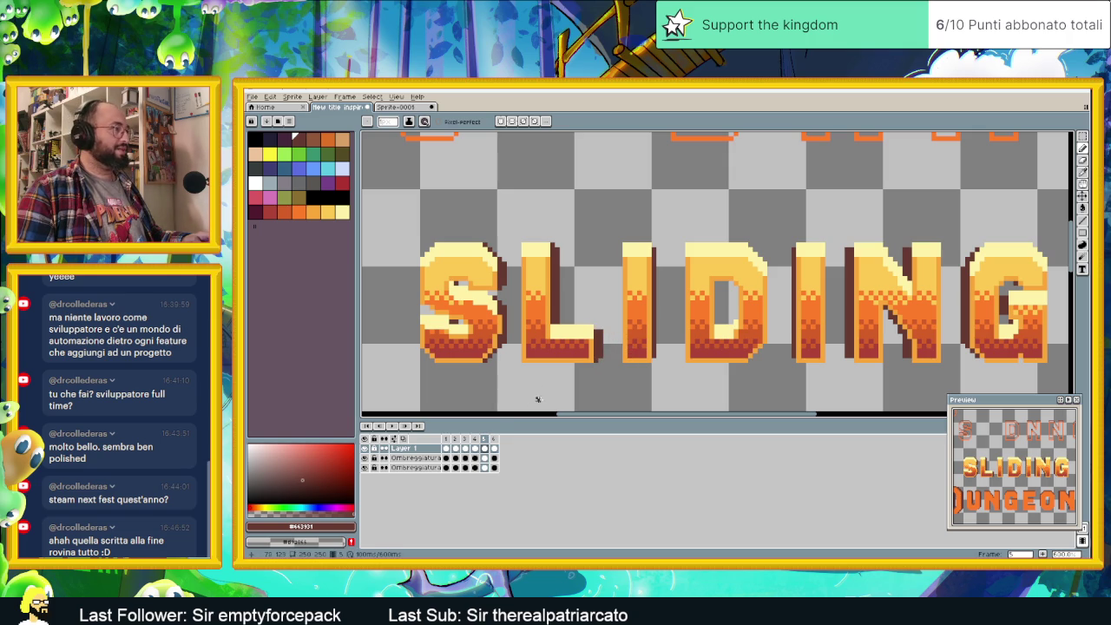
pyautogui.click(365, 449)
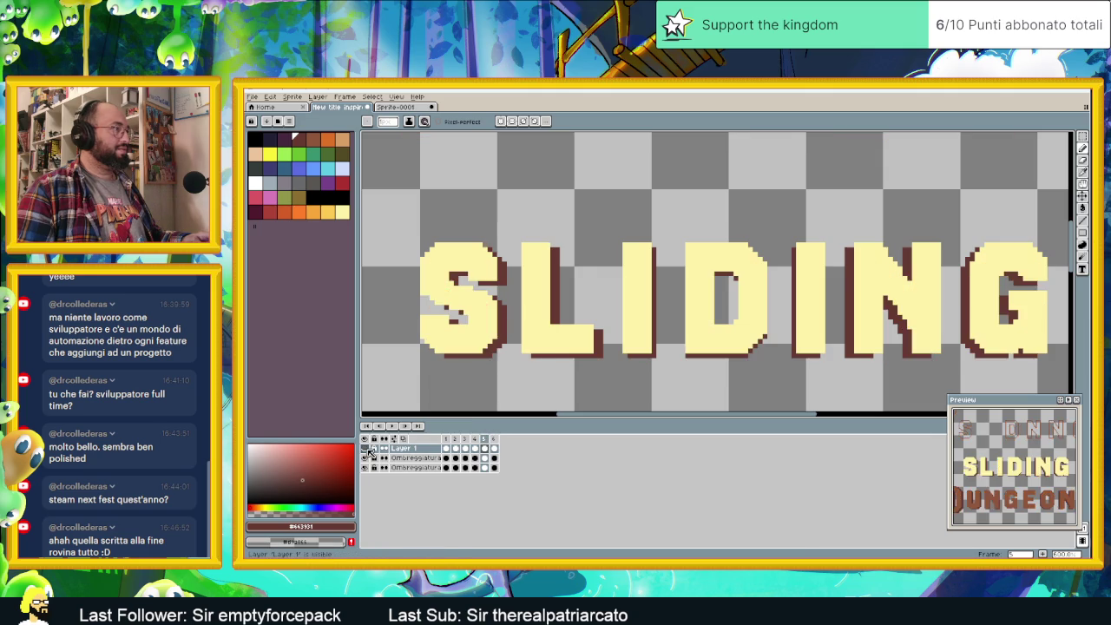
pyautogui.click(366, 449)
pyautogui.click(365, 457)
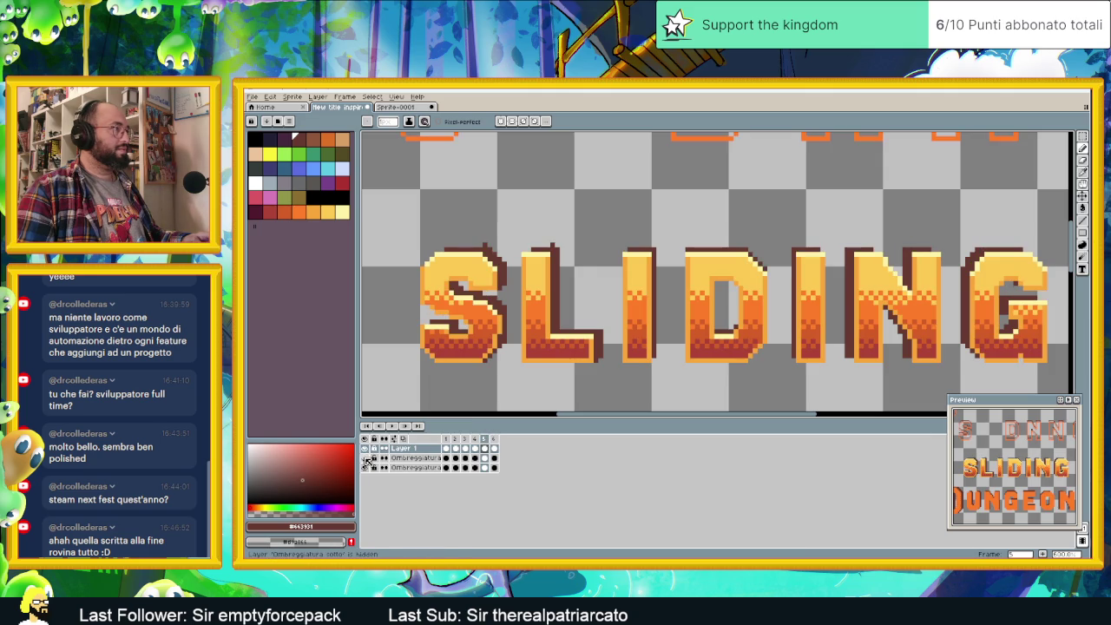
pyautogui.click(365, 458)
pyautogui.click(366, 467)
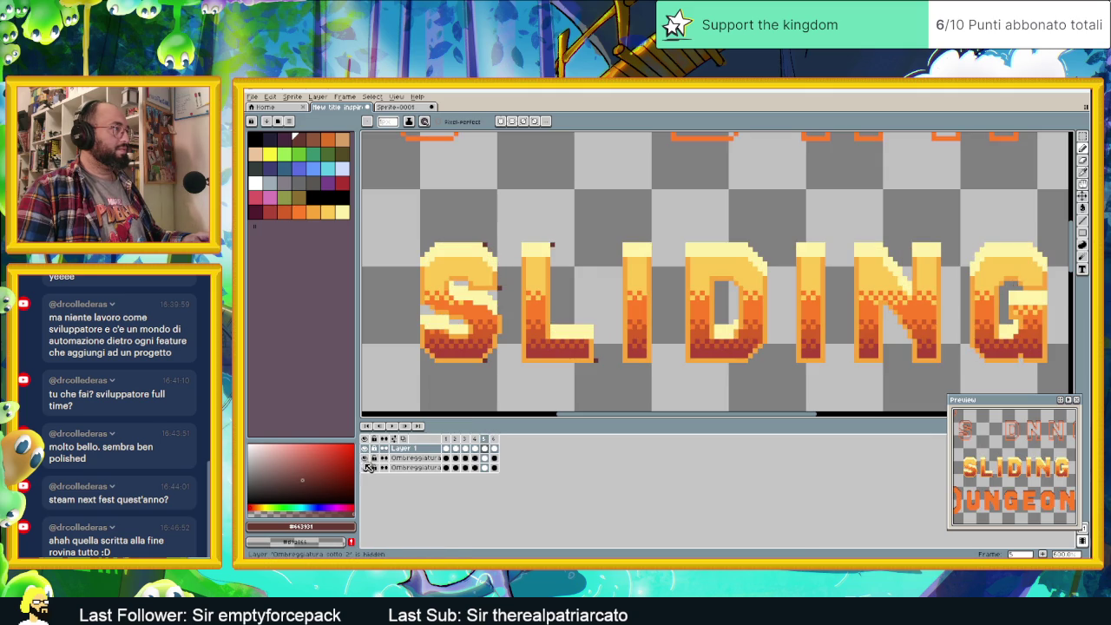
pyautogui.click(366, 458)
pyautogui.click(366, 459)
pyautogui.click(365, 458)
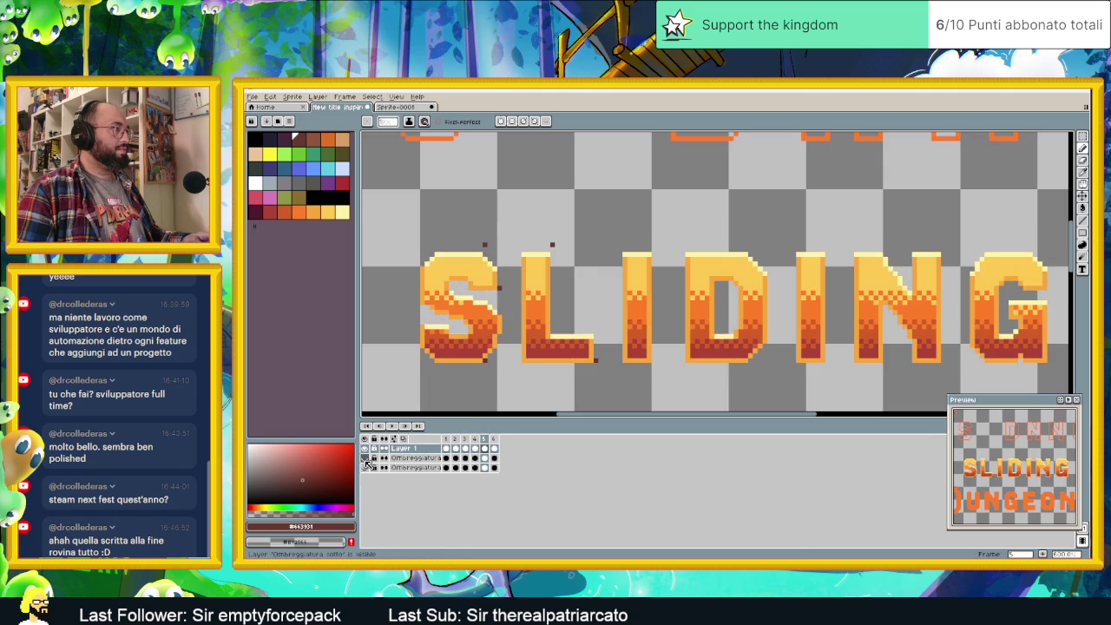
pyautogui.click(486, 246)
pyautogui.click(553, 245)
pyautogui.click(500, 288)
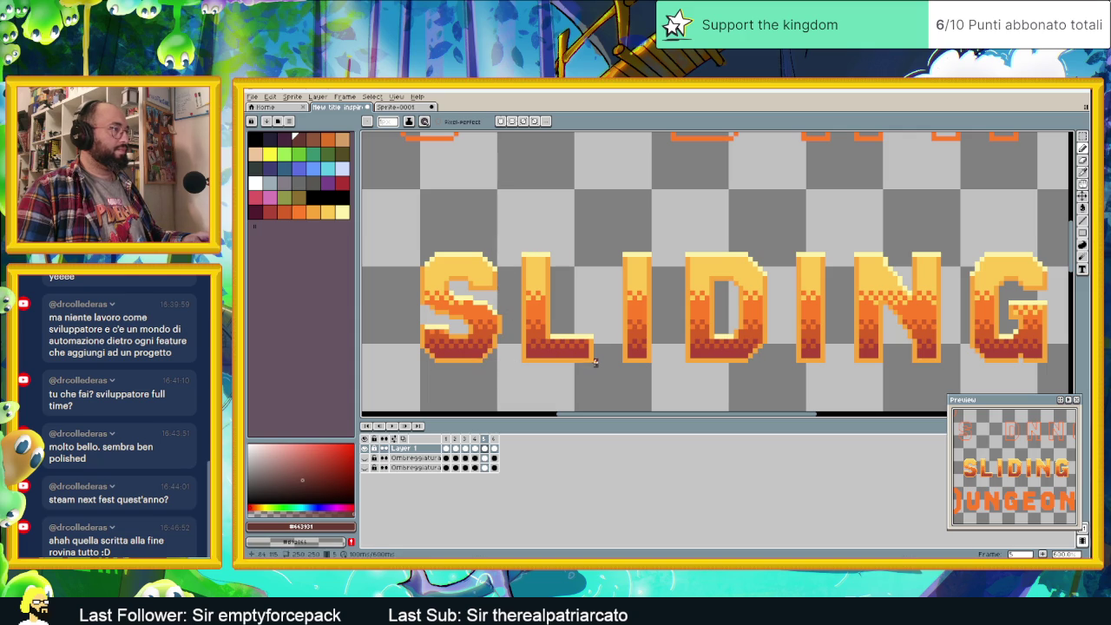
pyautogui.click(364, 468)
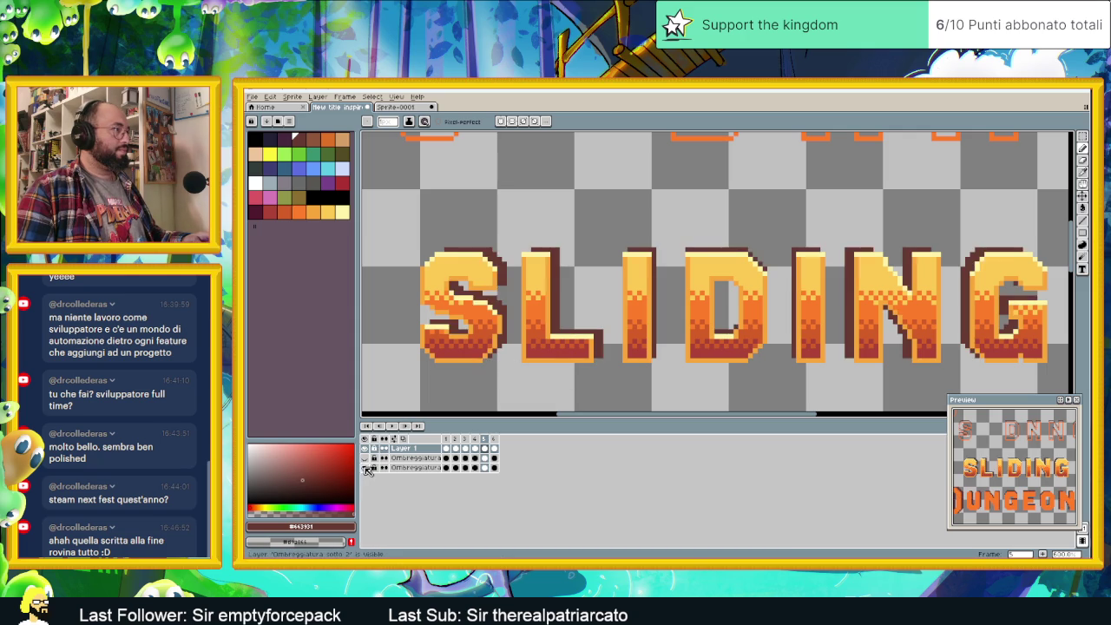
pyautogui.click(366, 468)
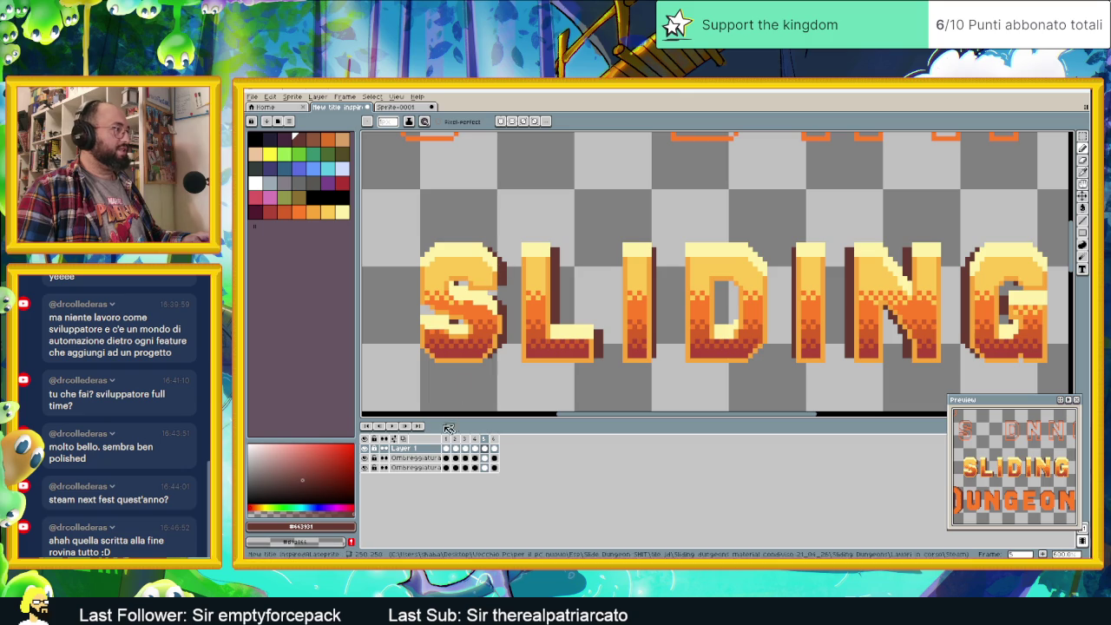
pyautogui.click(426, 468)
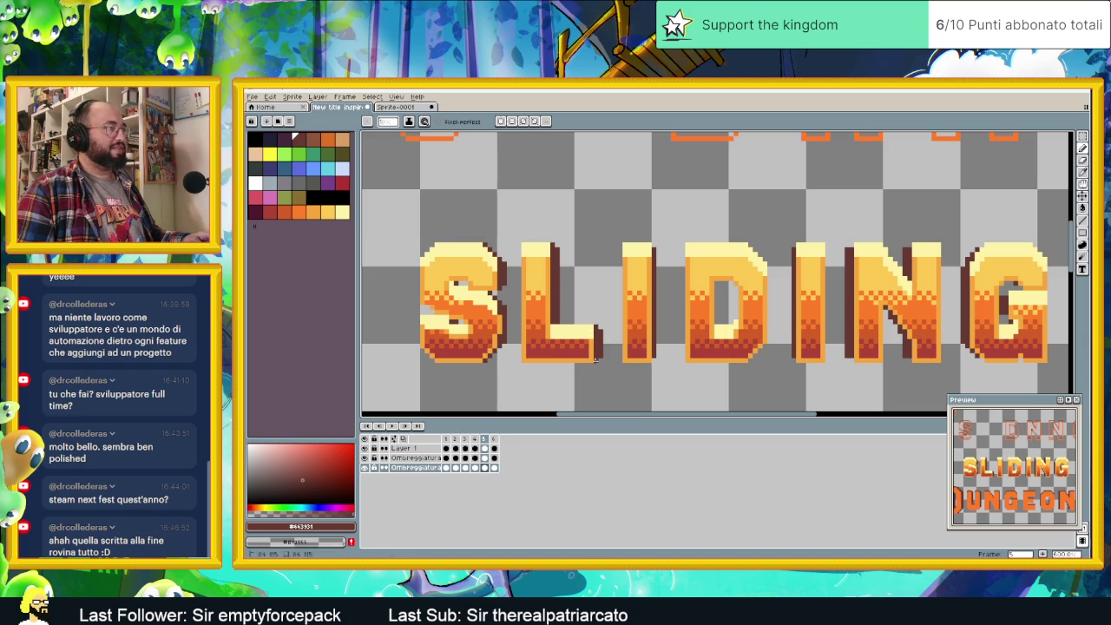
pyautogui.hscroll(3)
pyautogui.hscroll(3)
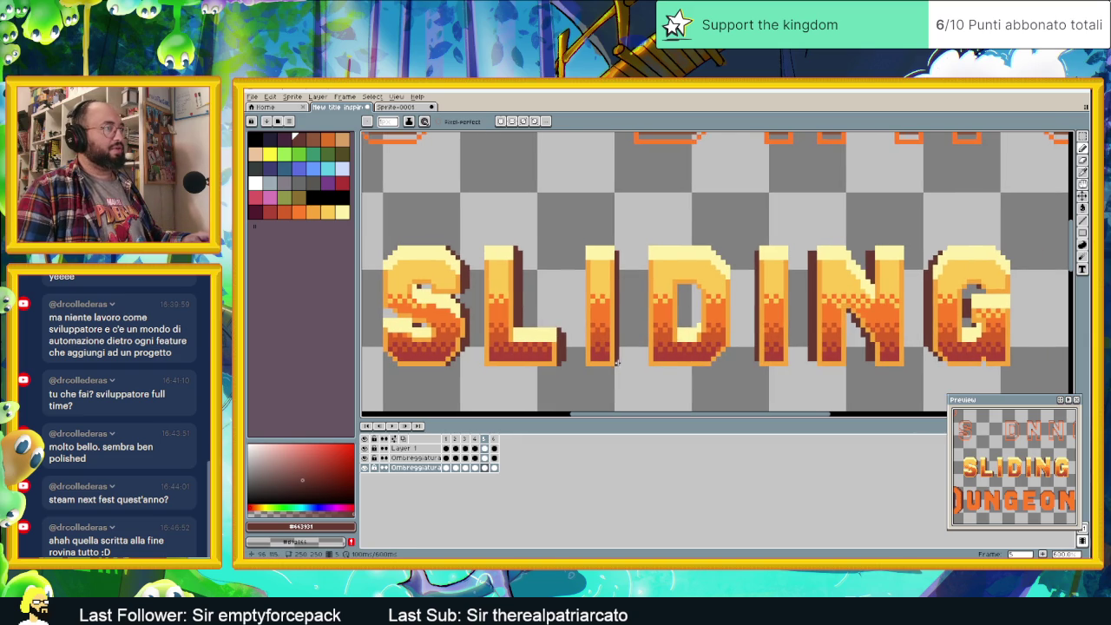
pyautogui.hscroll(3)
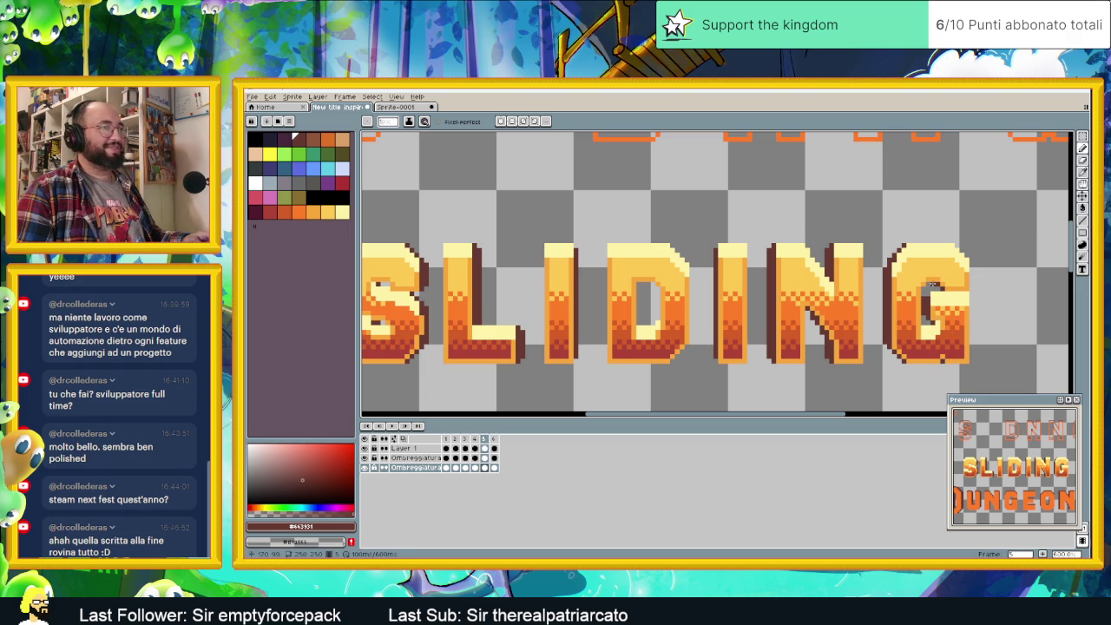
pyautogui.scroll(-3)
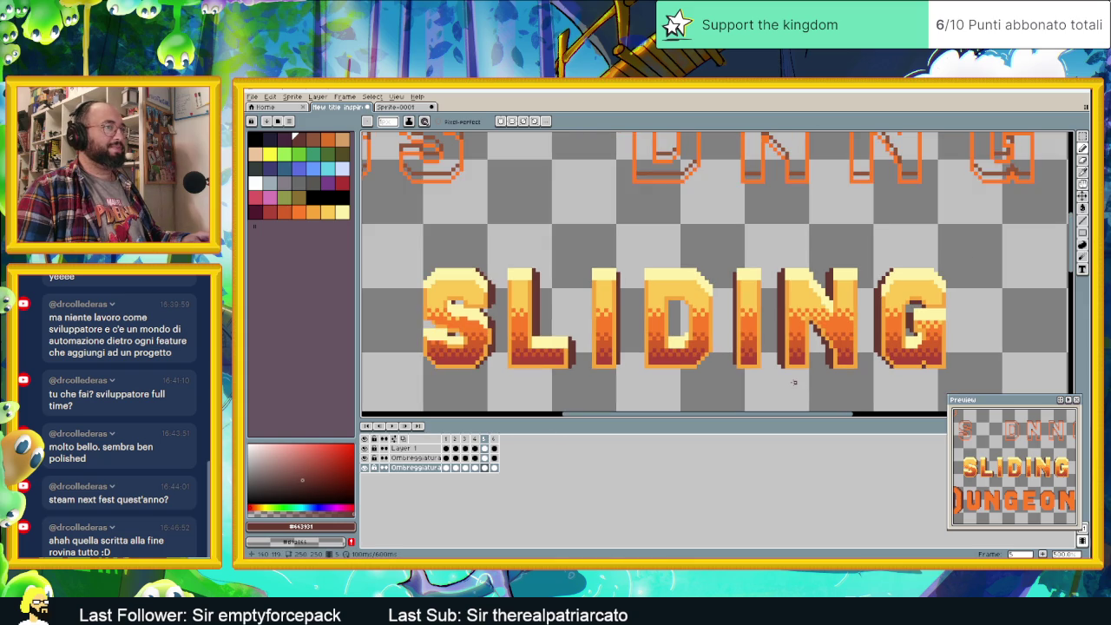
pyautogui.hotkey('ctrl', 'z')
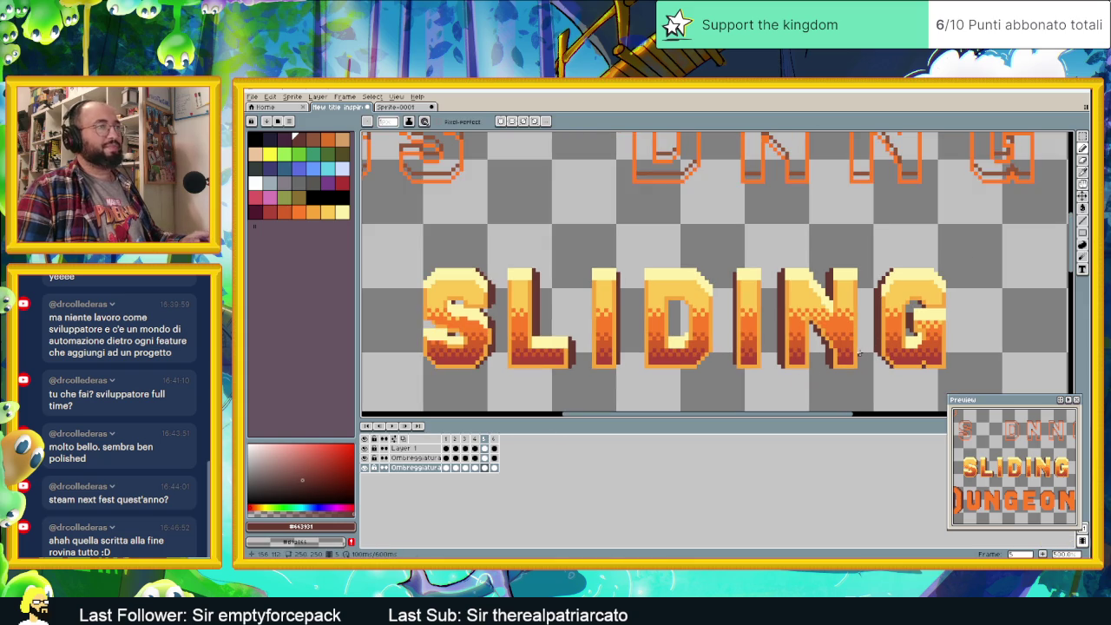
pyautogui.scroll(-3)
pyautogui.scroll(-3)
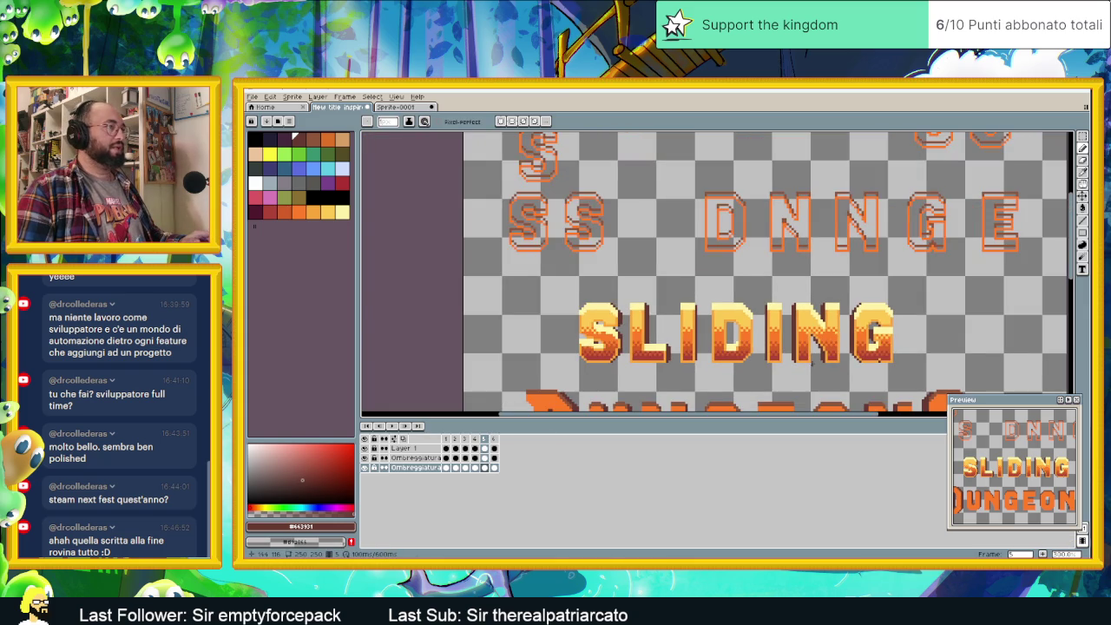
pyautogui.scroll(3)
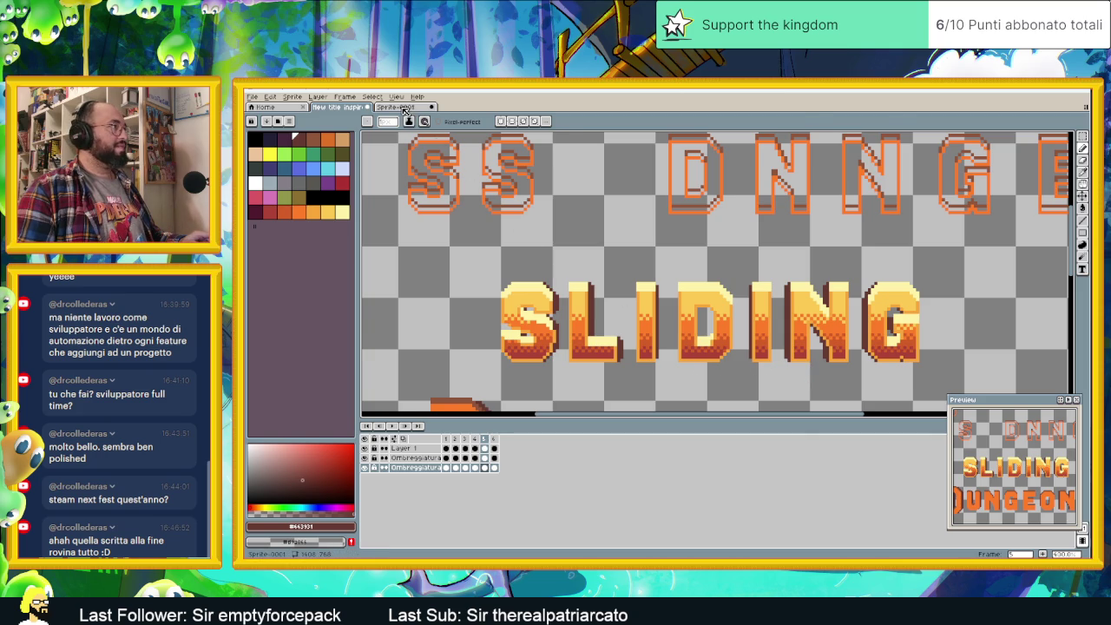
# - After checking the reference sprite, paint-bucket the N and G left sides dark brown
pyautogui.click(395, 106)
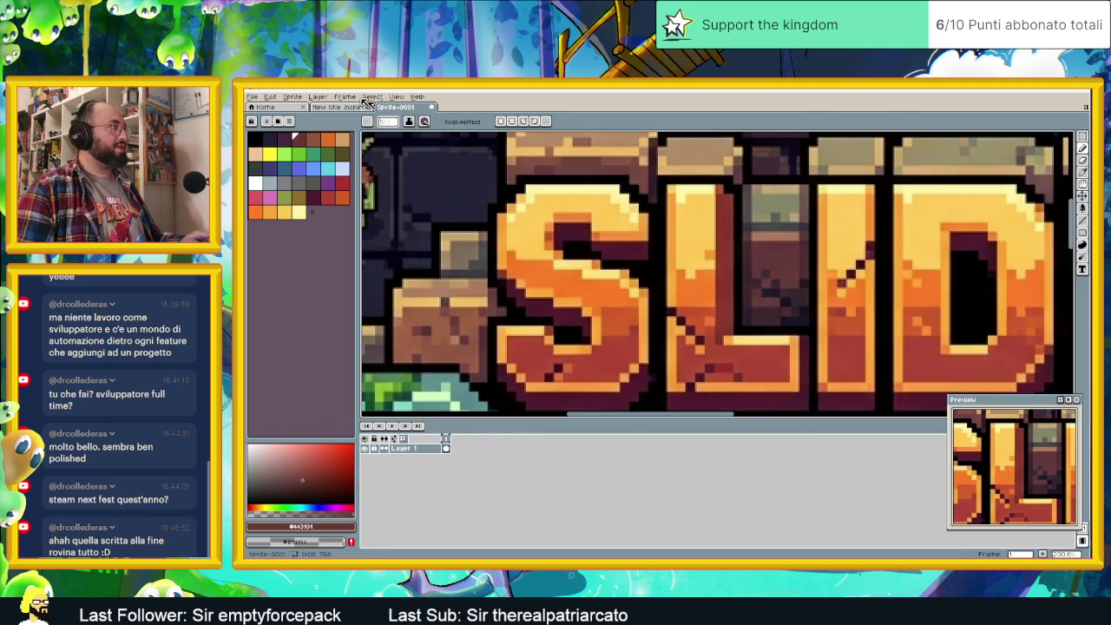
pyautogui.click(339, 106)
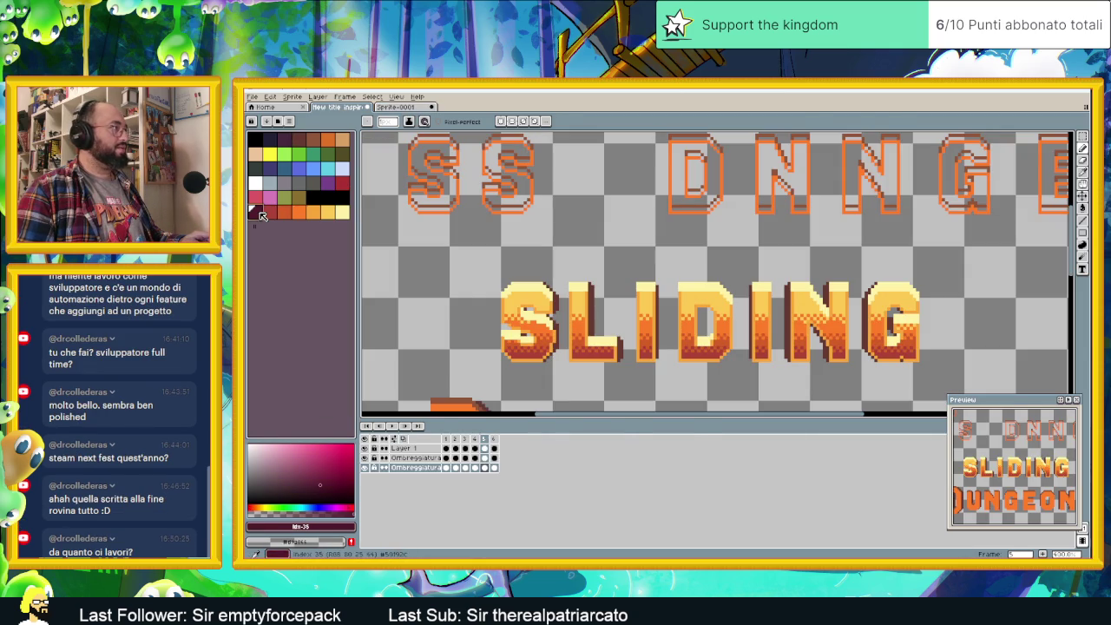
pyautogui.press('g')
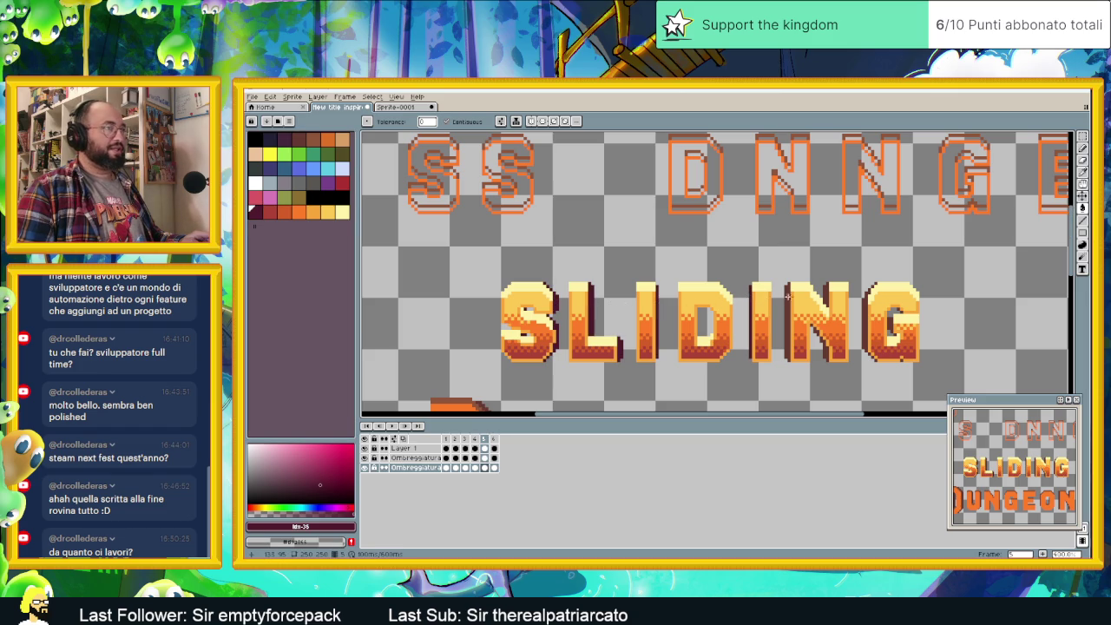
pyautogui.click(789, 297)
pyautogui.click(870, 304)
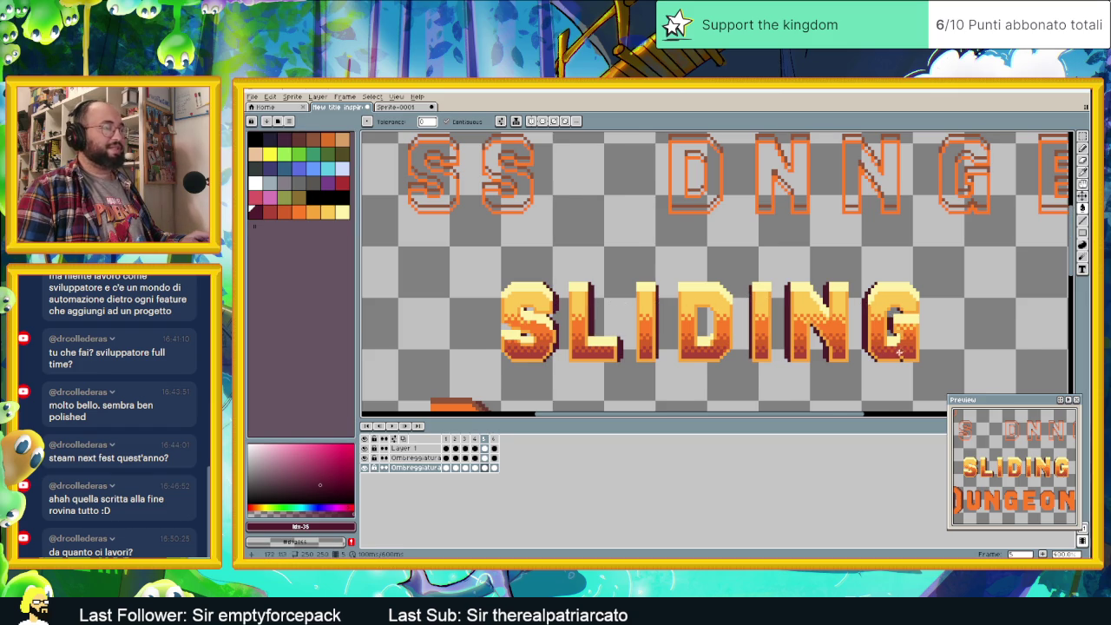
pyautogui.scroll(-3)
pyautogui.scroll(3)
# - Save the title file with Ctrl+S and scroll over the finished artwork
pyautogui.hotkey('ctrl', 's')
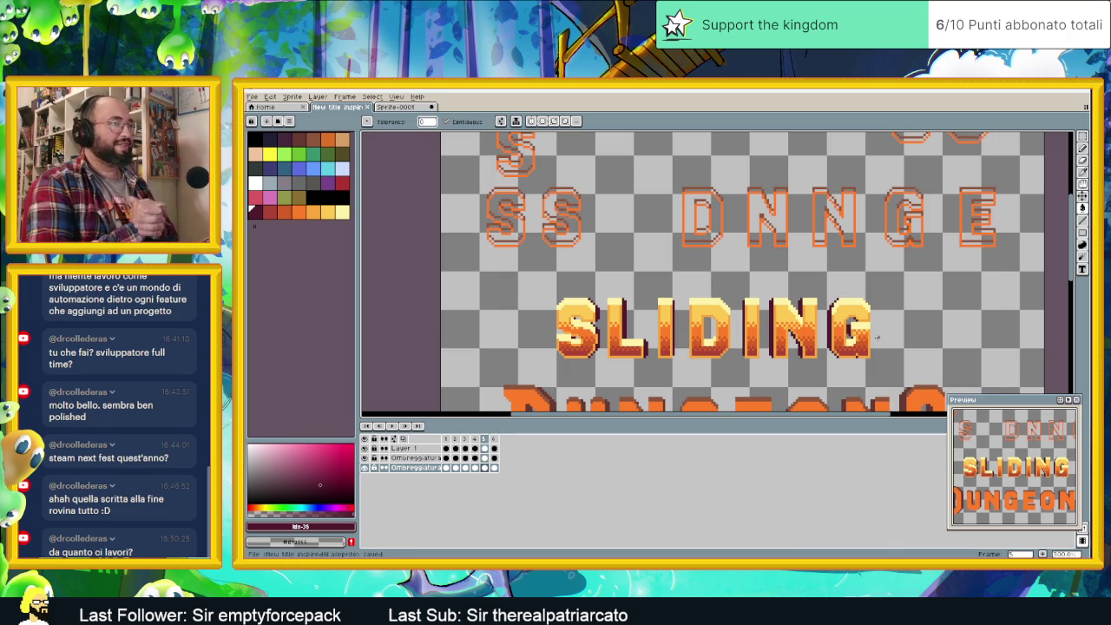
pyautogui.scroll(3)
pyautogui.scroll(3)
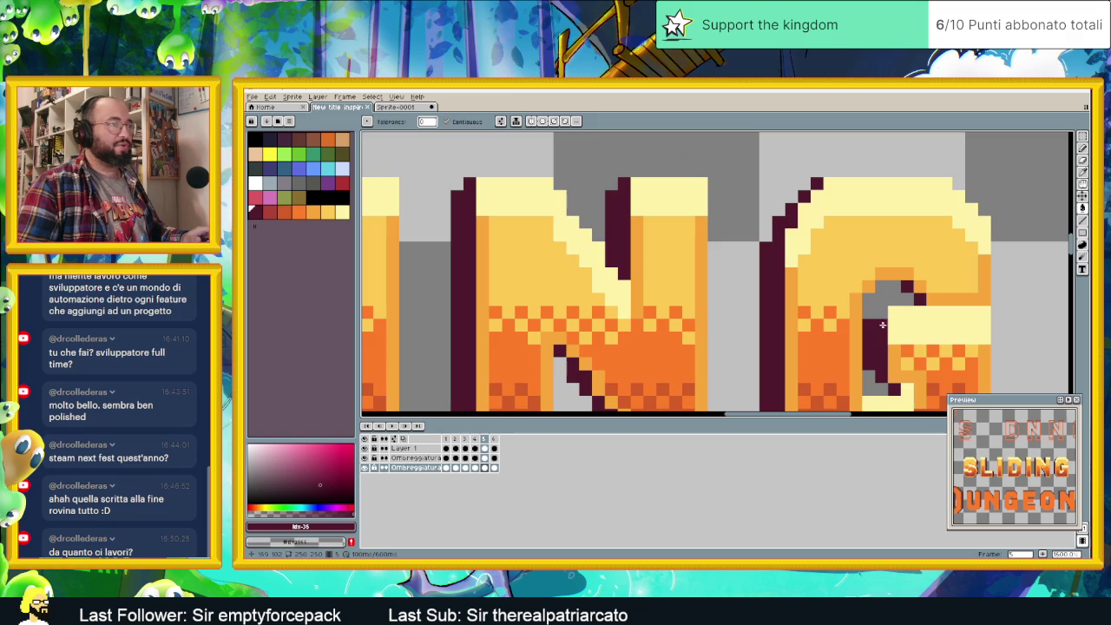
pyautogui.scroll(-3)
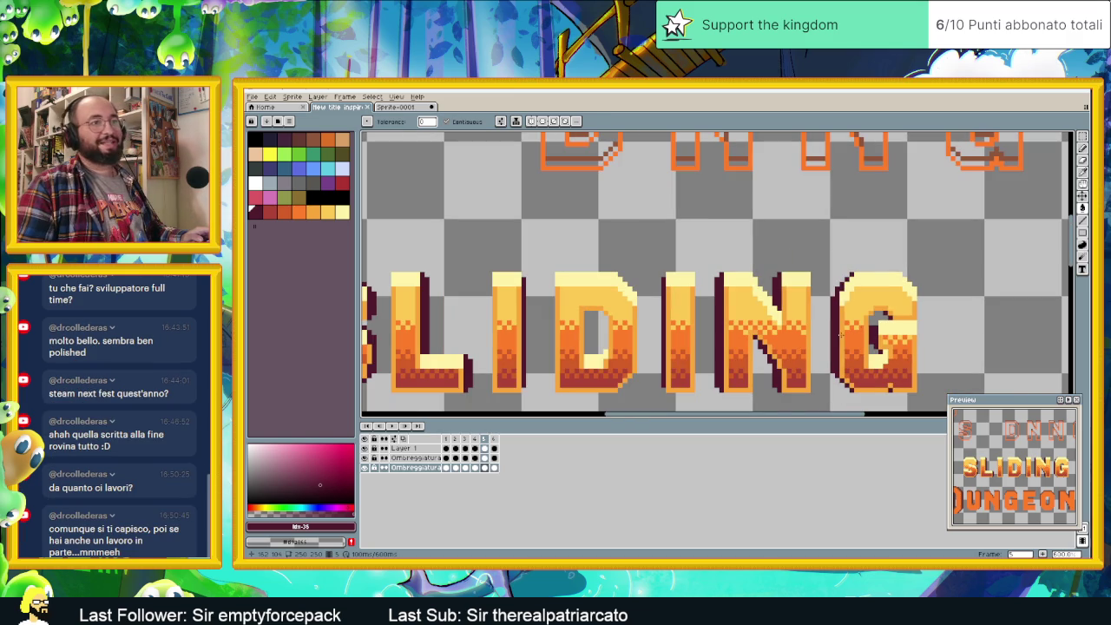
pyautogui.scroll(-3)
pyautogui.scroll(-3)
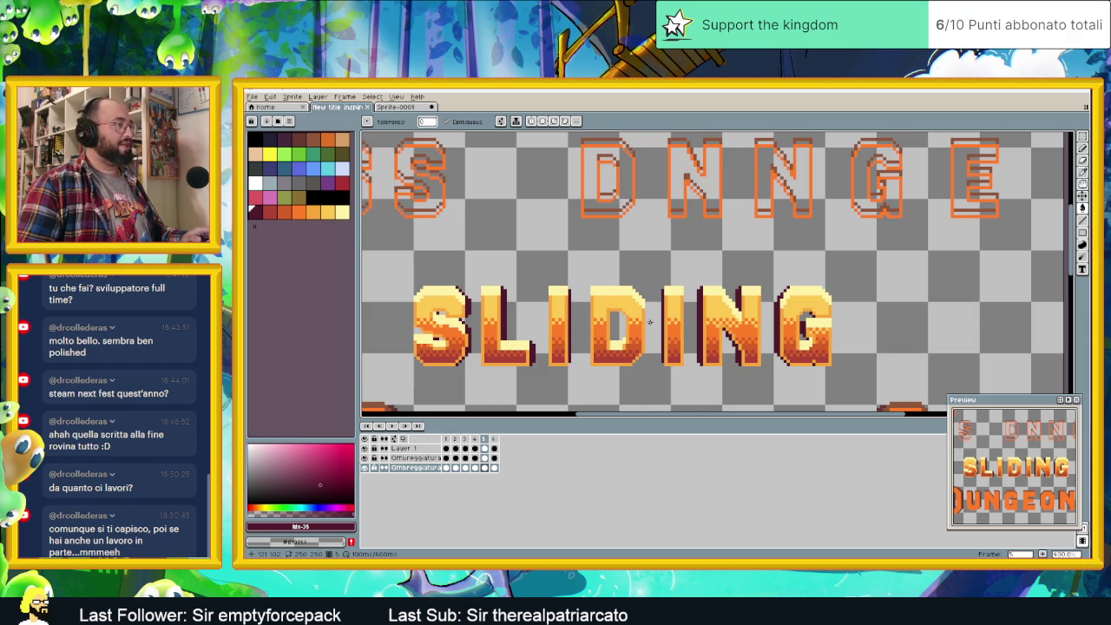
pyautogui.scroll(-3)
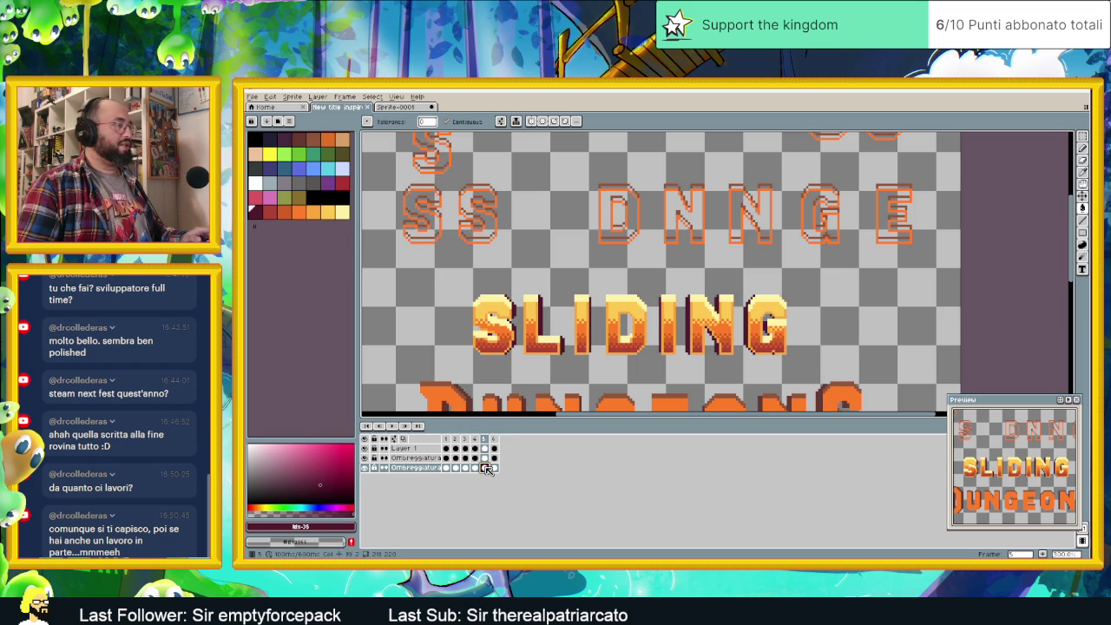
# - Export only the selected frame of the title as a PNG, then view Header Capsule v 2.png
pyautogui.click(251, 97)
pyautogui.moveTo(265, 176)
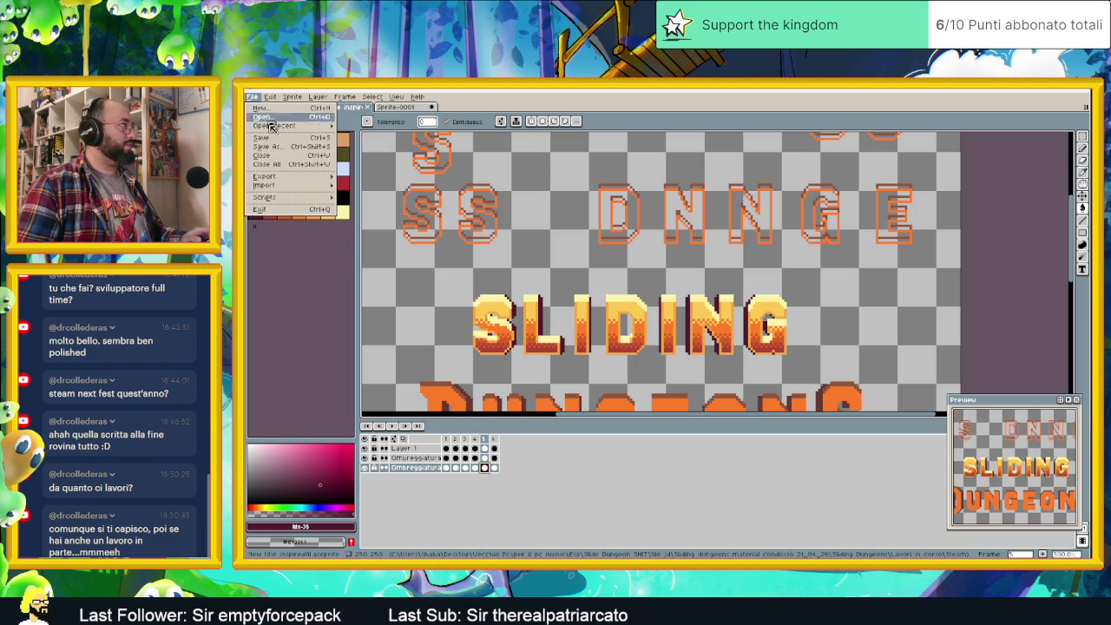
pyautogui.click(376, 177)
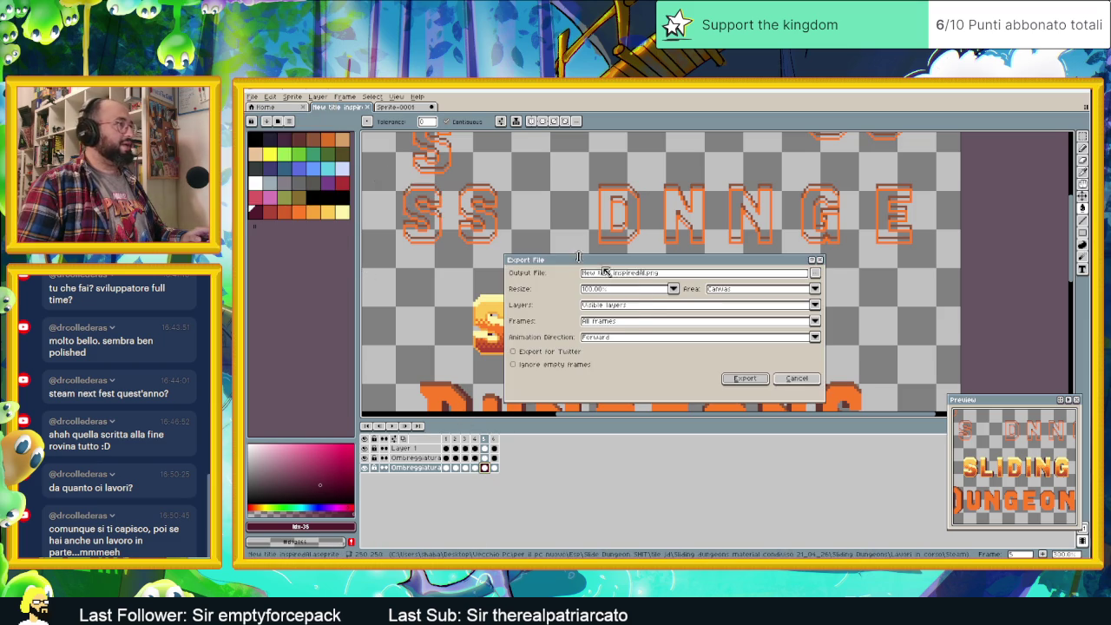
pyautogui.click(632, 322)
pyautogui.click(622, 342)
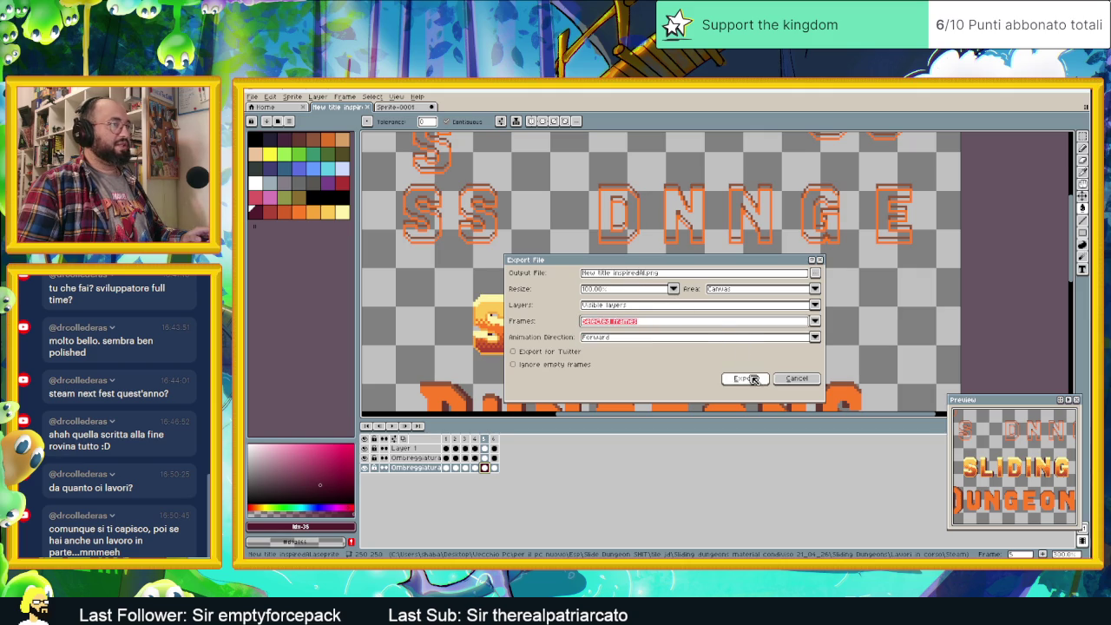
pyautogui.click(745, 379)
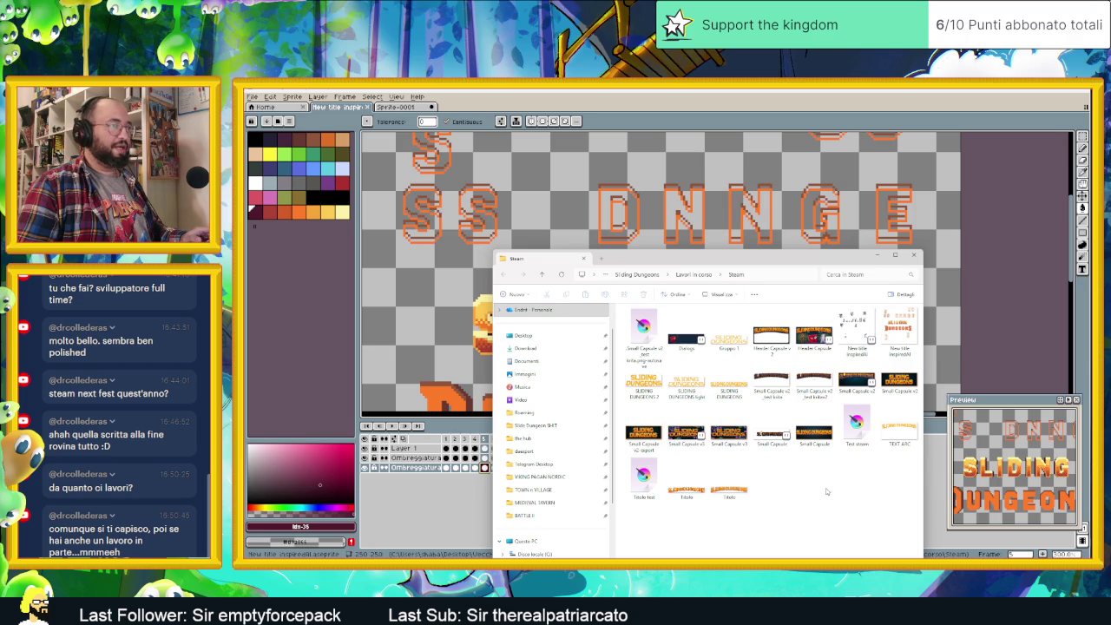
pyautogui.click(772, 339)
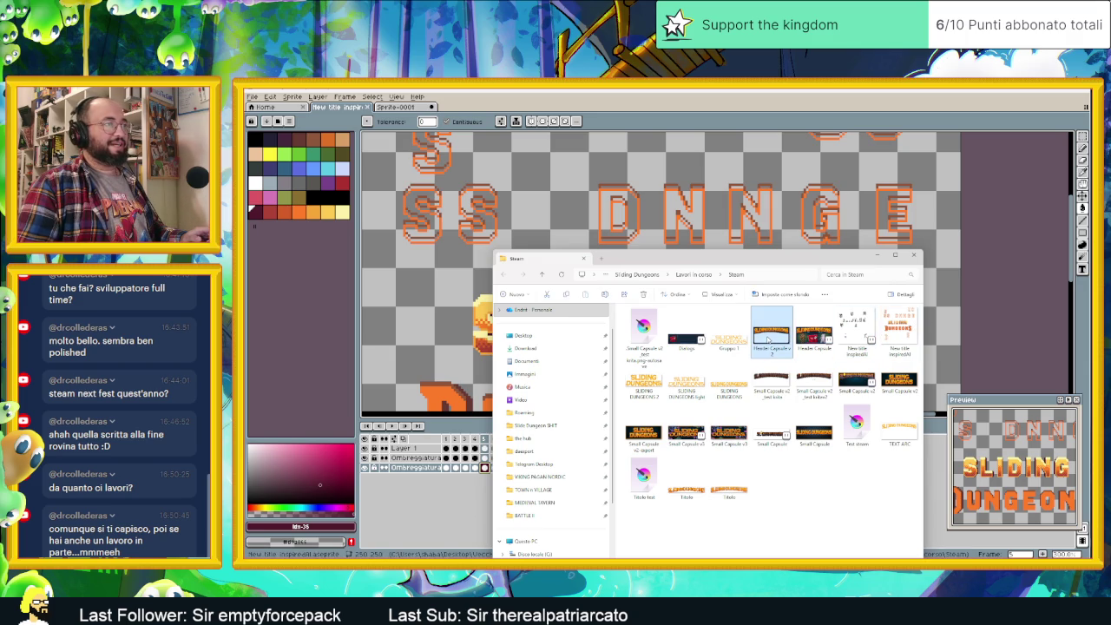
pyautogui.doubleClick(769, 340)
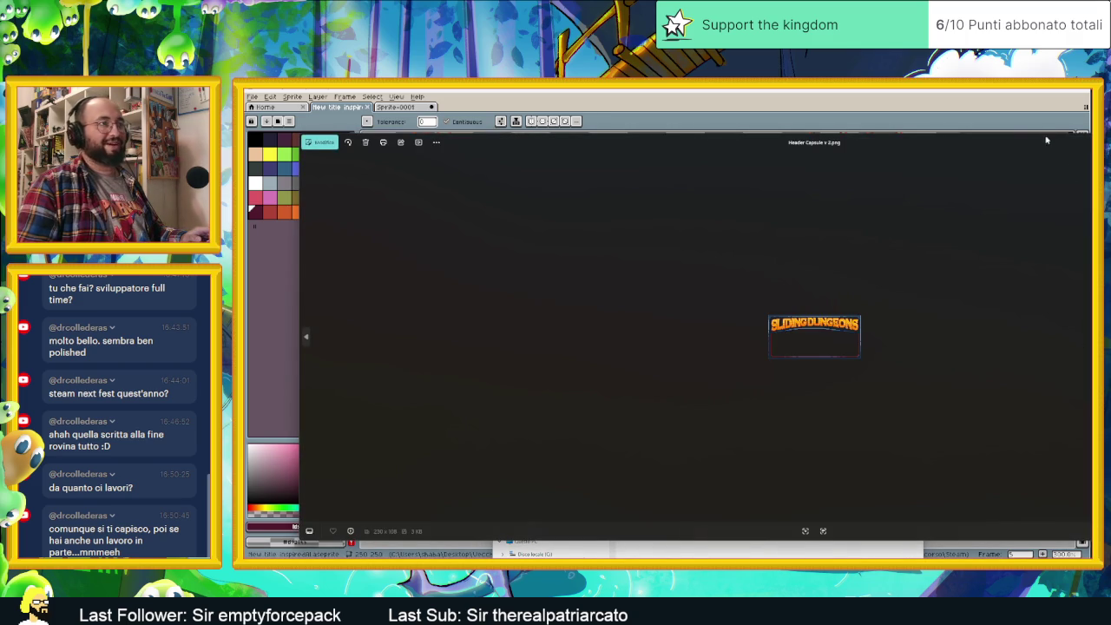
pyautogui.press('Right')
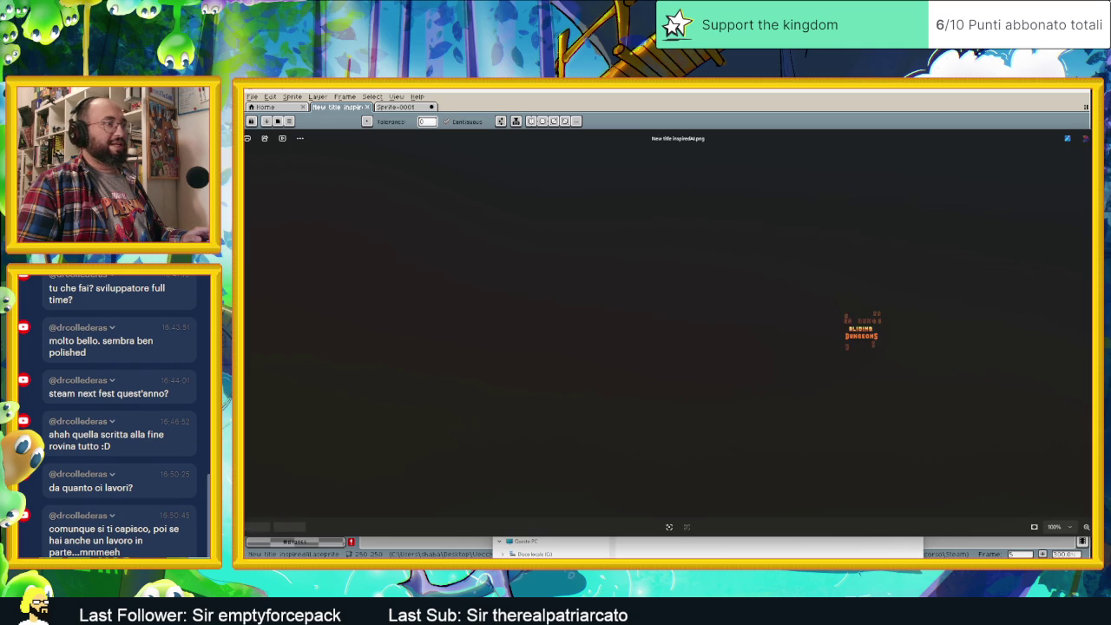
pyautogui.press('Right')
pyautogui.press('Right')
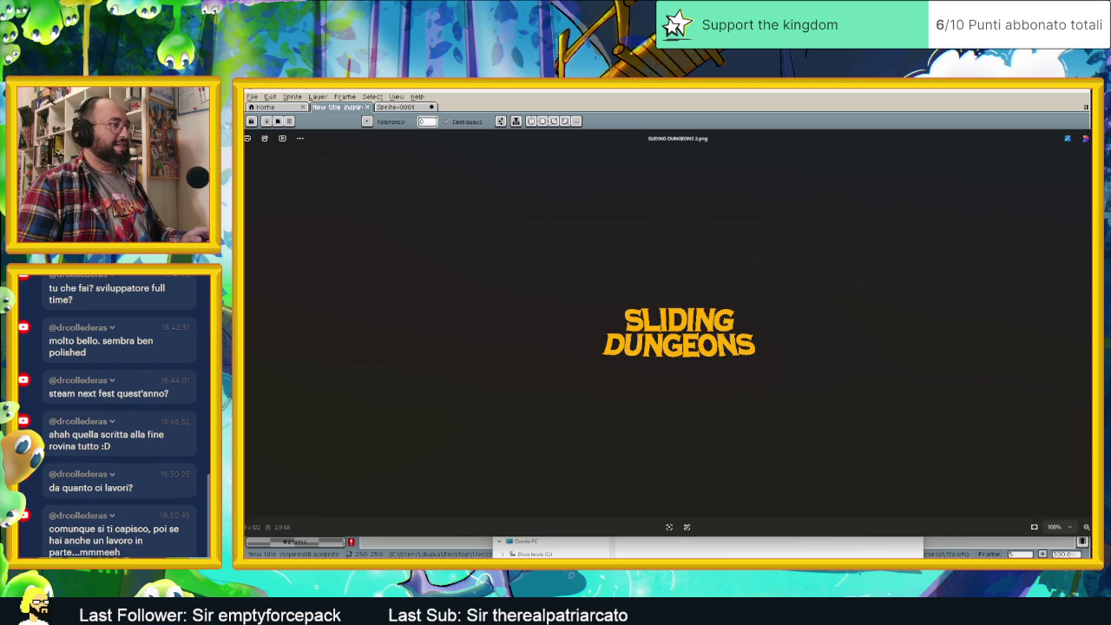
pyautogui.press('Right')
pyautogui.press('Right')
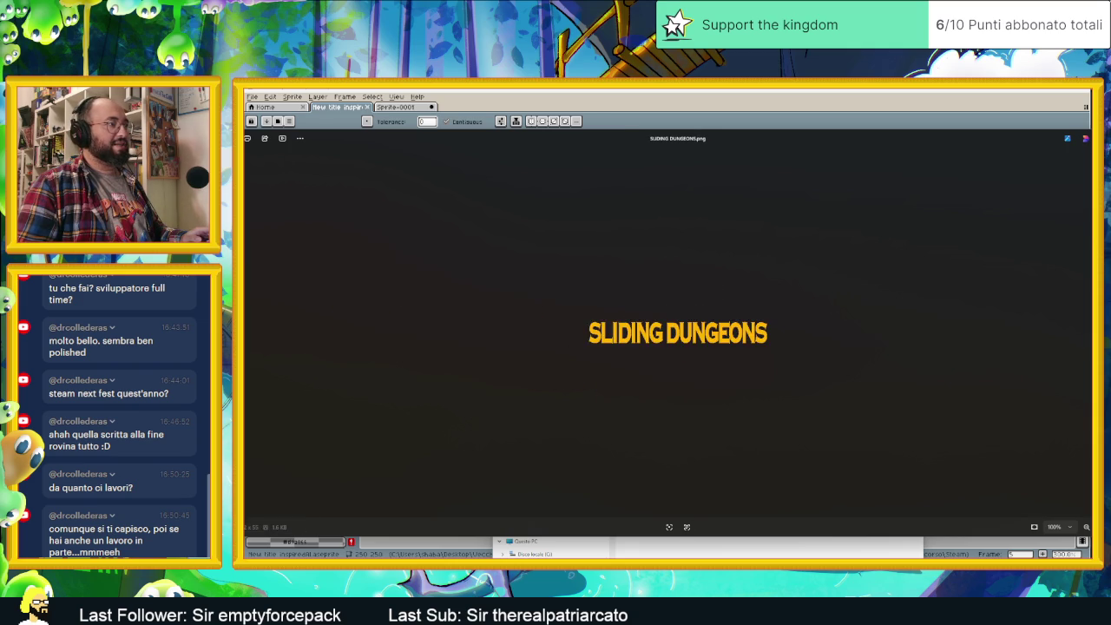
pyautogui.press('Right')
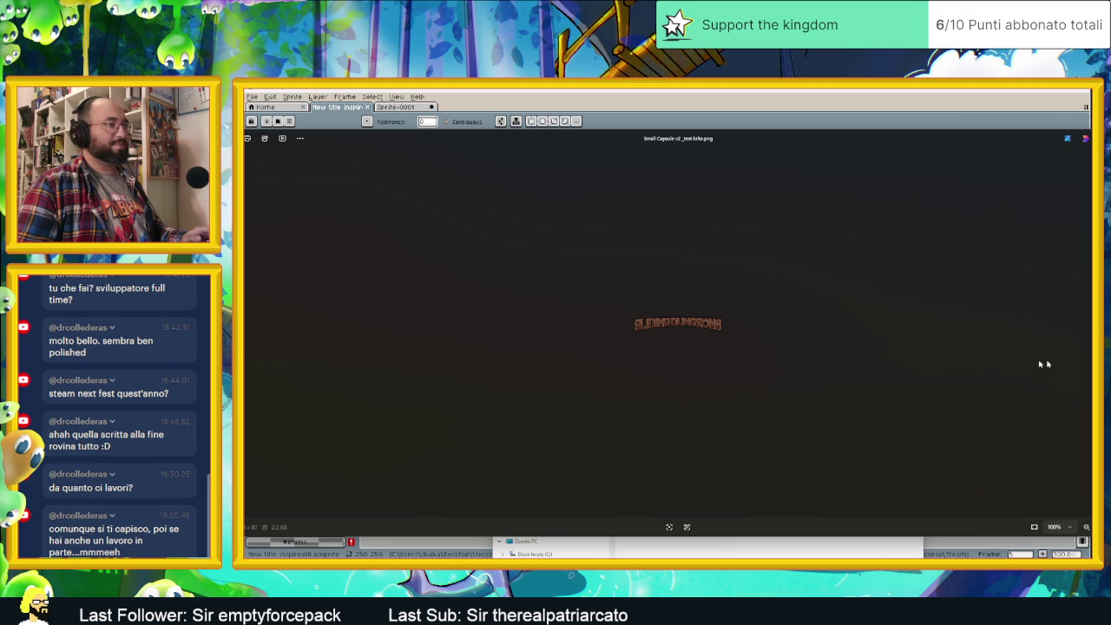
pyautogui.press('Right')
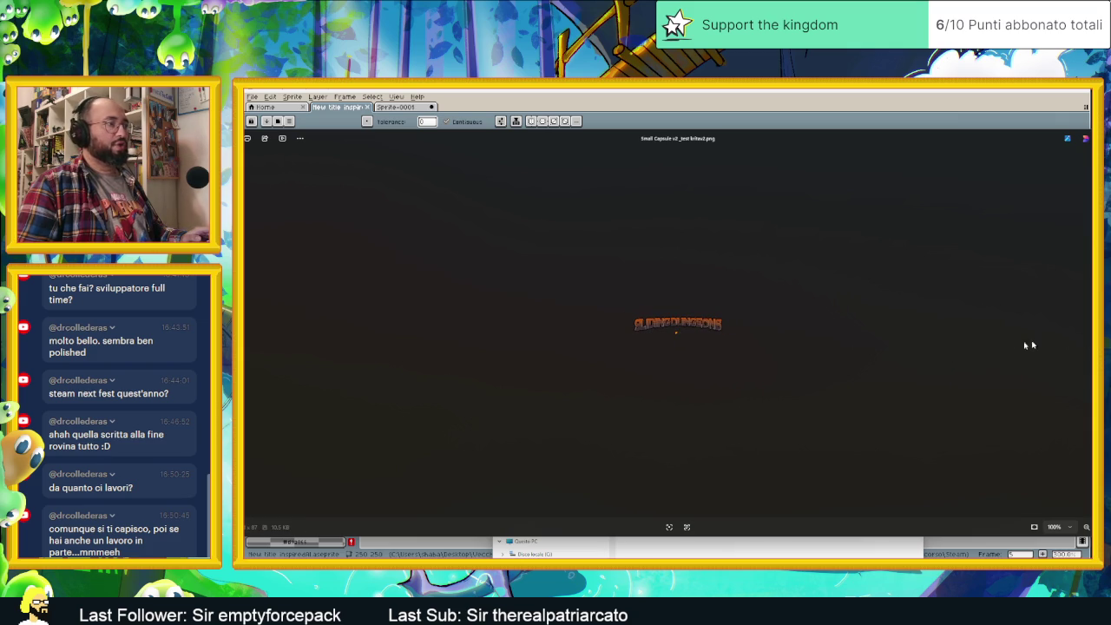
pyautogui.press('Right')
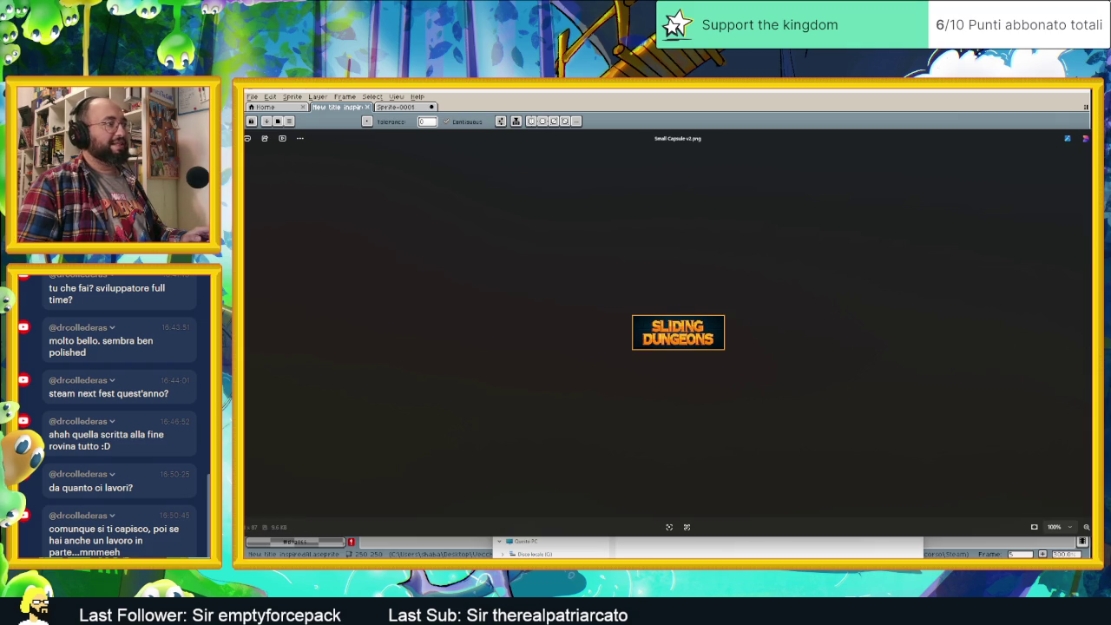
pyautogui.scroll(3)
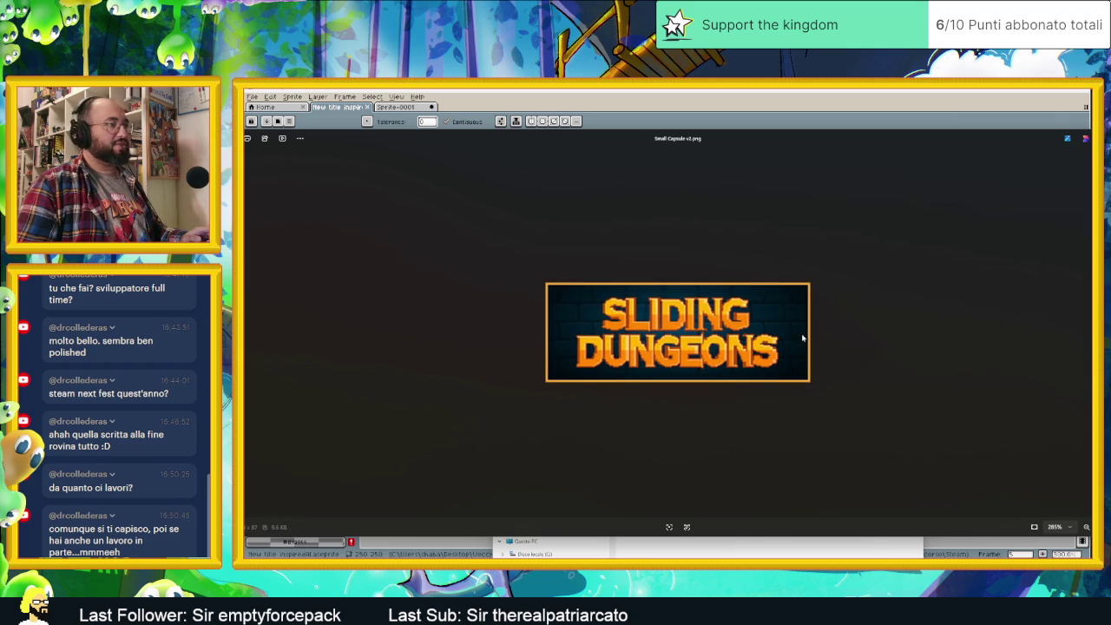
pyautogui.scroll(3)
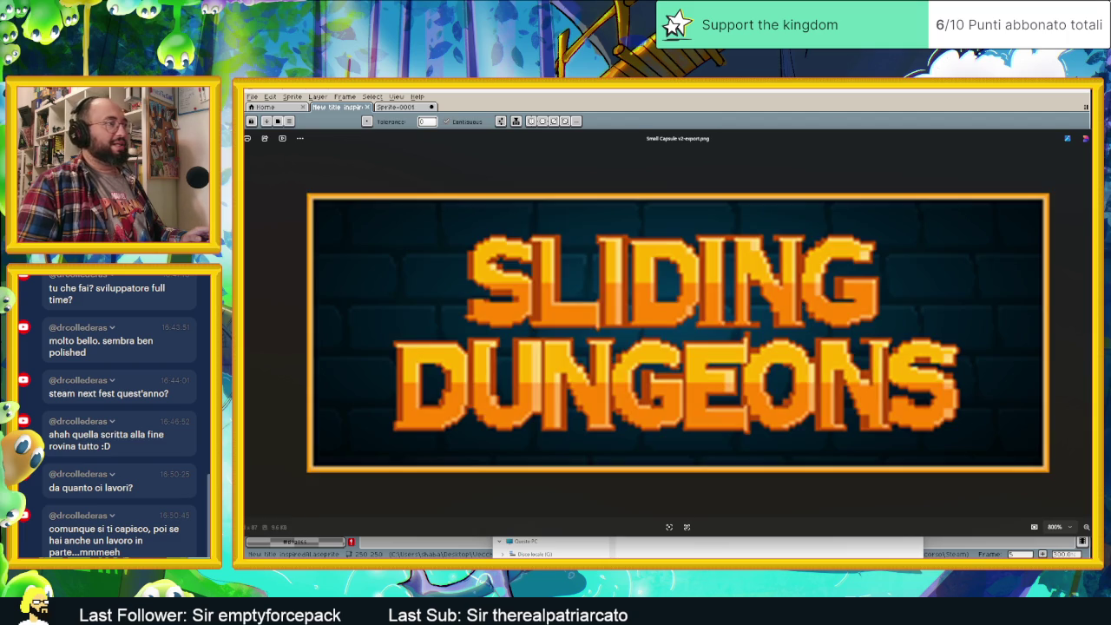
pyautogui.press('Left')
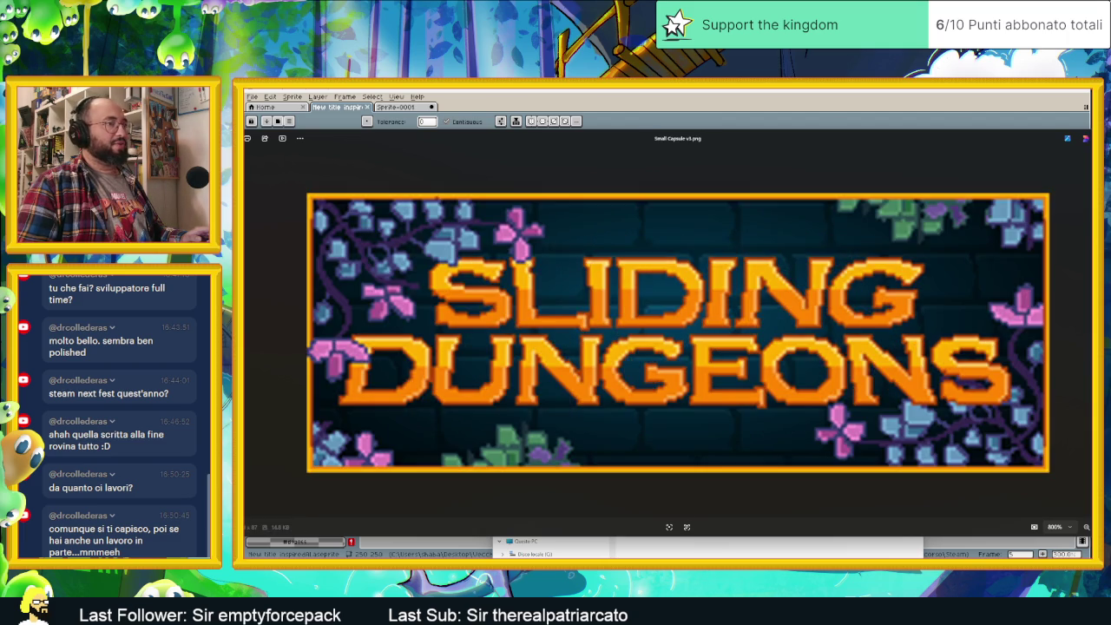
pyautogui.press('Left')
pyautogui.press('Escape')
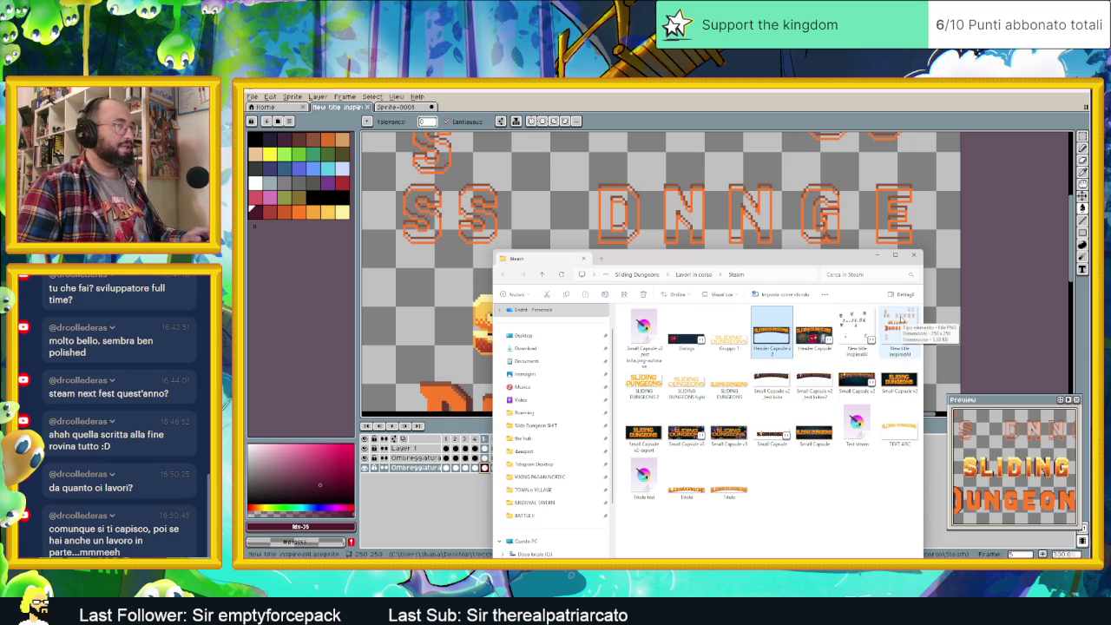
# - Drag the exported title PNG from Explorer into Aseprite to open it in its own tab
pyautogui.click(900, 328)
pyautogui.moveTo(499, 111); pyautogui.dragTo(456, 111)
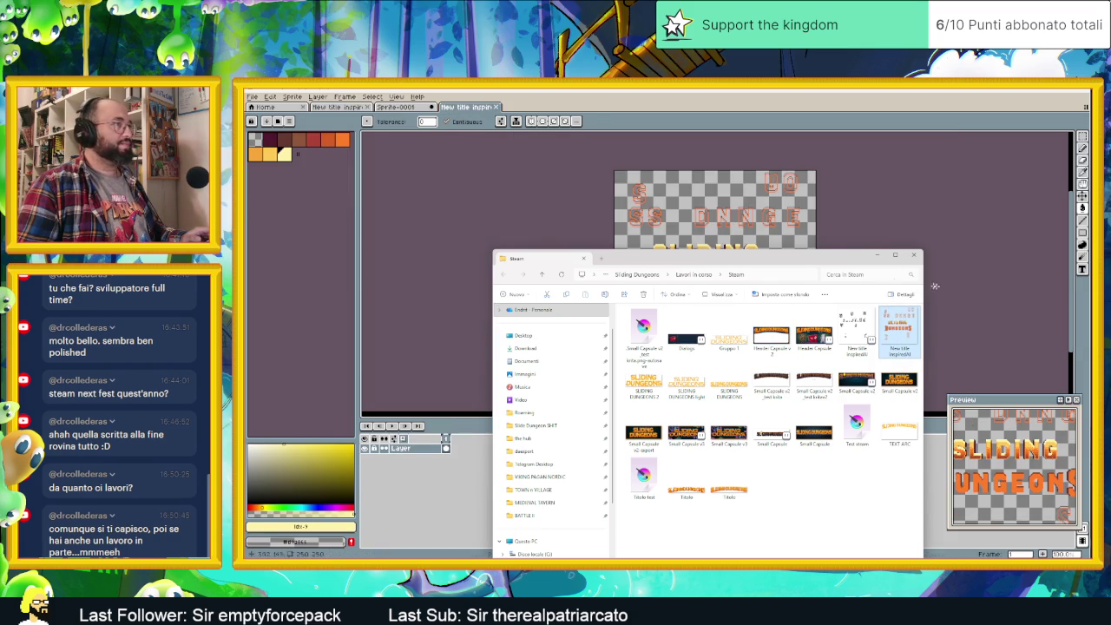
pyautogui.scroll(3)
pyautogui.scroll(3)
# - Draw a rectangular marquee selection around the word SLIDING
pyautogui.click(1083, 139)
pyautogui.moveTo(481, 209); pyautogui.dragTo(907, 322)
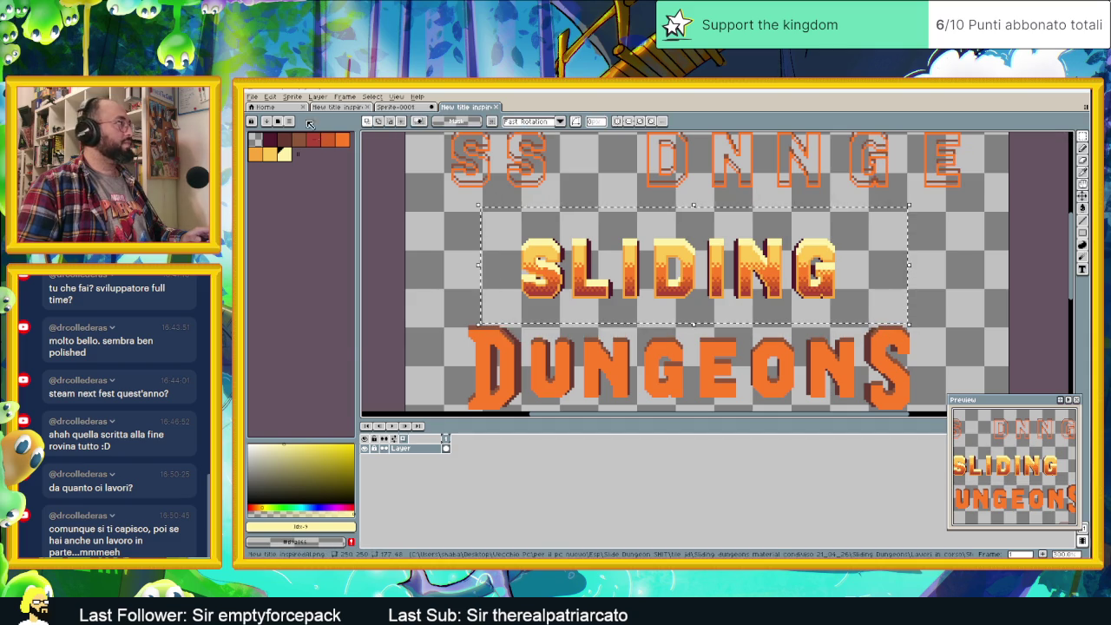
pyautogui.click(271, 96)
pyautogui.moveTo(330, 310)
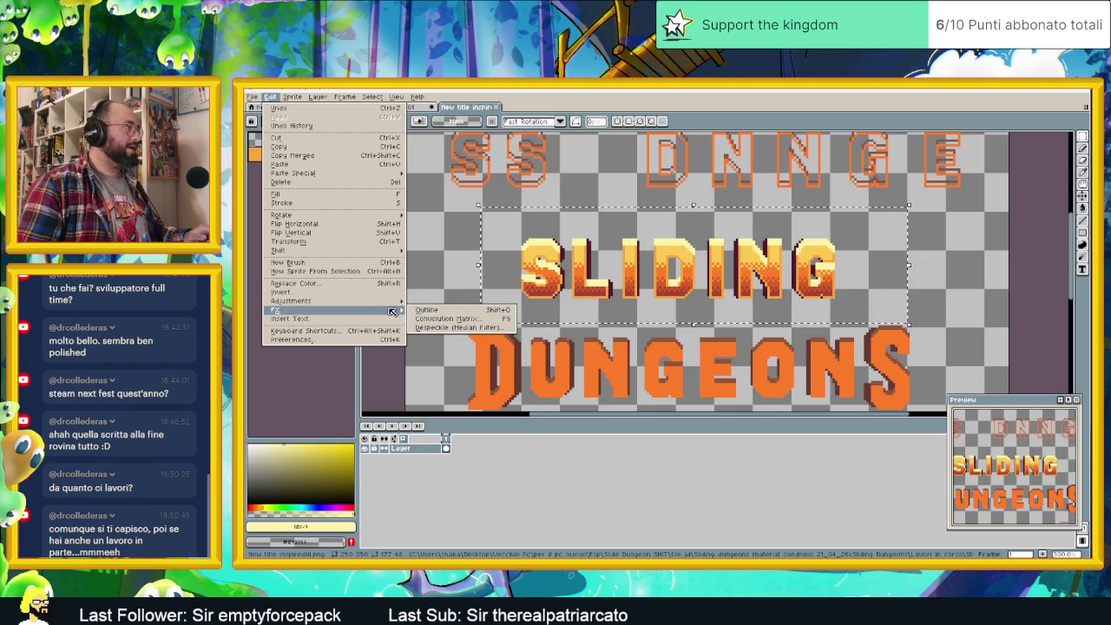
# - Outline the SLIDING letters in black with the Outline effect, setting HSV value to 0
pyautogui.click(426, 312)
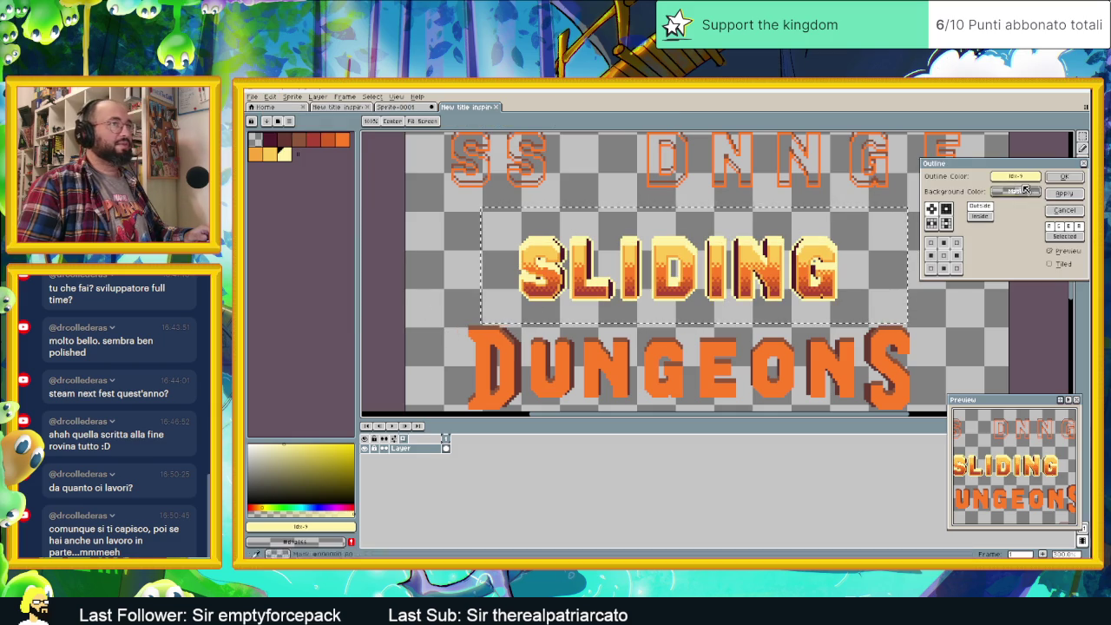
pyautogui.click(1016, 176)
pyautogui.click(1016, 176)
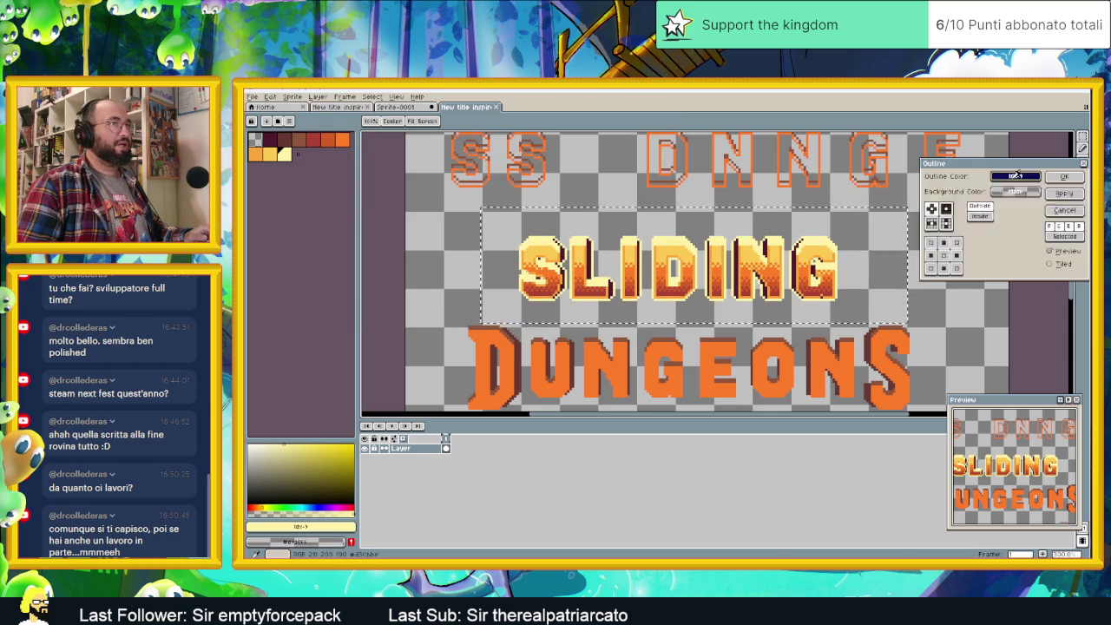
pyautogui.click(878, 192)
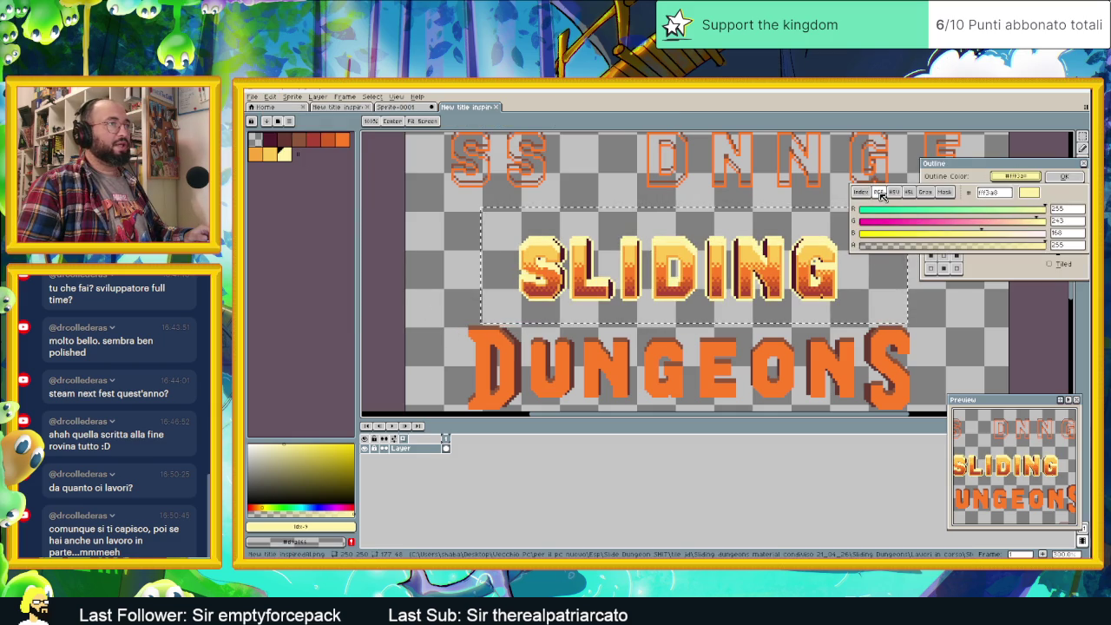
pyautogui.click(897, 193)
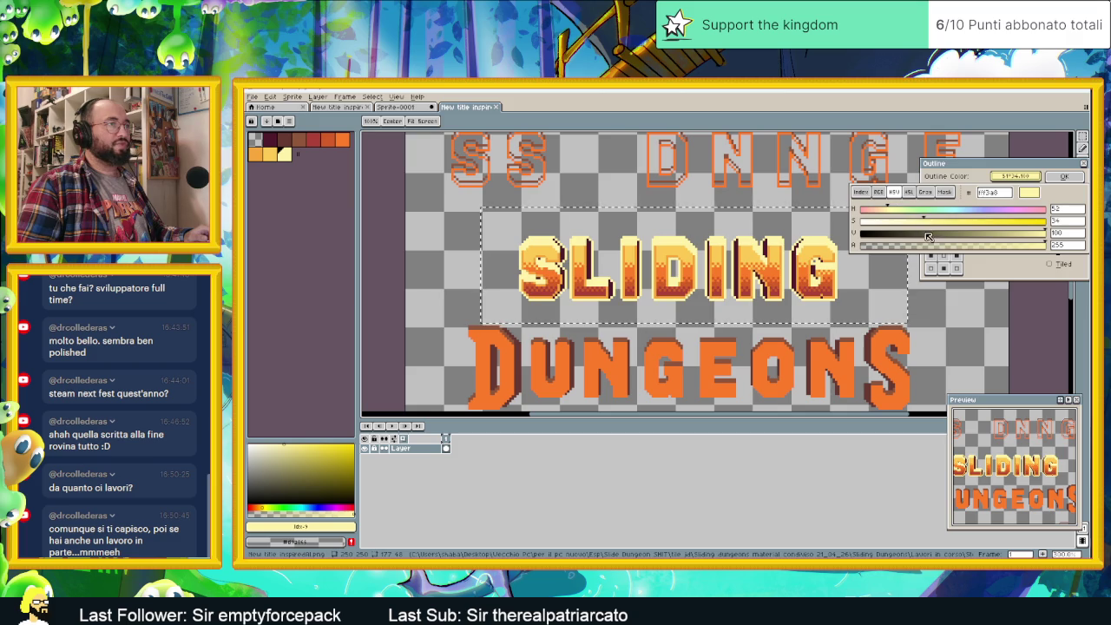
pyautogui.moveTo(928, 236); pyautogui.dragTo(760, 231)
pyautogui.click(760, 230)
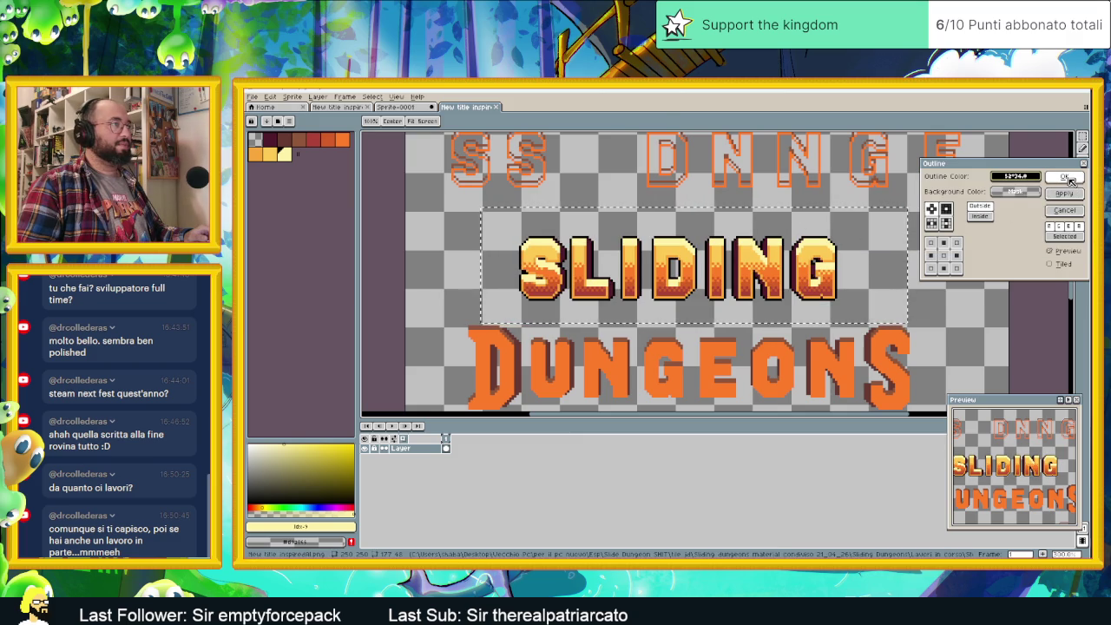
pyautogui.click(1071, 179)
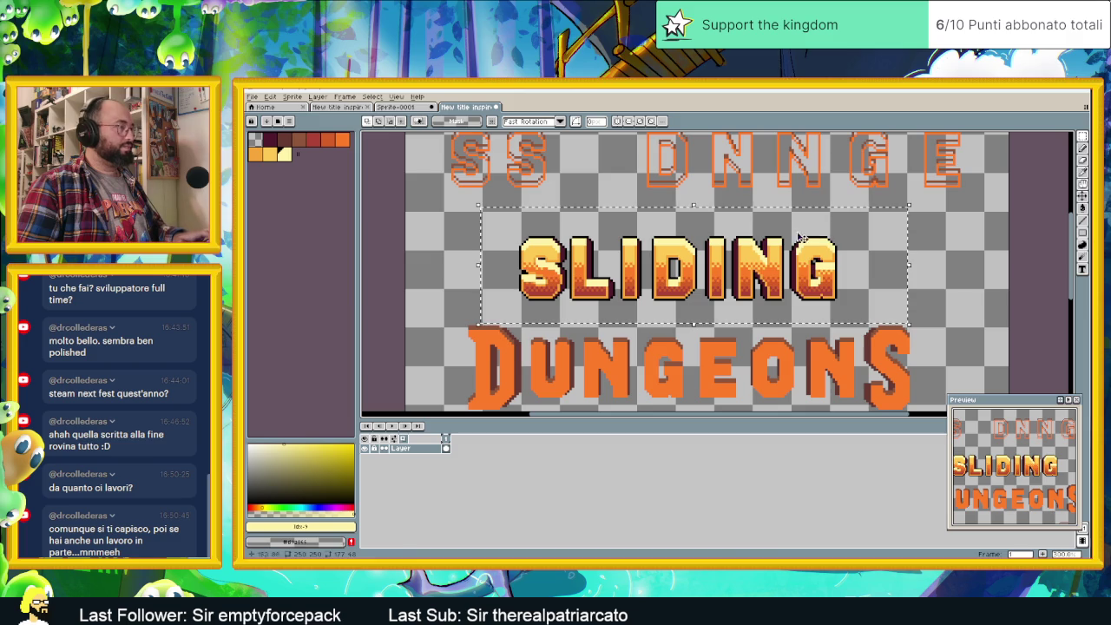
# - Apply a second black outline to double the thickness around SLIDING
pyautogui.click(270, 97)
pyautogui.moveTo(329, 310)
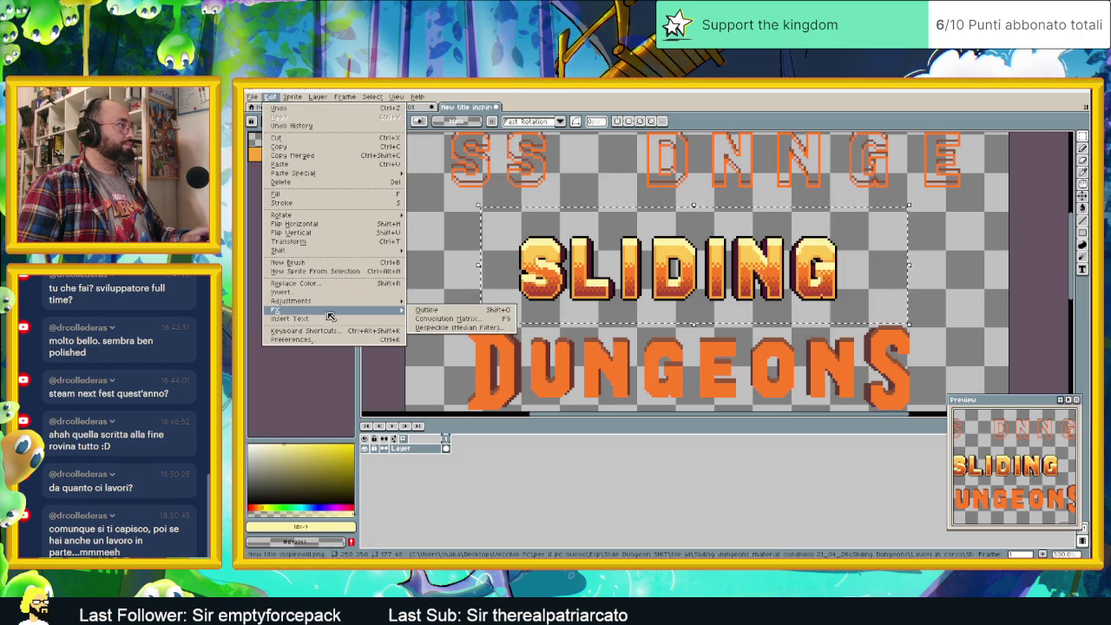
pyautogui.click(438, 314)
pyautogui.moveTo(1028, 180); pyautogui.dragTo(705, 239)
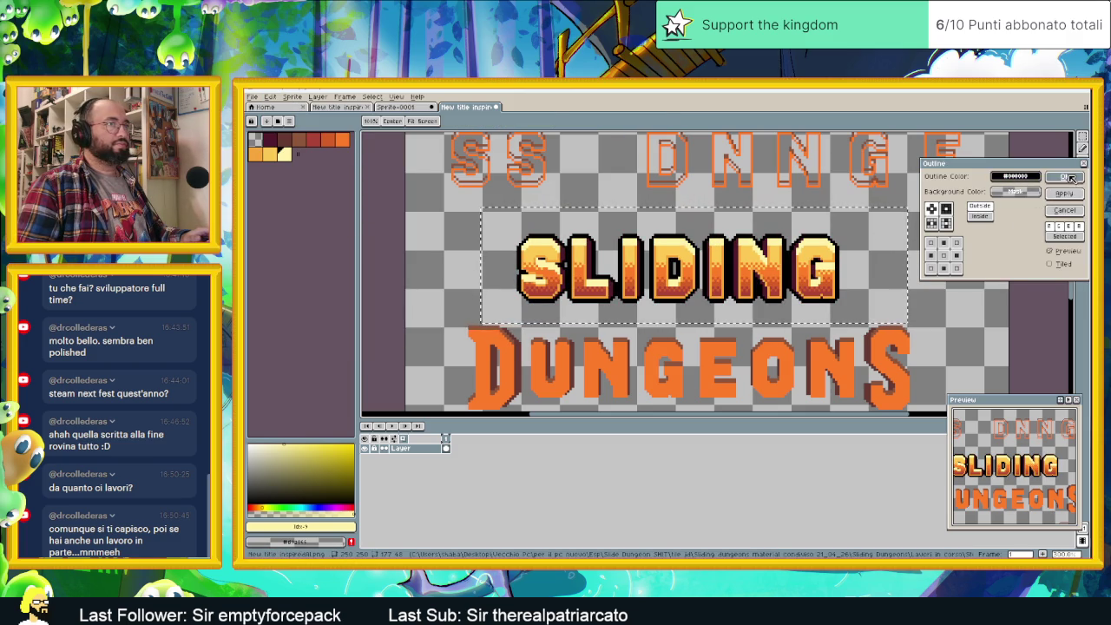
pyautogui.click(1068, 178)
pyautogui.scroll(3)
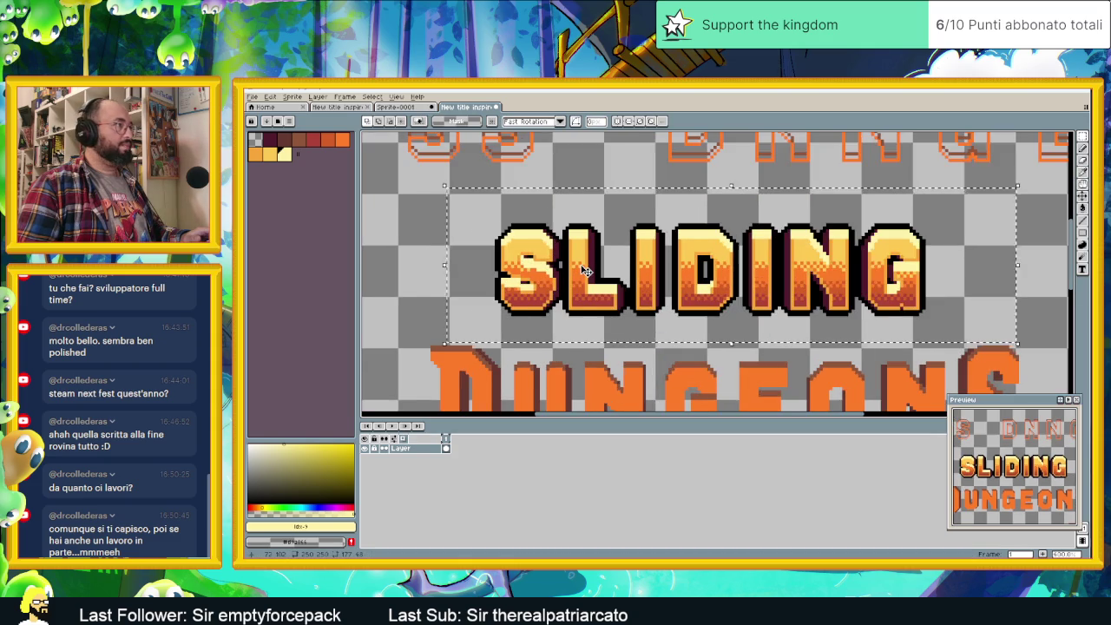
pyautogui.scroll(3)
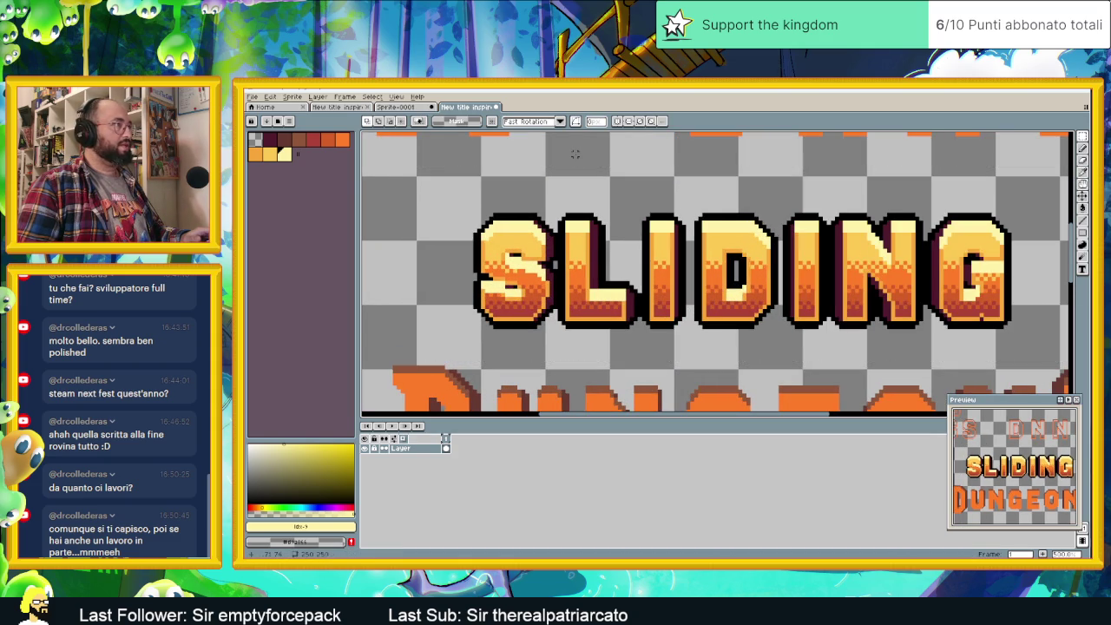
# - Nudge the first I, then the L and I together, a pixel or so left
pyautogui.hscroll(3)
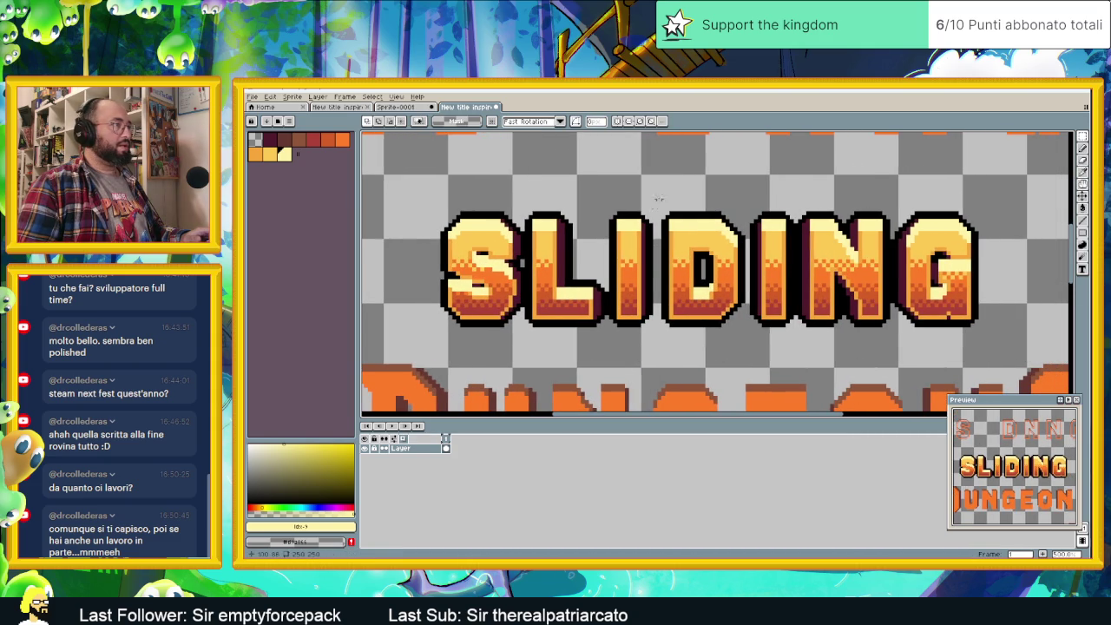
pyautogui.moveTo(645, 217); pyautogui.dragTo(608, 340)
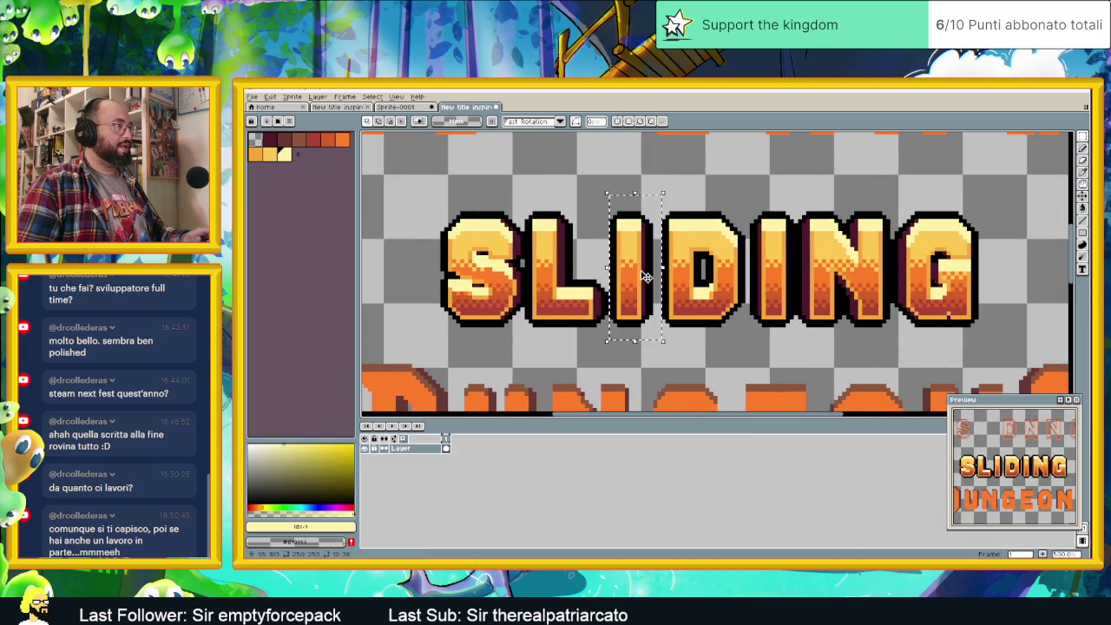
pyautogui.moveTo(646, 277); pyautogui.dragTo(638, 275)
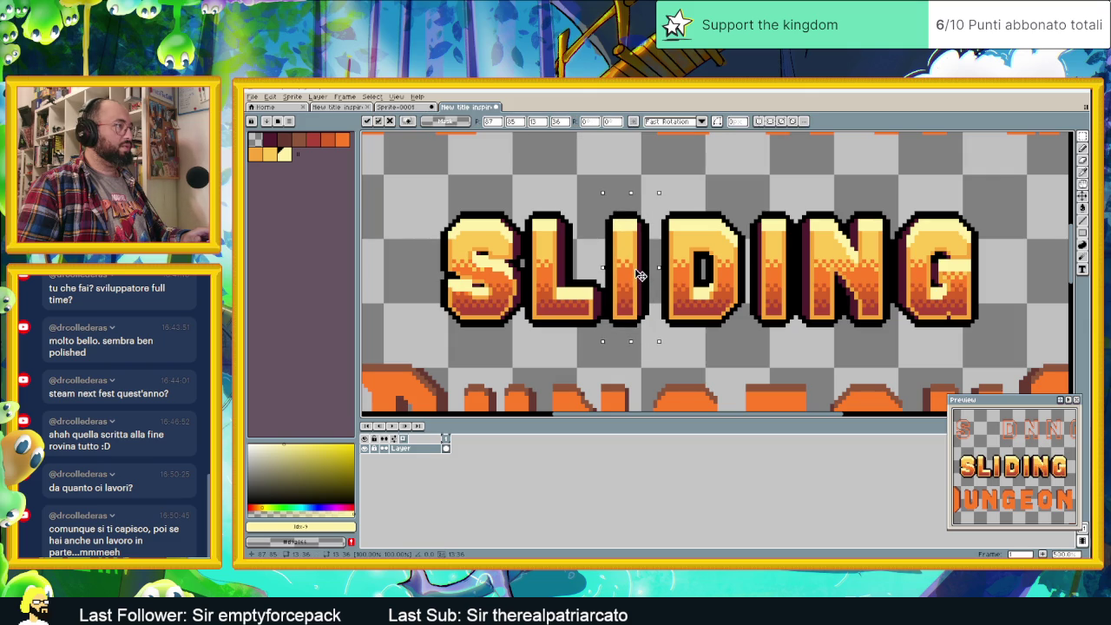
pyautogui.press('Left')
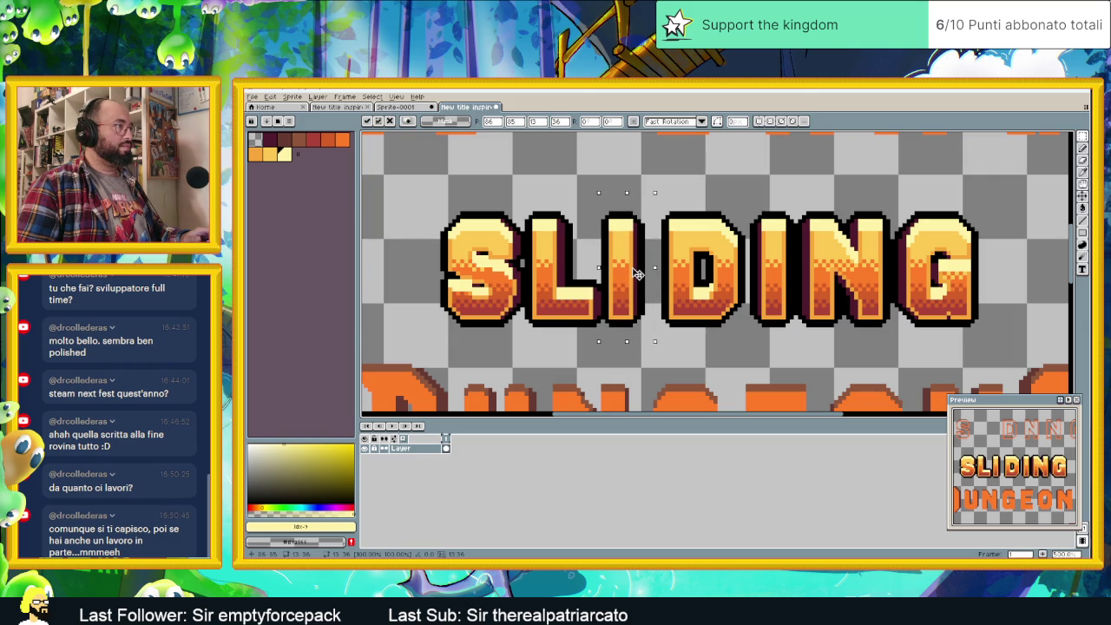
pyautogui.click(650, 161)
pyautogui.moveTo(650, 181); pyautogui.dragTo(521, 346)
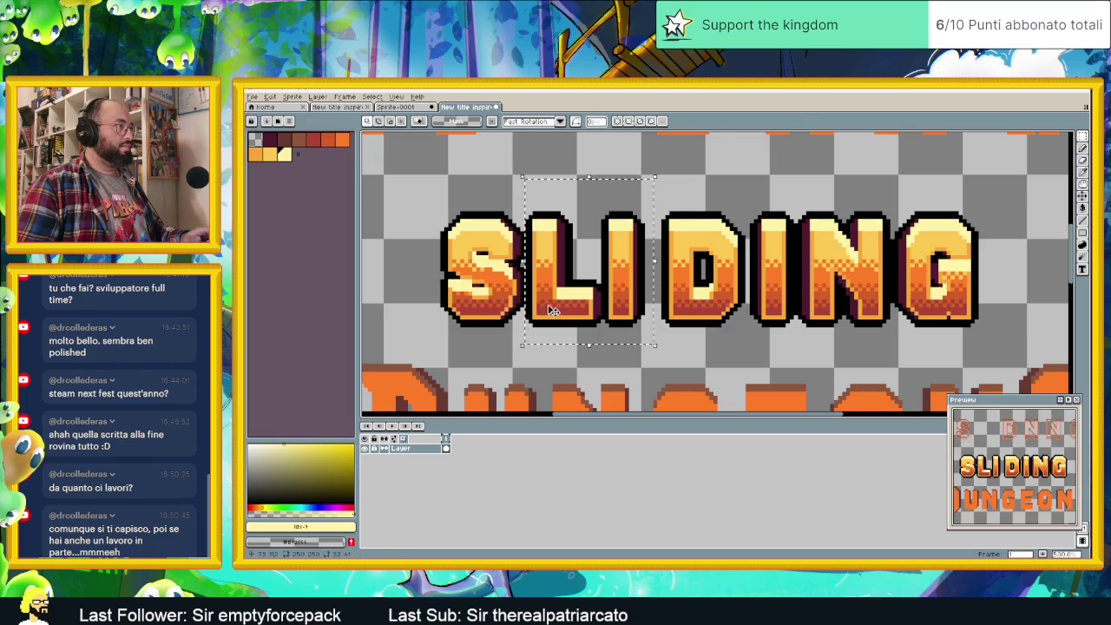
pyautogui.moveTo(550, 305); pyautogui.dragTo(546, 304)
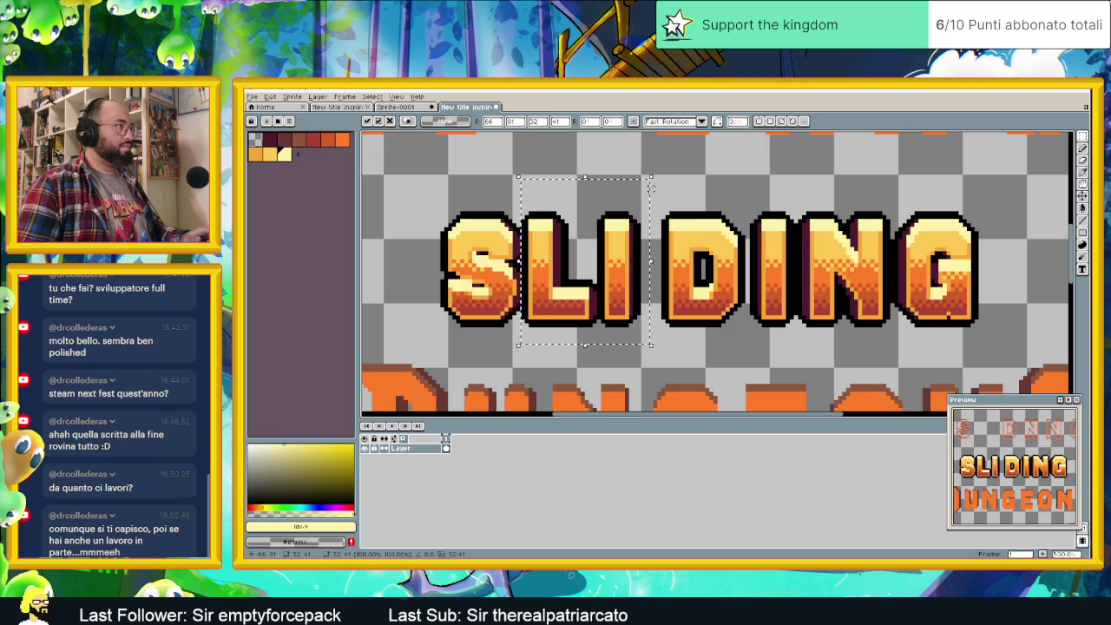
pyautogui.click(650, 192)
# - Move the D, I, N and G left to close the gaps between letters
pyautogui.moveTo(647, 186); pyautogui.dragTo(751, 333)
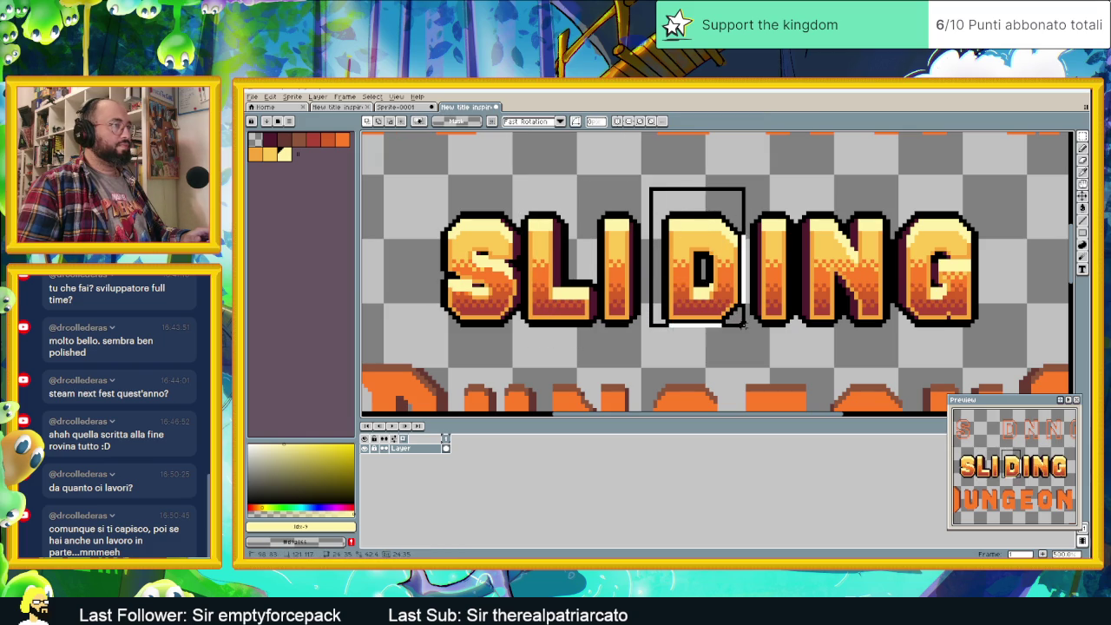
pyautogui.moveTo(721, 284); pyautogui.dragTo(696, 283)
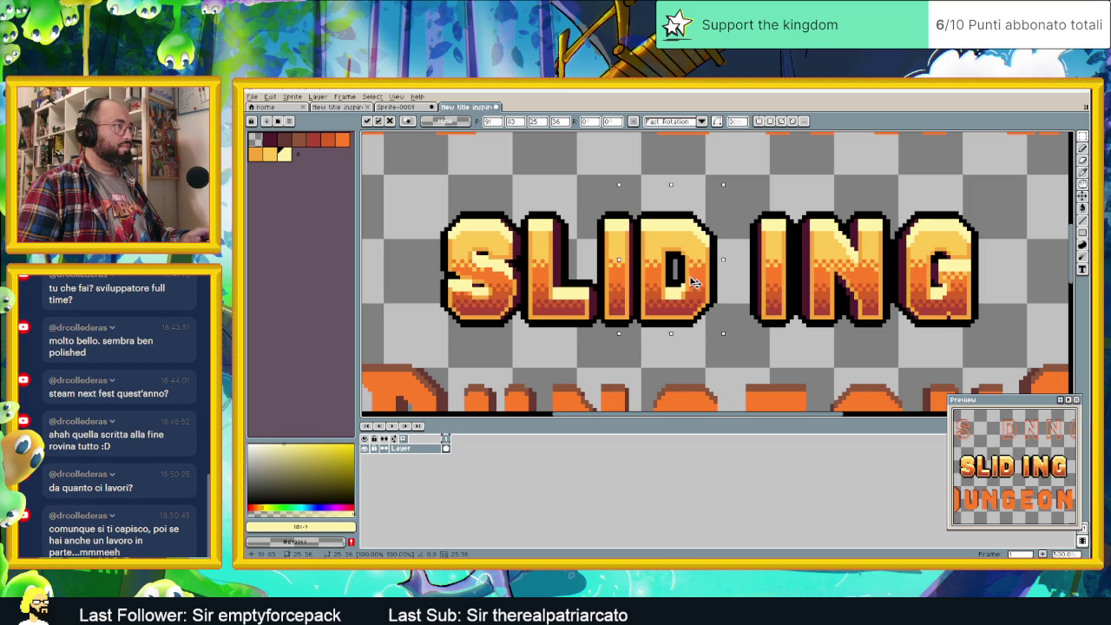
pyautogui.click(747, 184)
pyautogui.moveTo(736, 192); pyautogui.dragTo(753, 298)
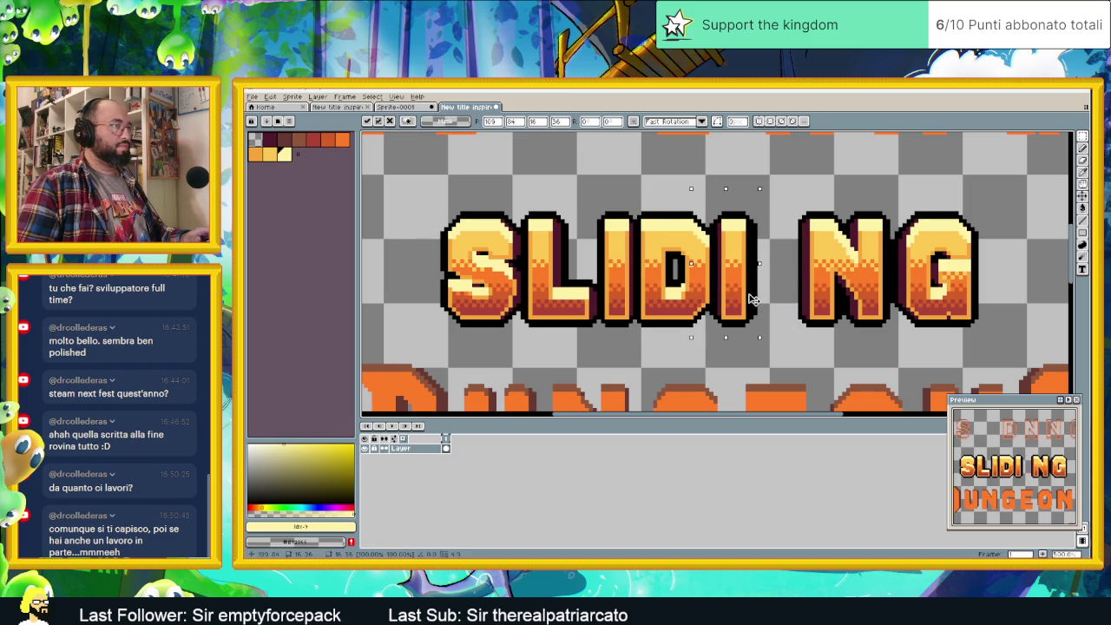
pyautogui.click(794, 191)
pyautogui.moveTo(786, 185); pyautogui.dragTo(815, 299)
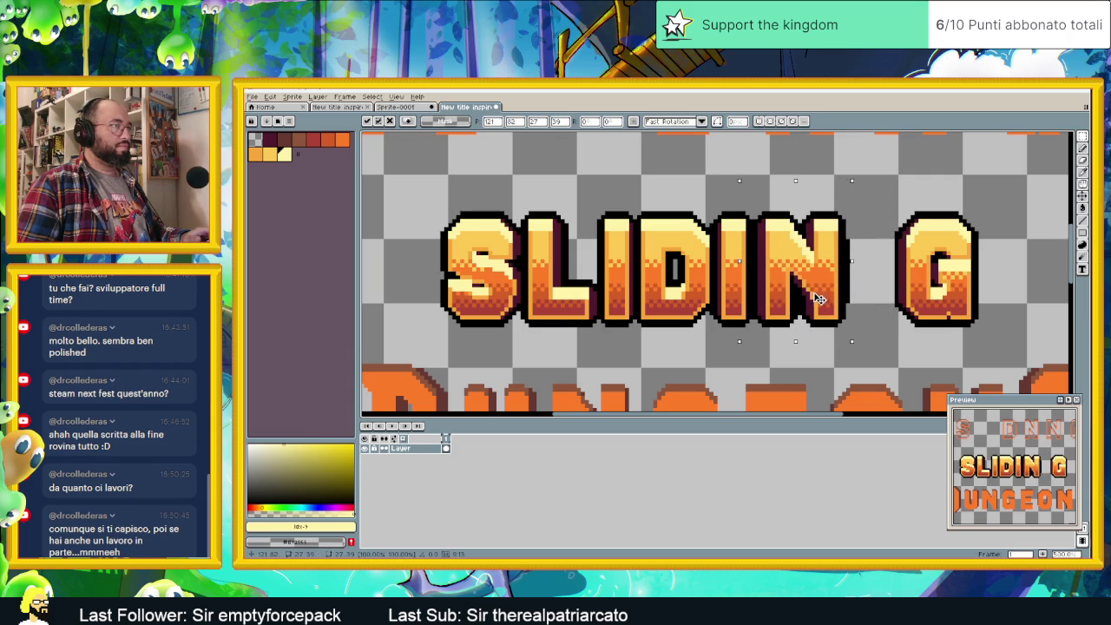
pyautogui.moveTo(879, 181); pyautogui.dragTo(1011, 354)
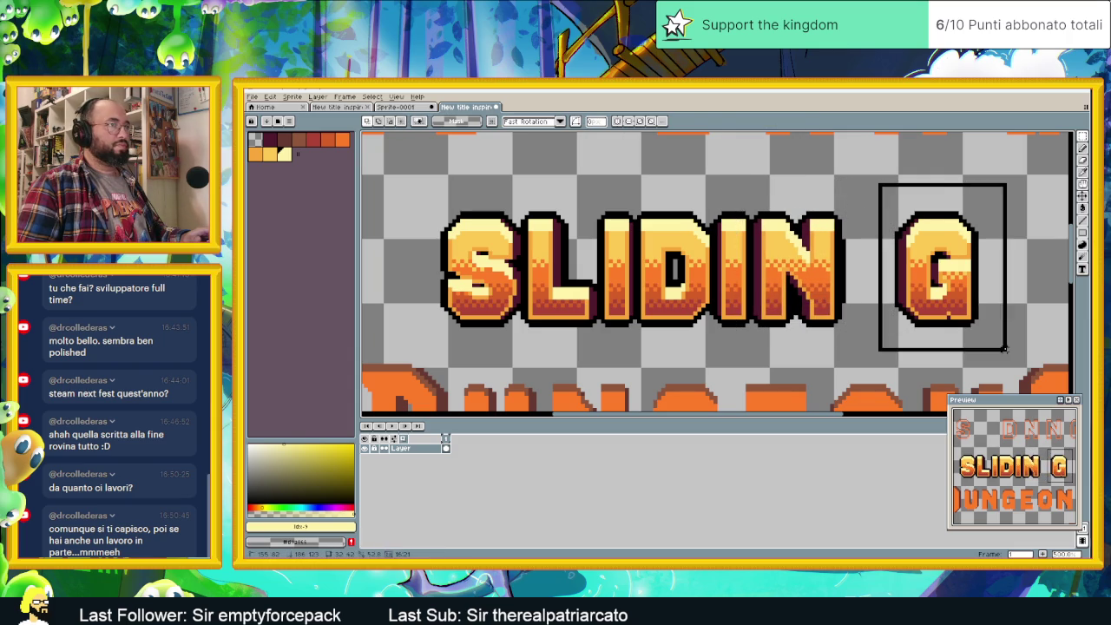
pyautogui.moveTo(957, 300); pyautogui.dragTo(903, 299)
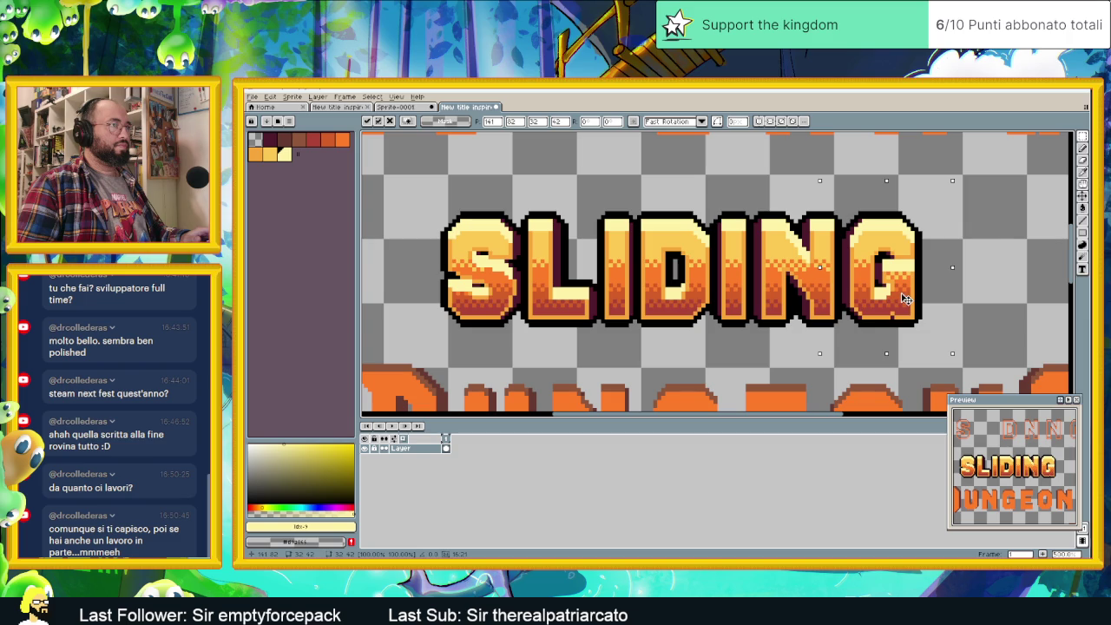
pyautogui.press('Return')
pyautogui.scroll(-3)
# - Zoom and pan to review the outlined title, then bring up the Steam artwork folder
pyautogui.moveTo(993, 255); pyautogui.dragTo(874, 296)
pyautogui.scroll(-3)
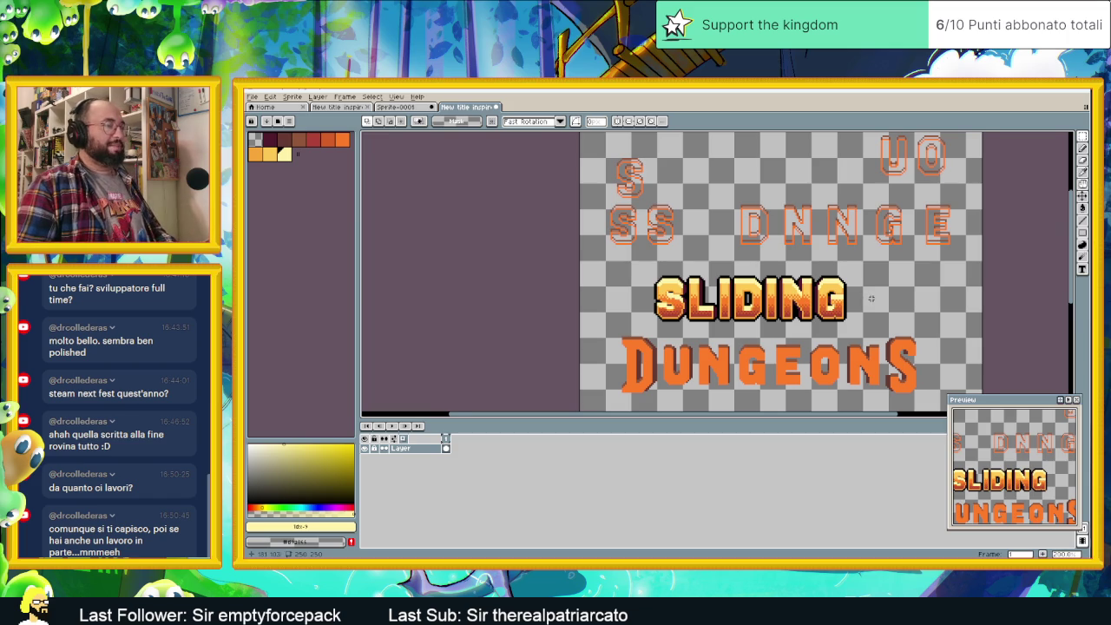
pyautogui.scroll(-3)
pyautogui.moveTo(869, 297); pyautogui.dragTo(818, 304)
pyautogui.scroll(3)
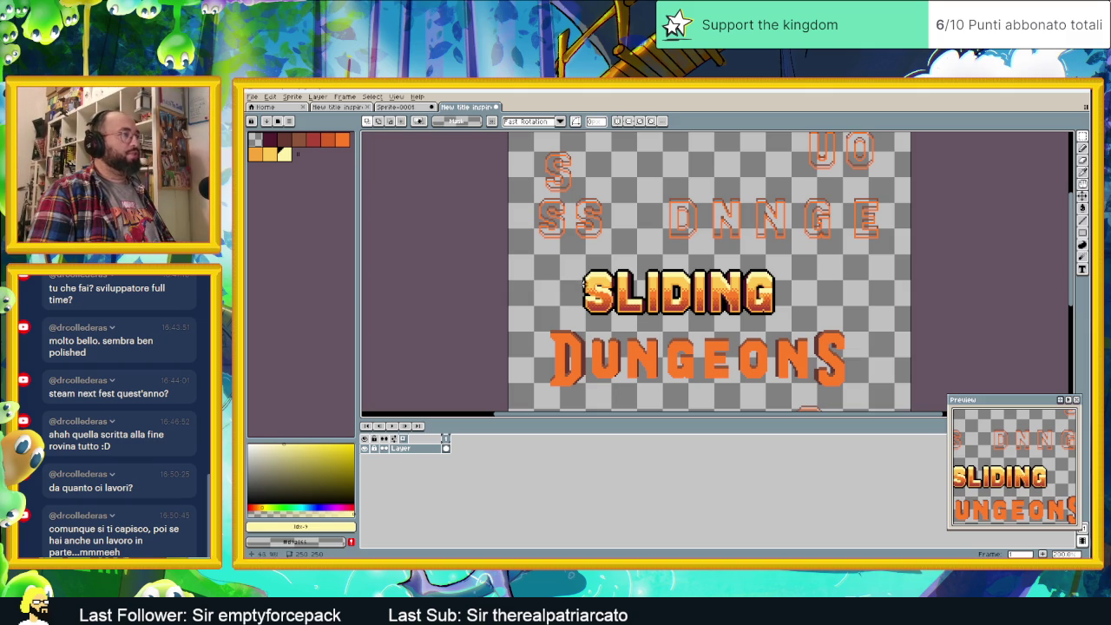
pyautogui.scroll(3)
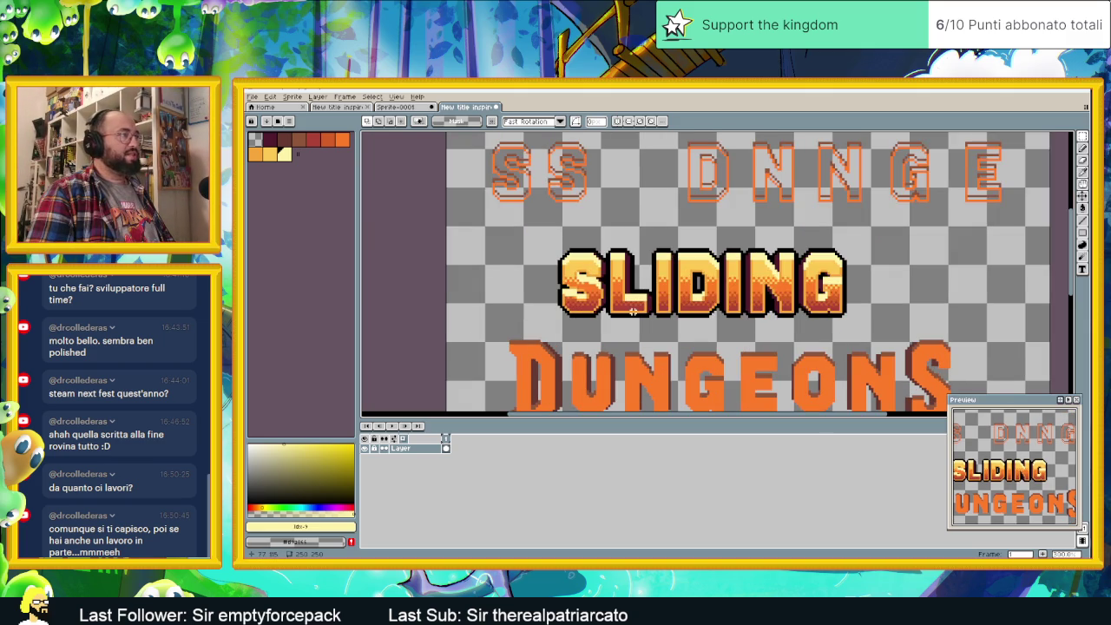
pyautogui.hotkey('alt', 'Tab')
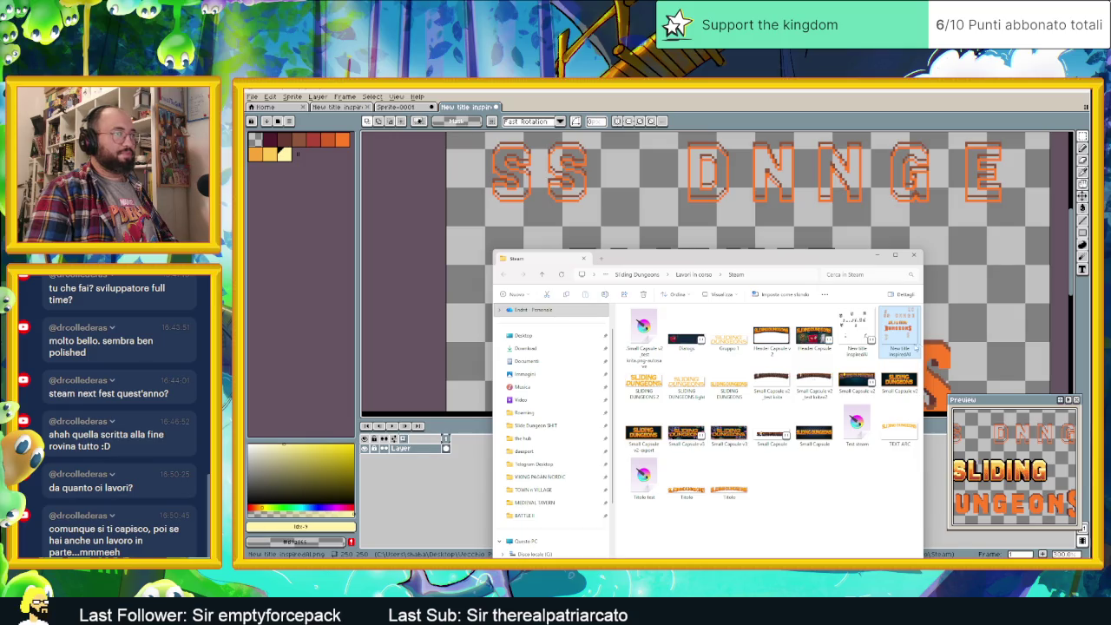
# - Copy the torch Layer 4 from Small Capsule and paste it into the New title document
pyautogui.doubleClick(770, 430)
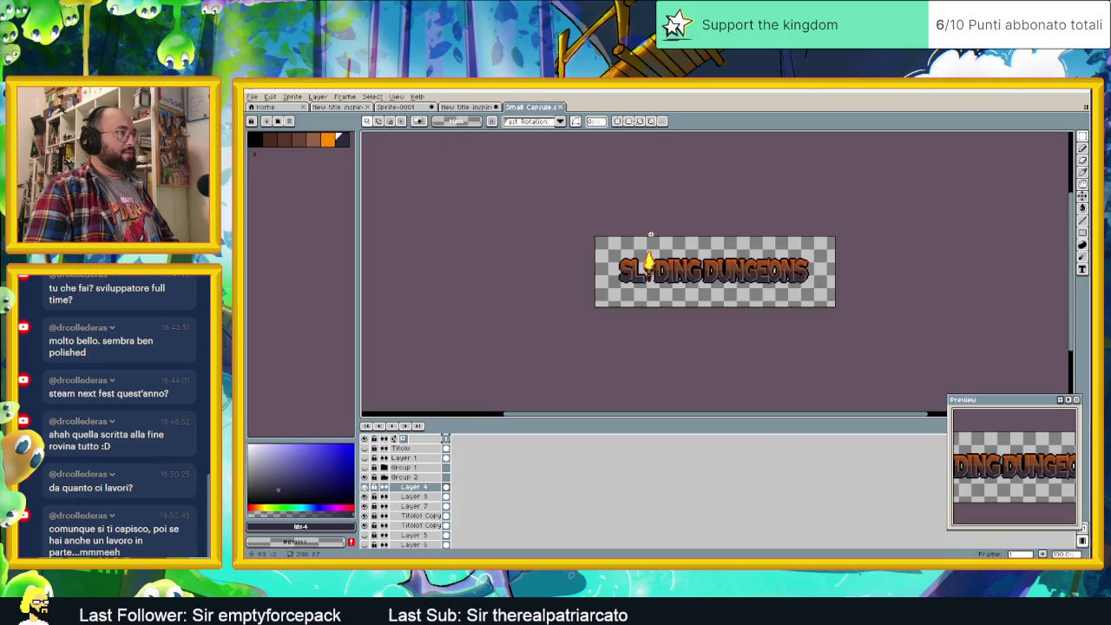
pyautogui.scroll(3)
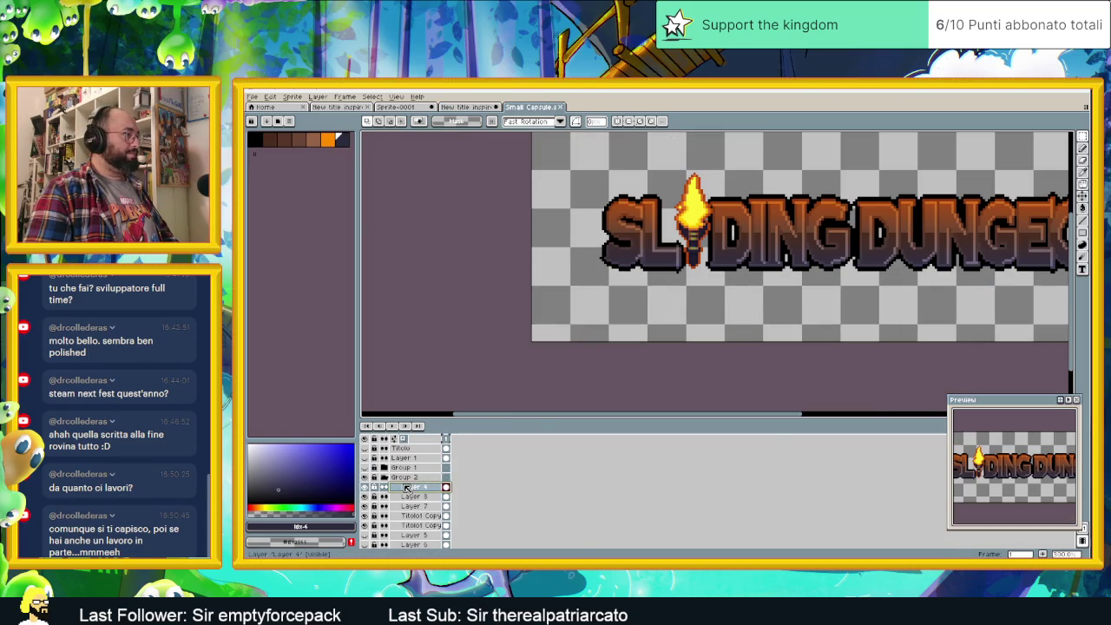
pyautogui.scroll(-3)
pyautogui.scroll(3)
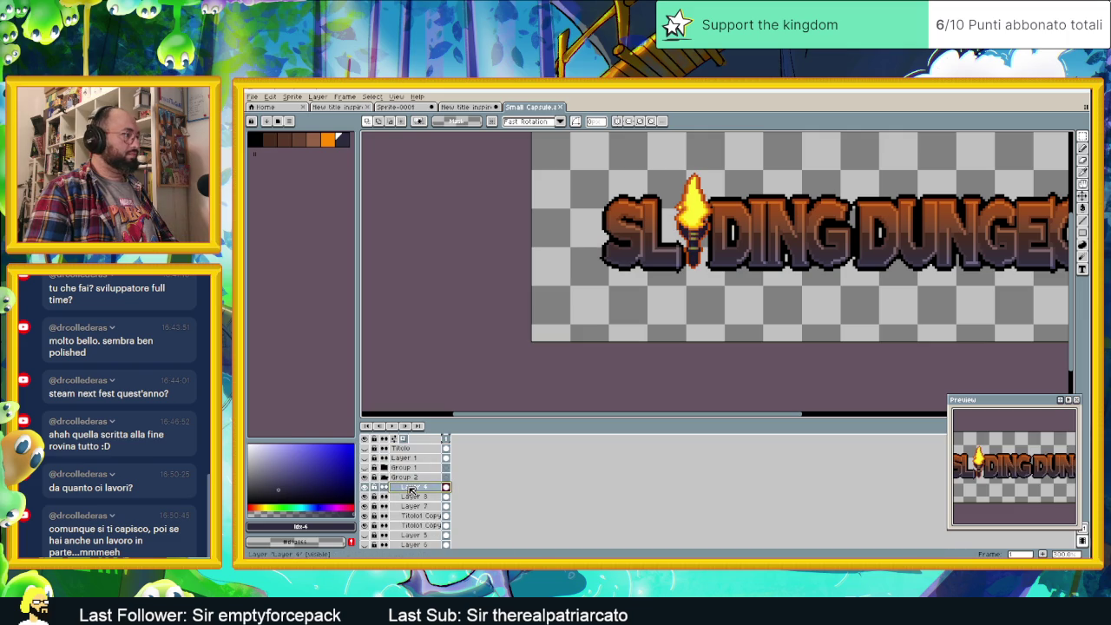
pyautogui.rightClick(419, 491)
pyautogui.press('Escape')
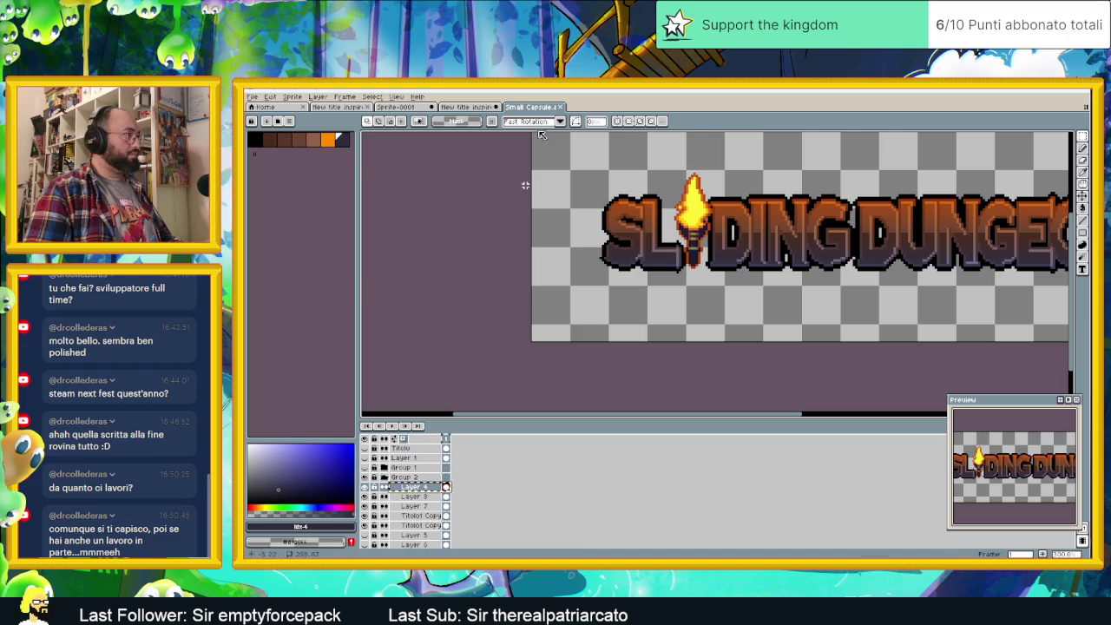
pyautogui.click(465, 106)
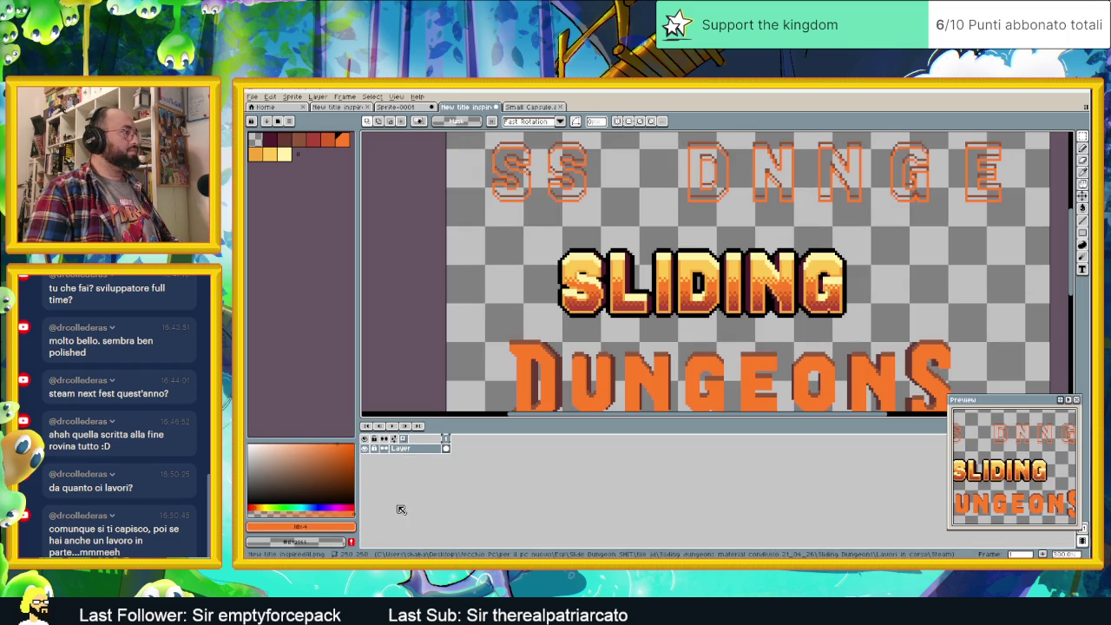
pyautogui.hotkey('ctrl', 'v')
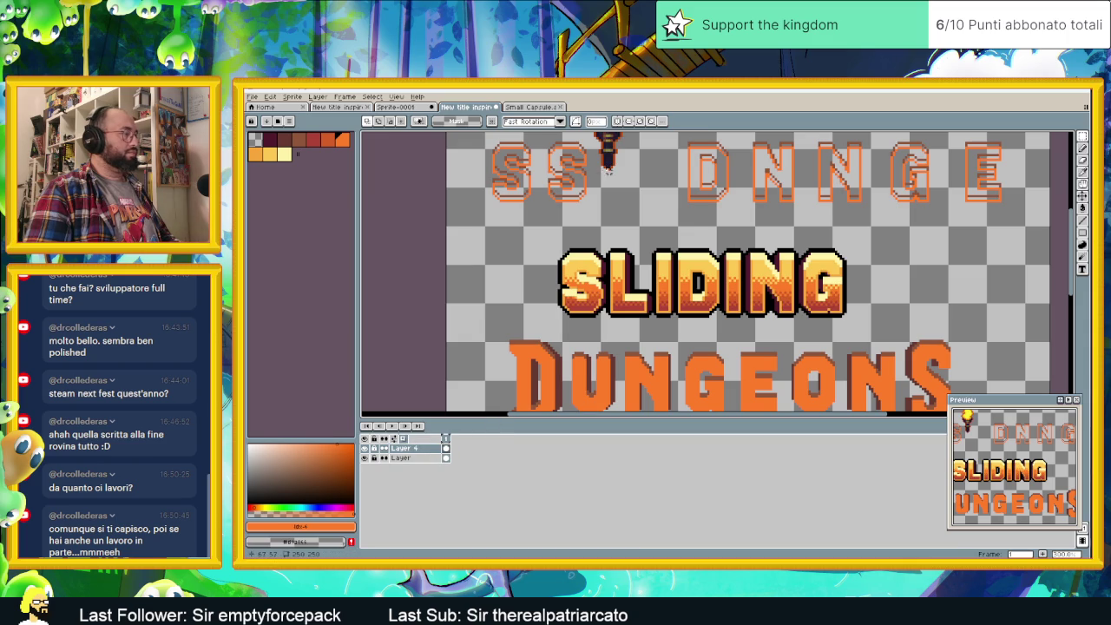
# - Drag the torch sprite down onto the SLIDING text with the Move tool
pyautogui.scroll(-3)
pyautogui.scroll(-3)
pyautogui.scroll(3)
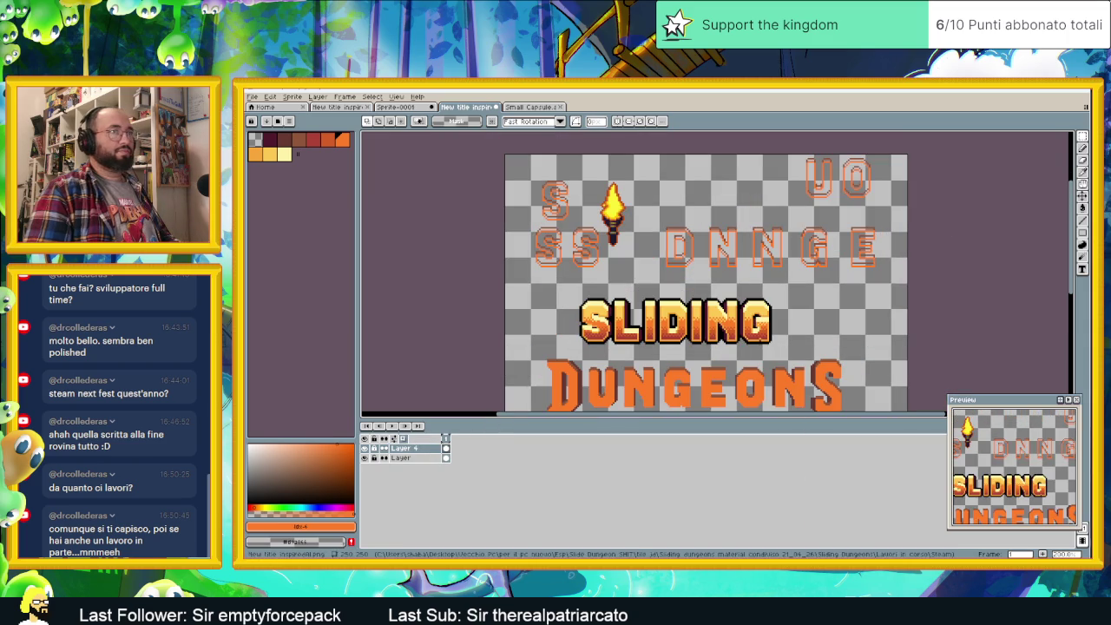
pyautogui.press('v')
pyautogui.moveTo(601, 239); pyautogui.dragTo(639, 315)
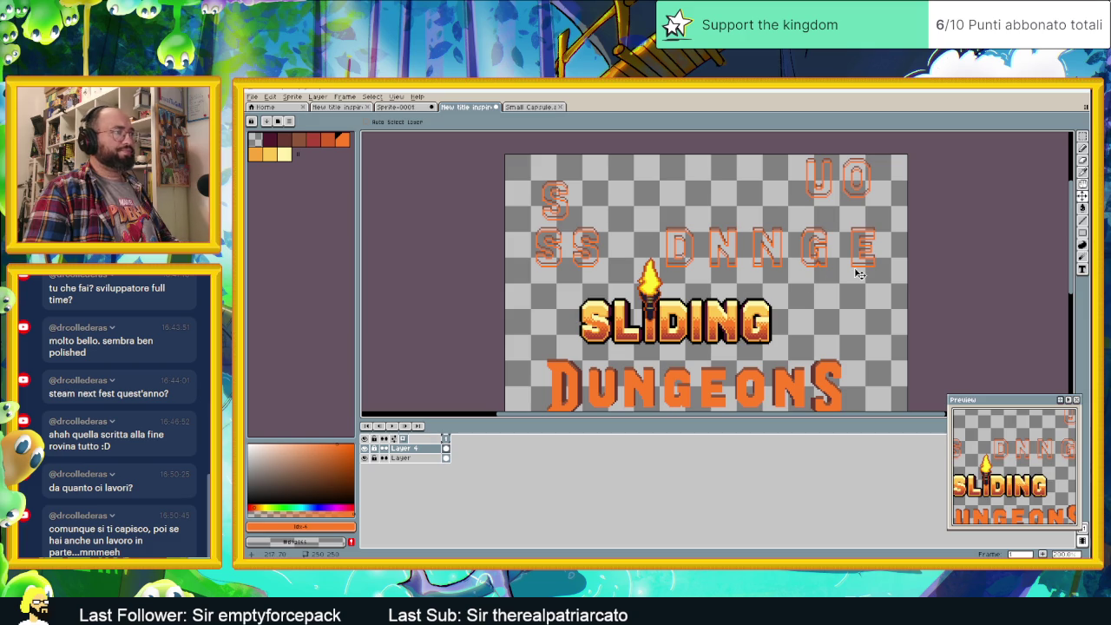
pyautogui.click(1082, 138)
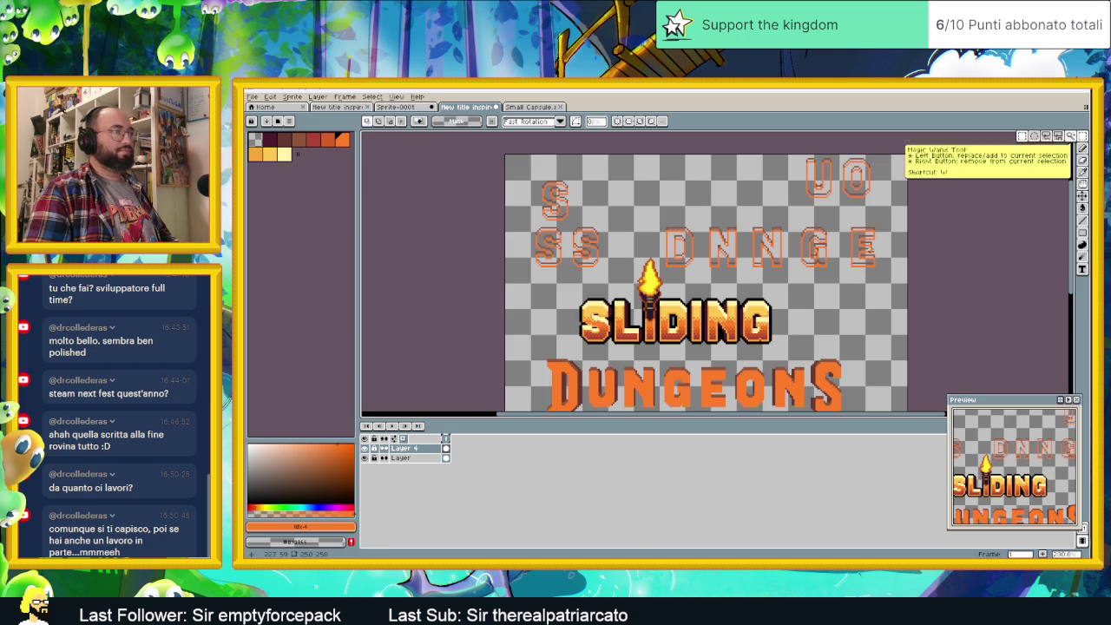
# - Settle the torch into the I position of SLIDING and select the bottom layer
pyautogui.scroll(-3)
pyautogui.scroll(3)
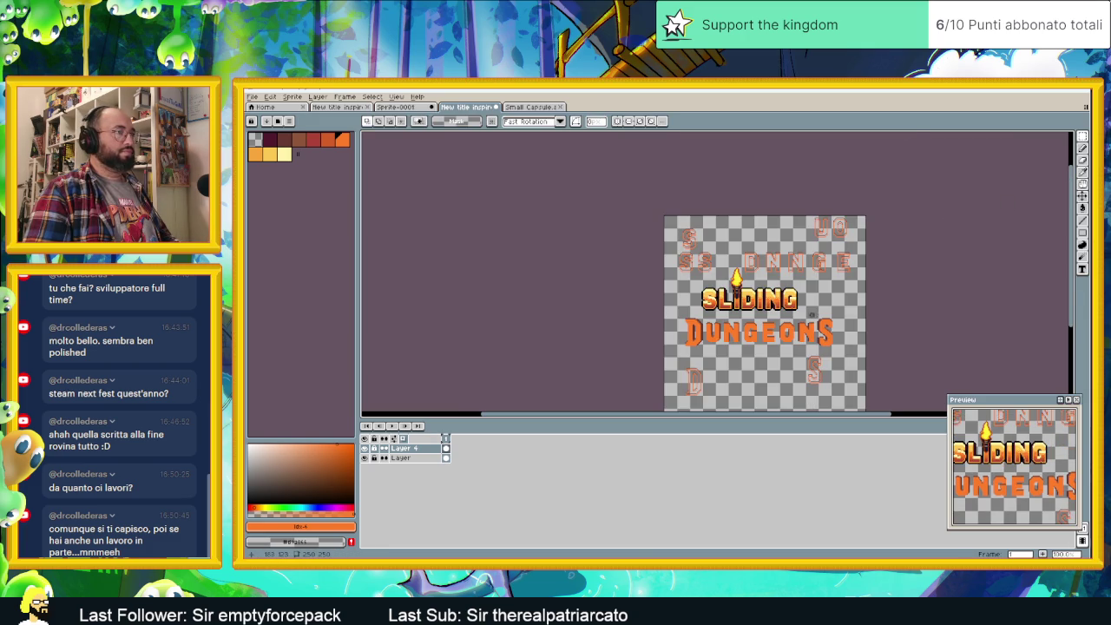
pyautogui.scroll(3)
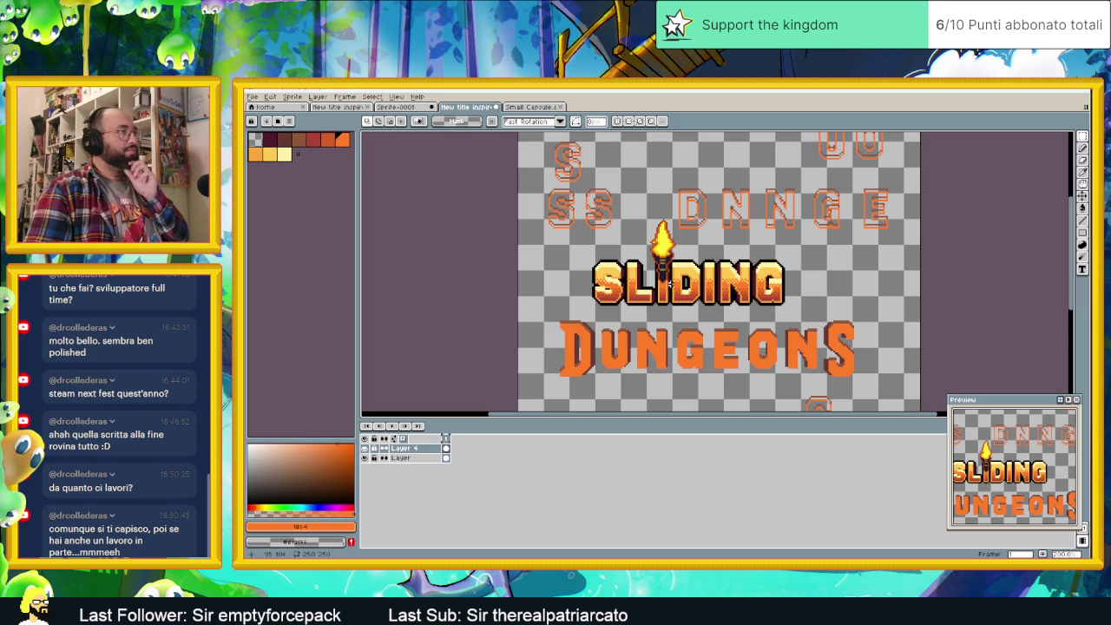
pyautogui.scroll(3)
pyautogui.scroll(3)
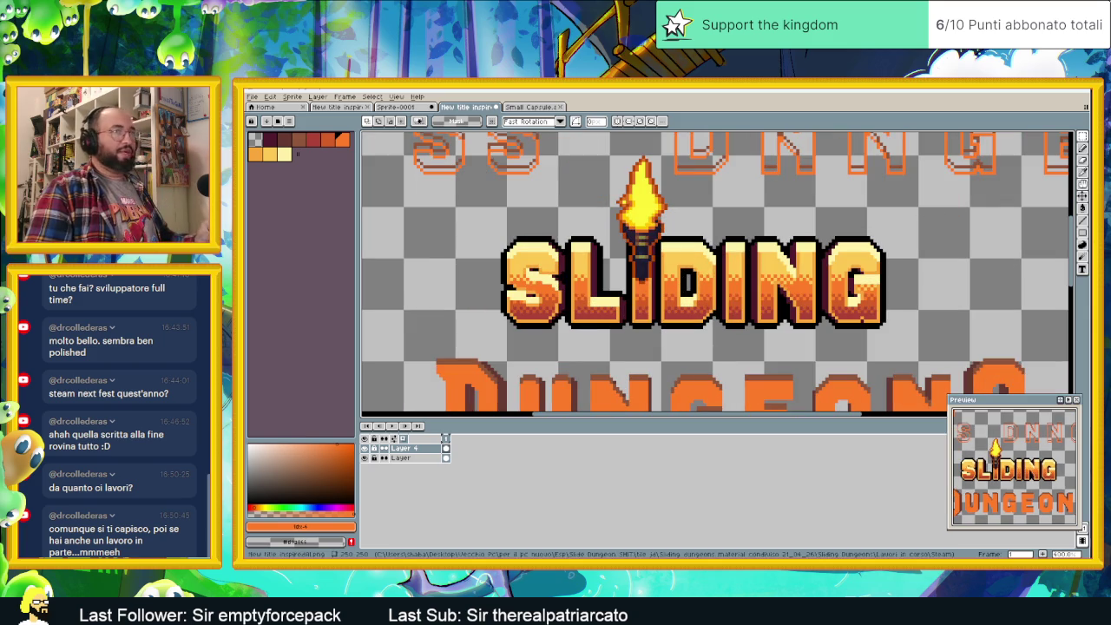
pyautogui.click(1085, 201)
pyautogui.moveTo(673, 257); pyautogui.dragTo(671, 296)
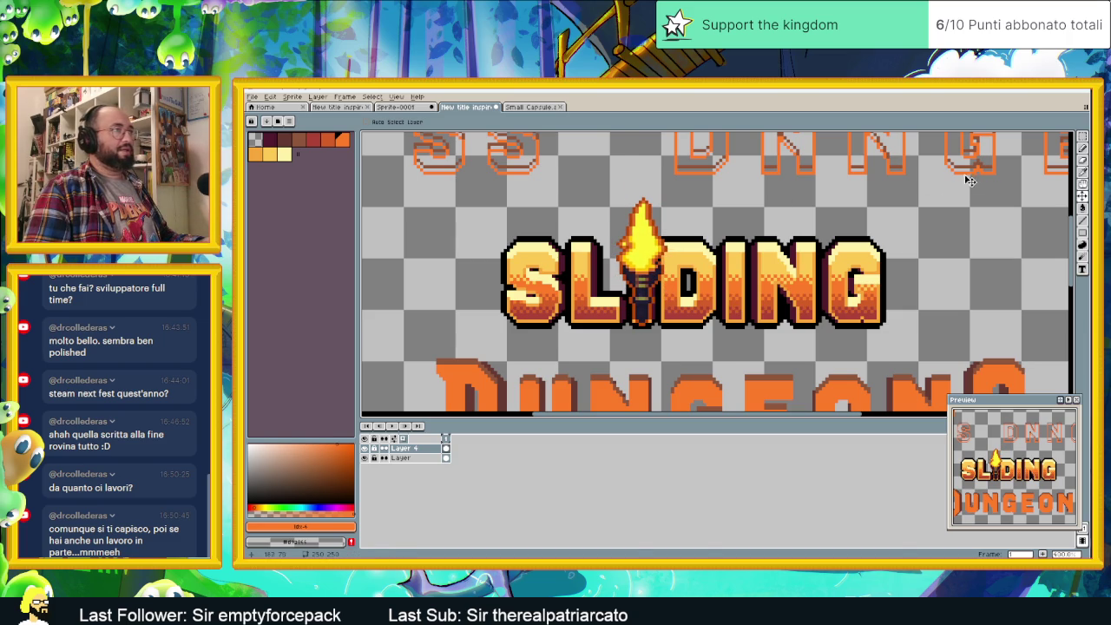
pyautogui.click(408, 457)
pyautogui.click(1086, 142)
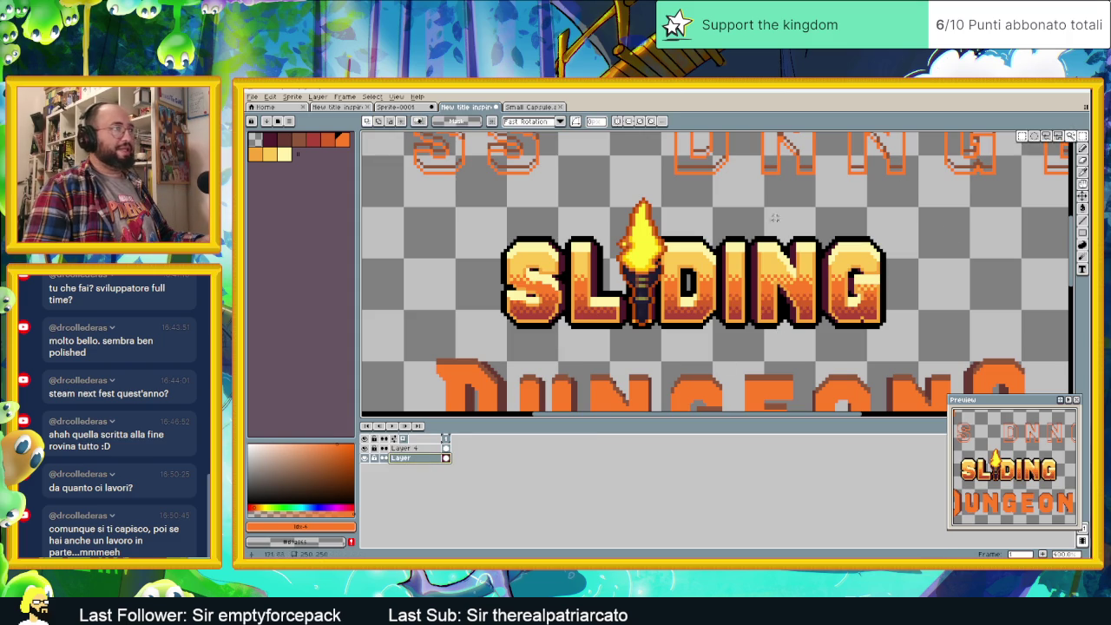
# - Nudge the DING letters slightly right and pick black from the letter outline
pyautogui.moveTo(945, 219); pyautogui.dragTo(646, 368)
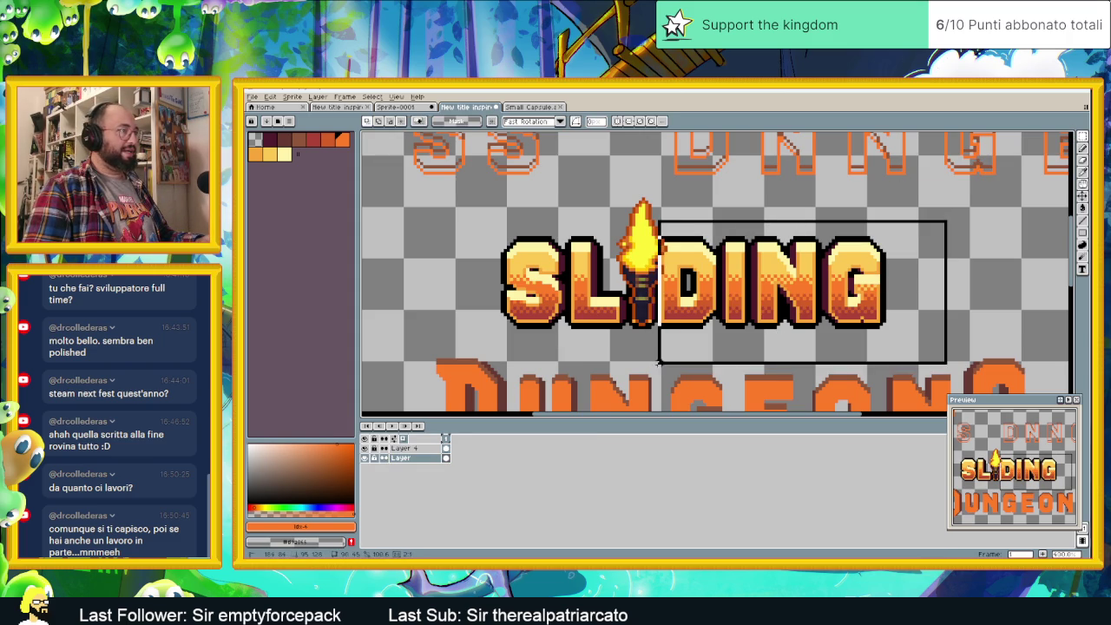
pyautogui.moveTo(676, 317); pyautogui.dragTo(664, 331)
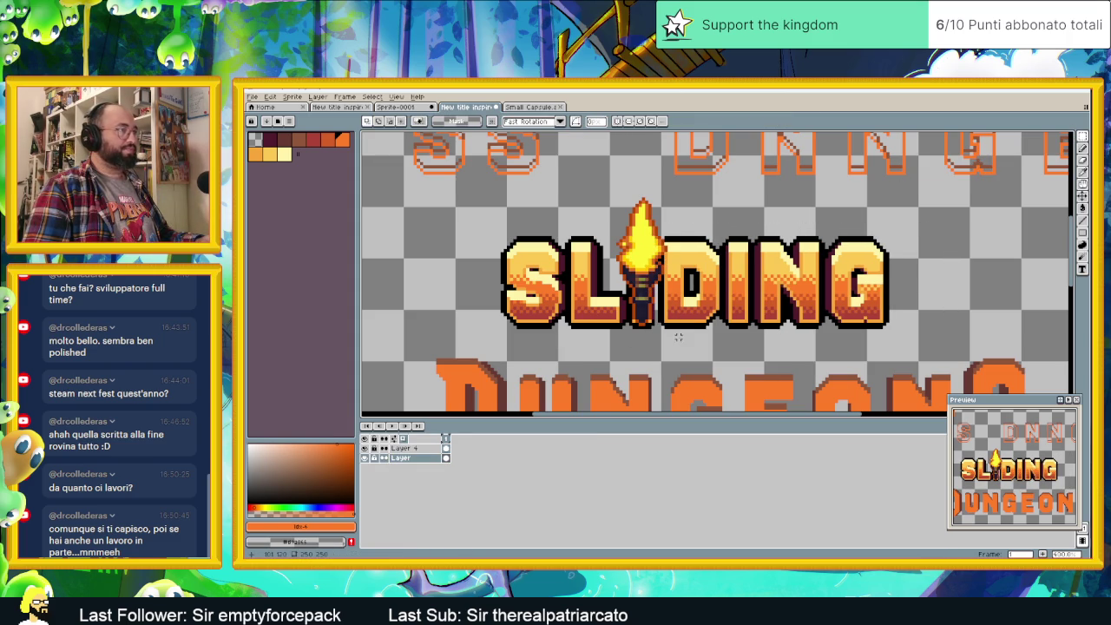
pyautogui.press('i')
pyautogui.click(660, 297)
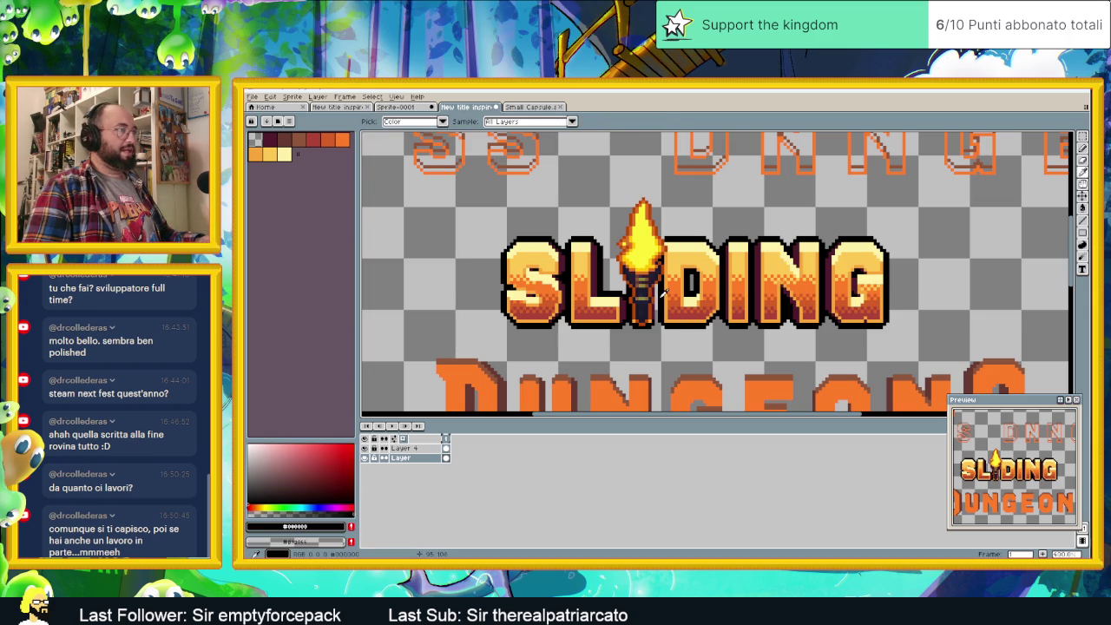
pyautogui.press('g')
pyautogui.click(1081, 209)
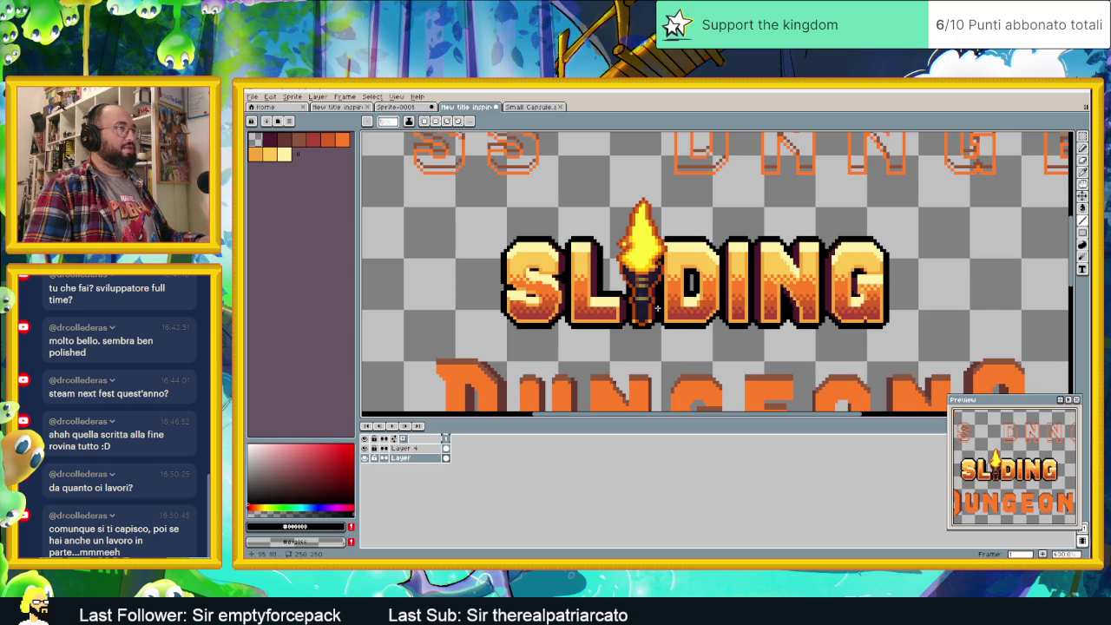
# - Draw a curved orange wisp above the flame with a yellow highlight pixel inside
pyautogui.scroll(3)
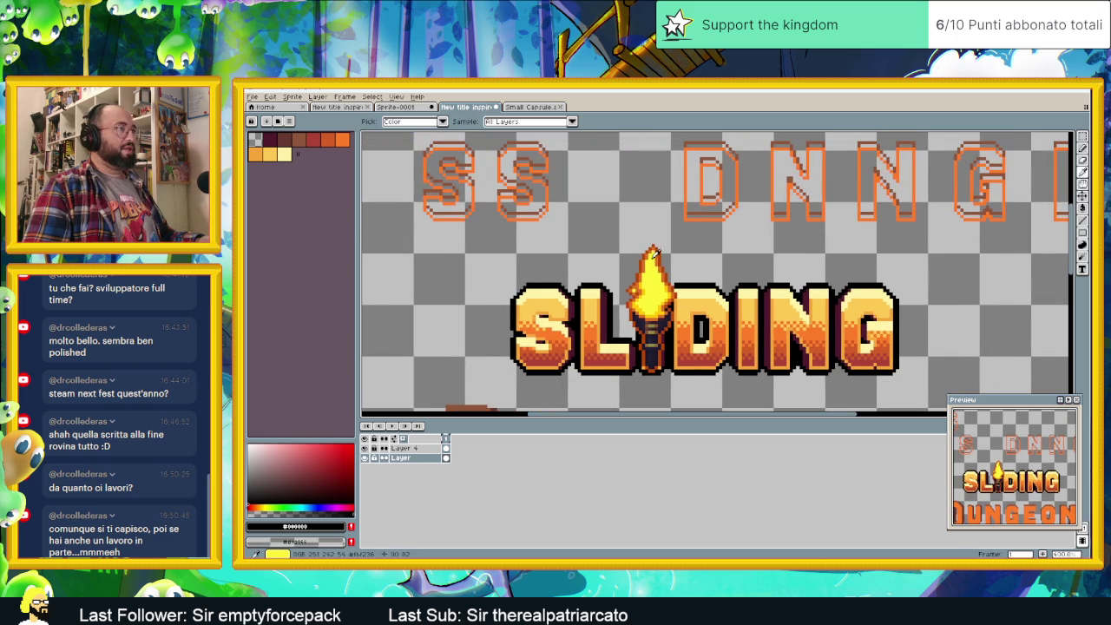
pyautogui.click(660, 248)
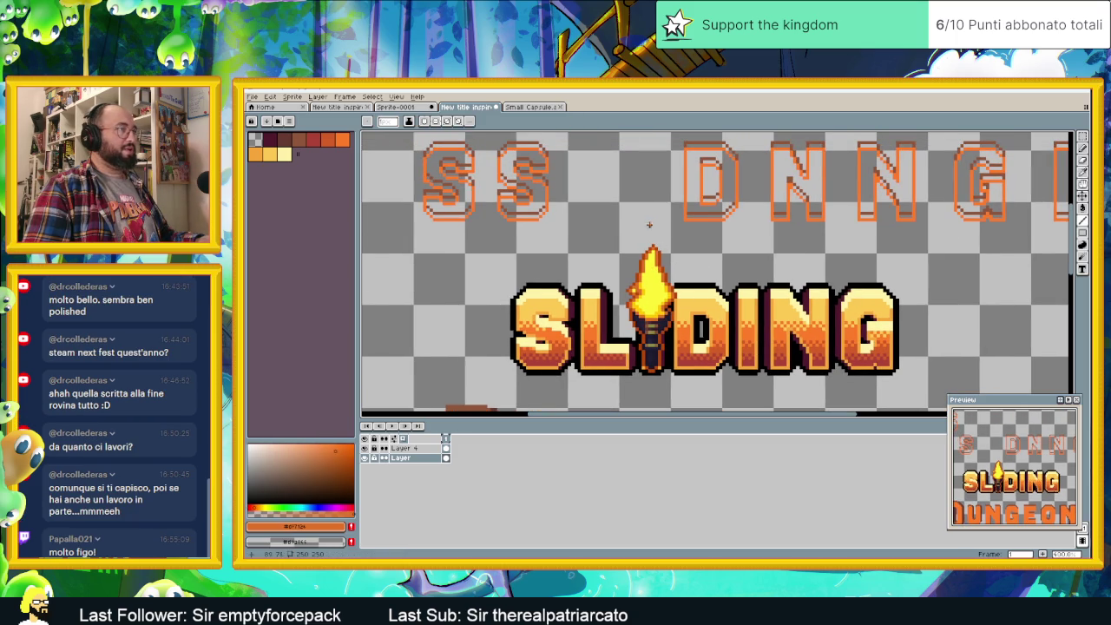
pyautogui.scroll(3)
pyautogui.scroll(3)
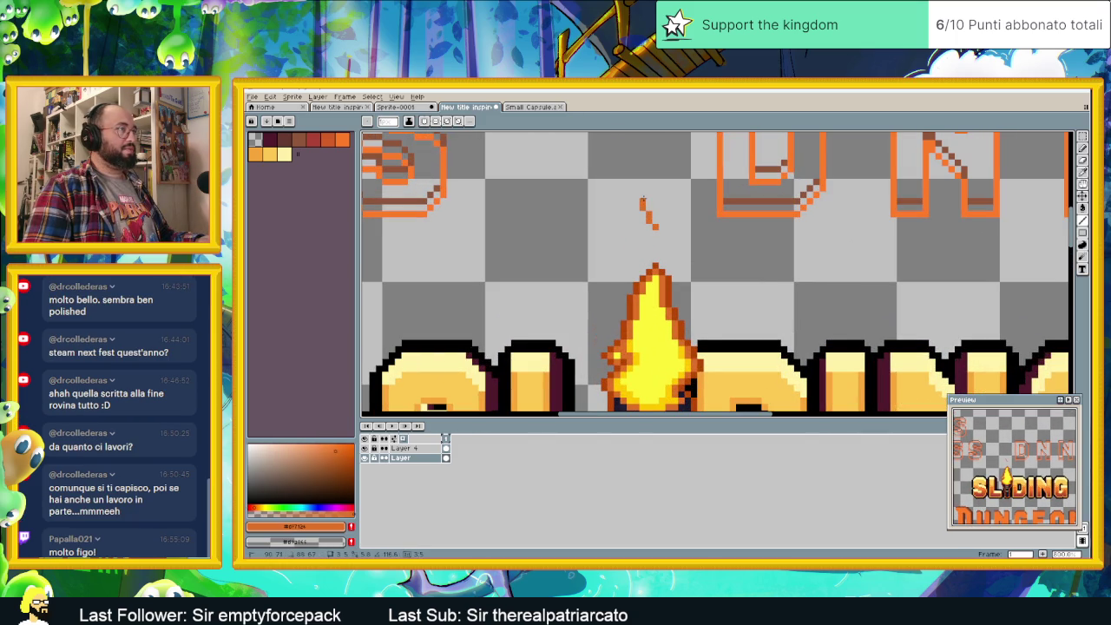
pyautogui.moveTo(643, 201); pyautogui.dragTo(652, 201)
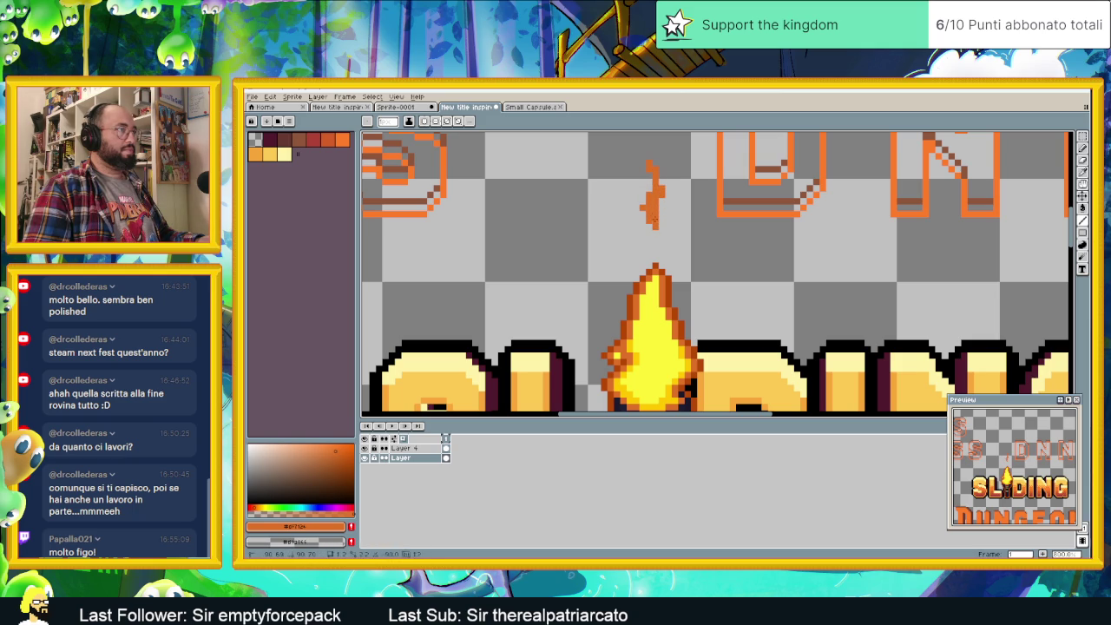
pyautogui.moveTo(656, 226); pyautogui.dragTo(662, 233)
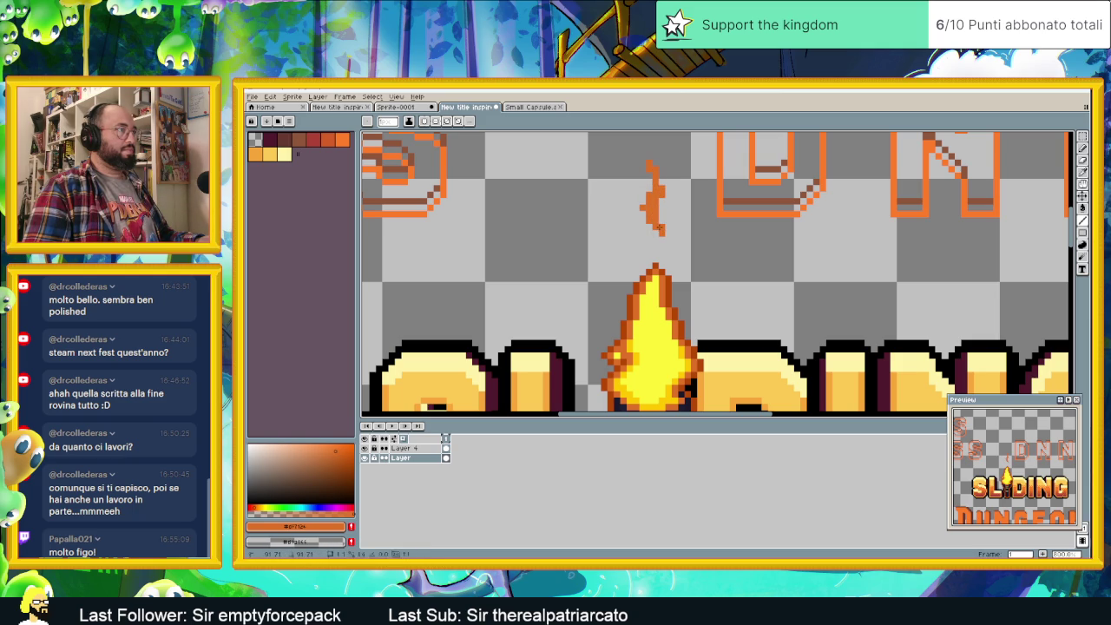
pyautogui.click(658, 313)
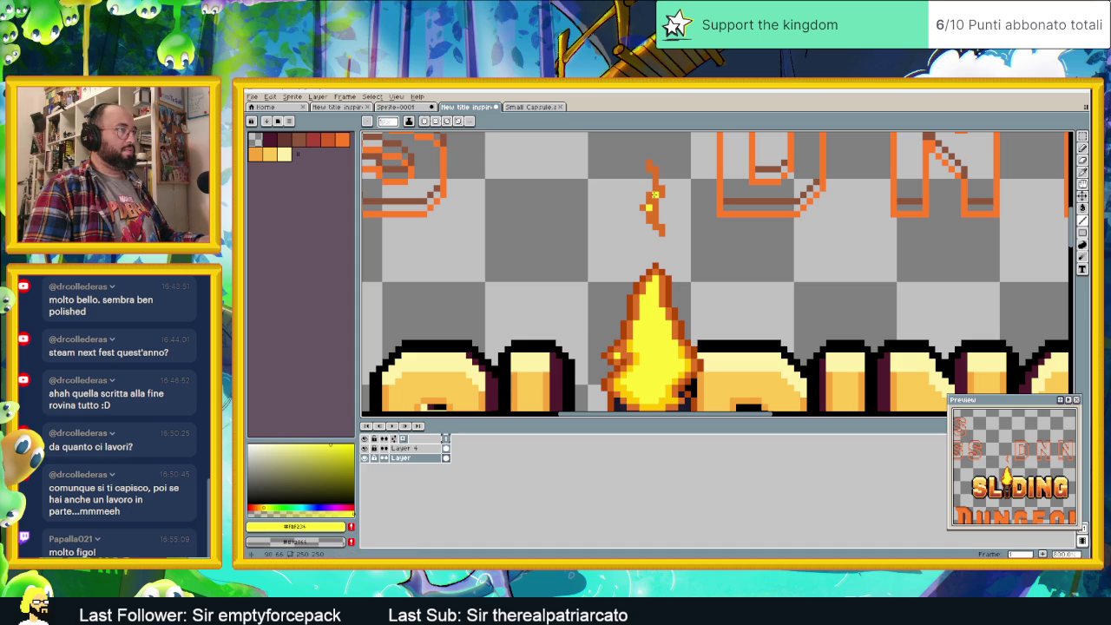
pyautogui.click(656, 191)
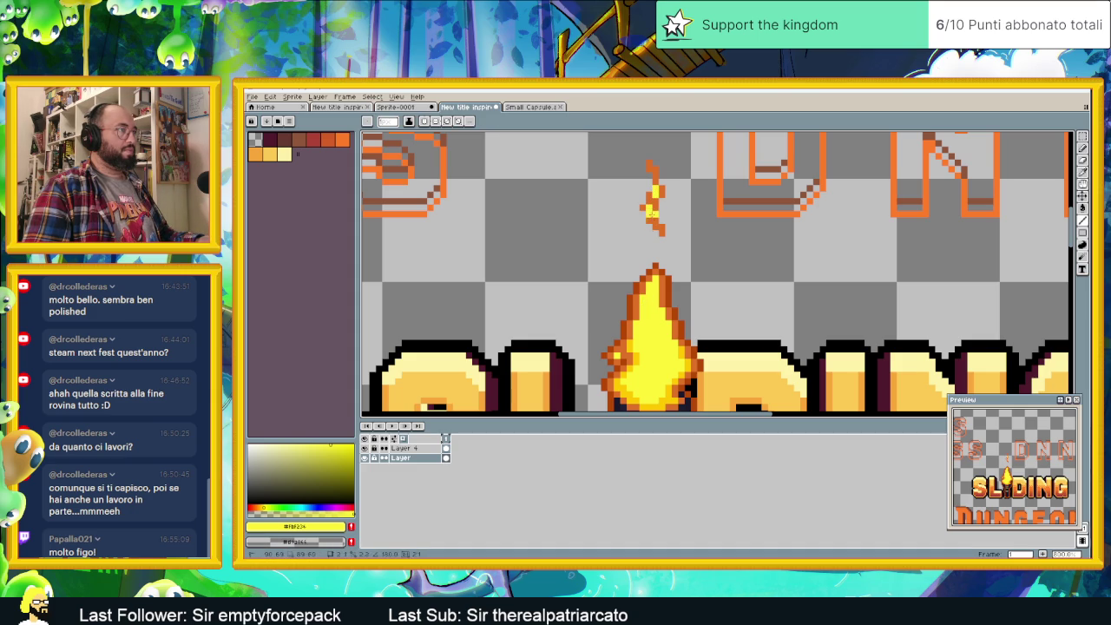
pyautogui.scroll(-3)
pyautogui.scroll(-3)
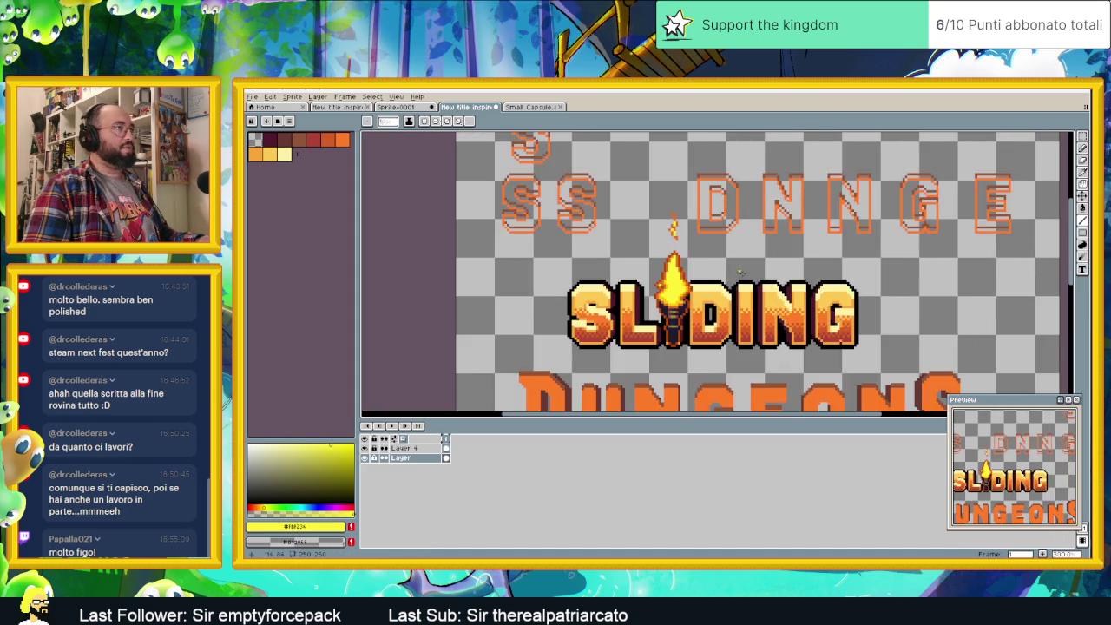
pyautogui.scroll(-3)
pyautogui.scroll(3)
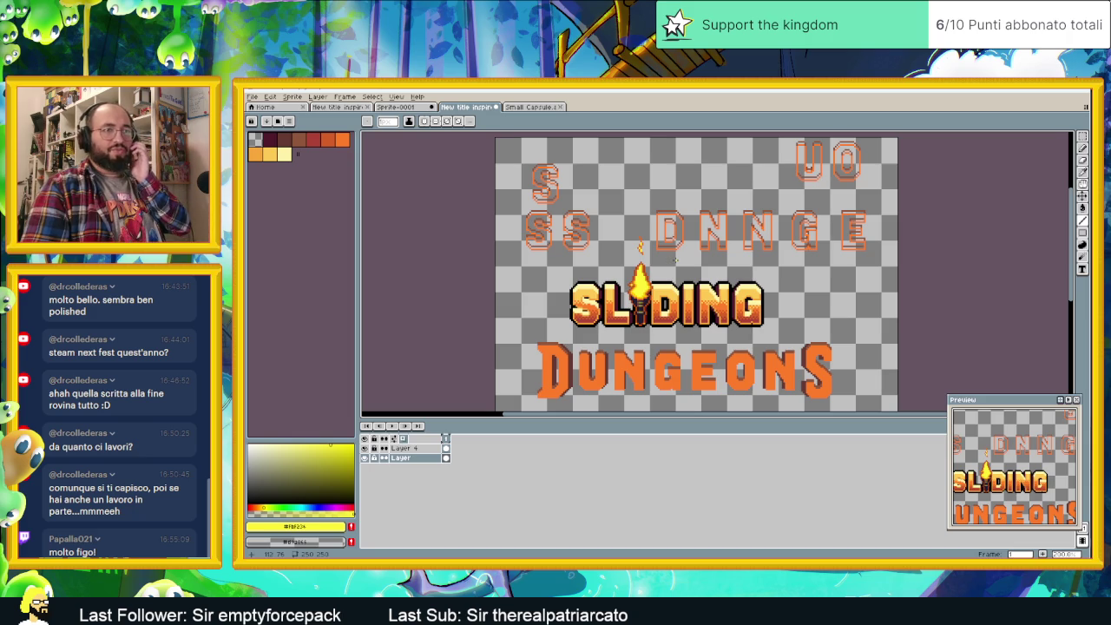
pyautogui.scroll(-3)
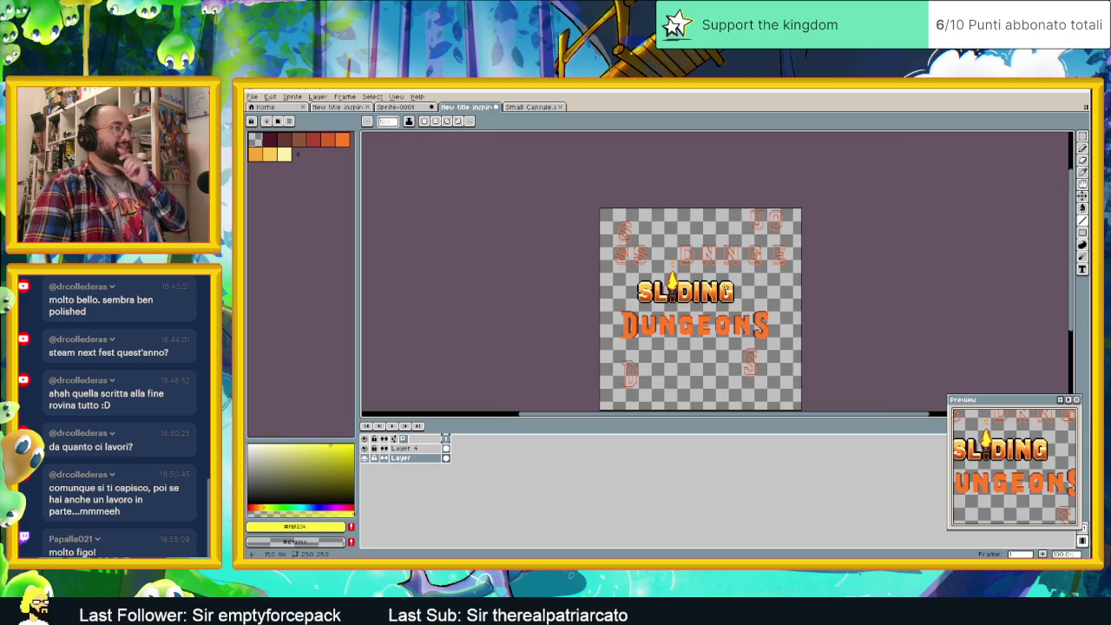
pyautogui.scroll(3)
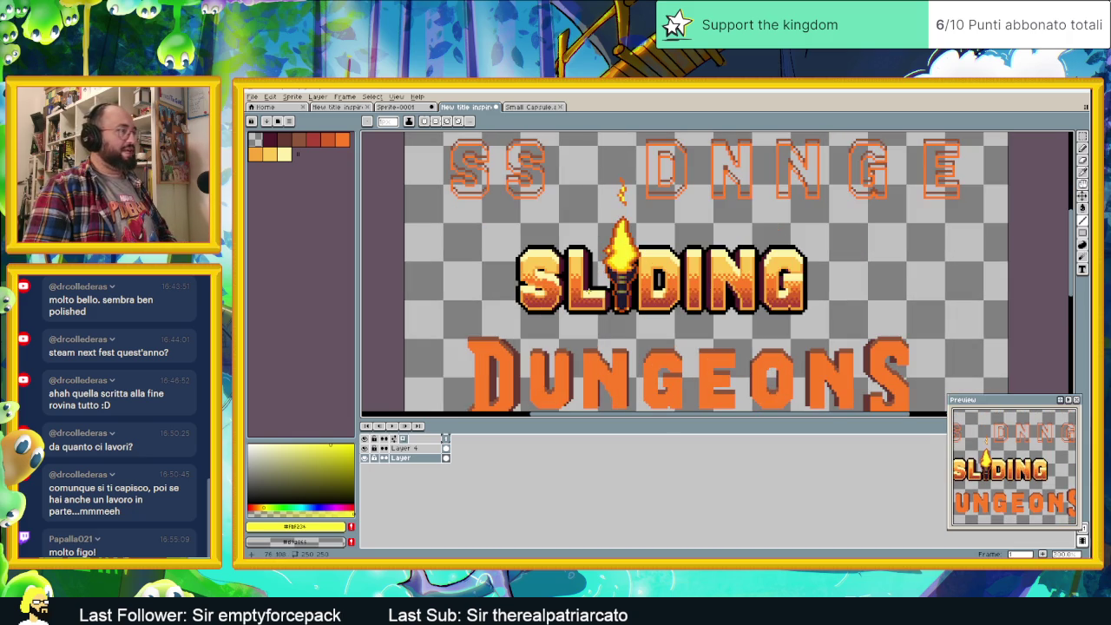
pyautogui.scroll(3)
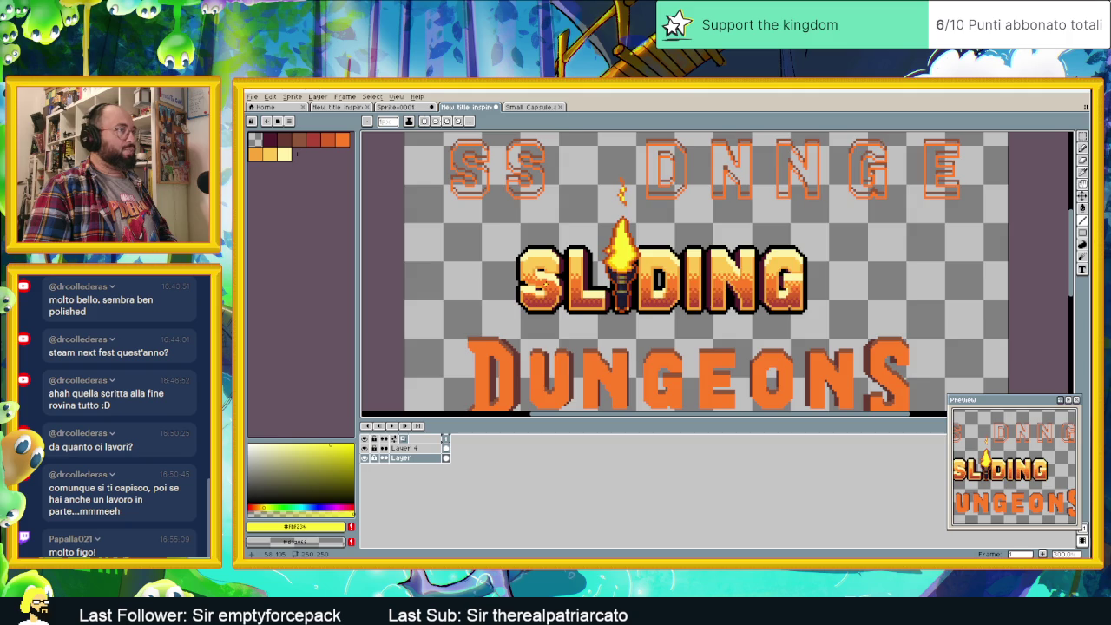
pyautogui.scroll(3)
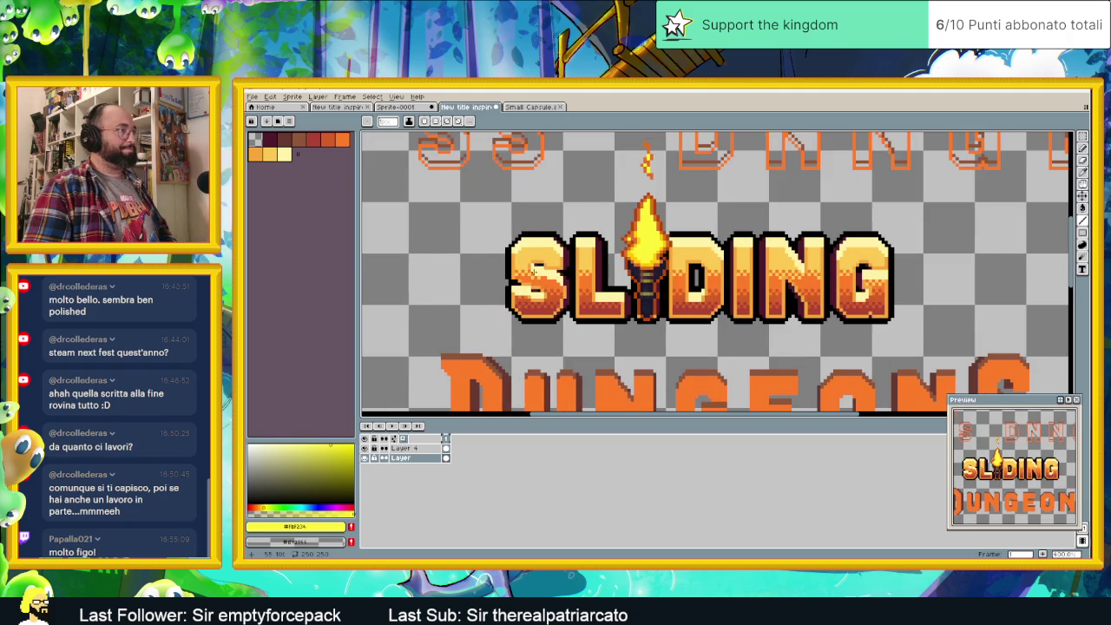
pyautogui.scroll(3)
pyautogui.scroll(3)
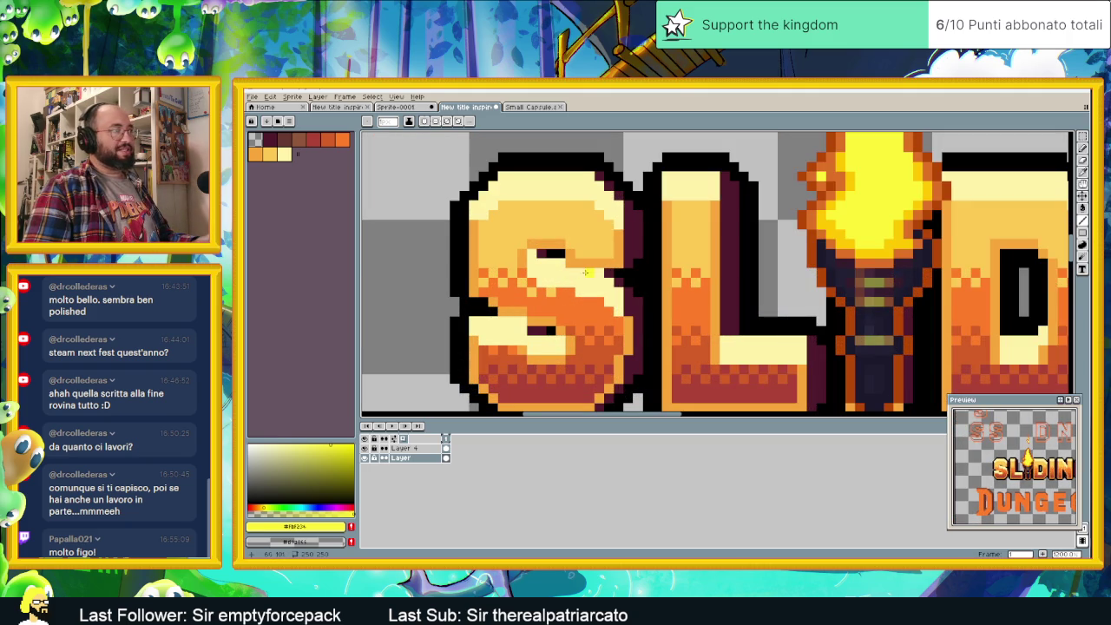
pyautogui.scroll(-3)
pyautogui.scroll(-3)
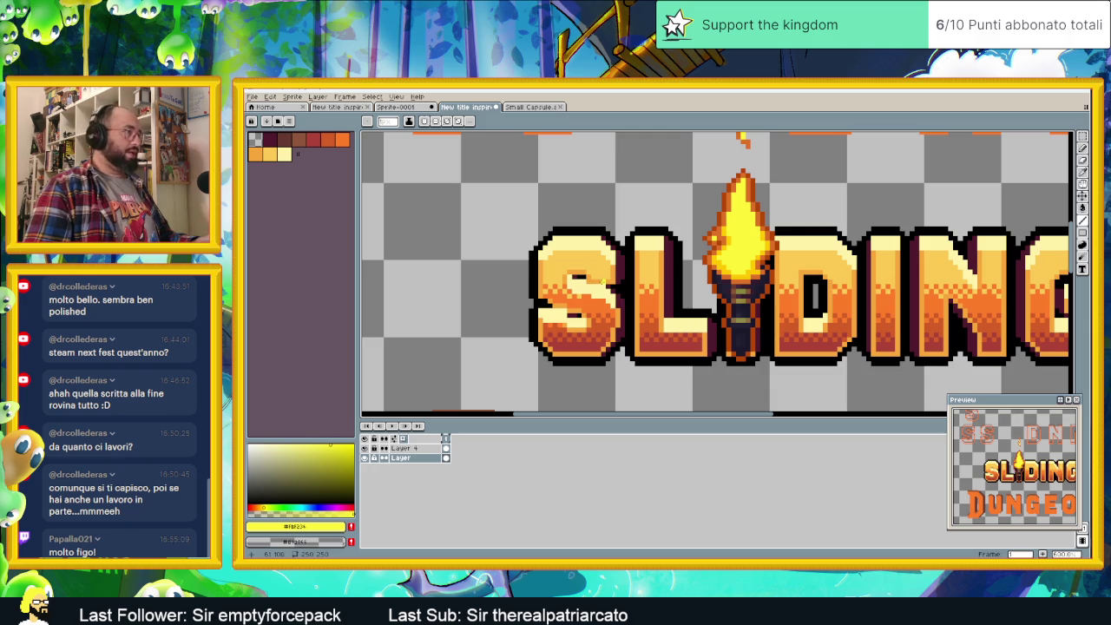
pyautogui.scroll(3)
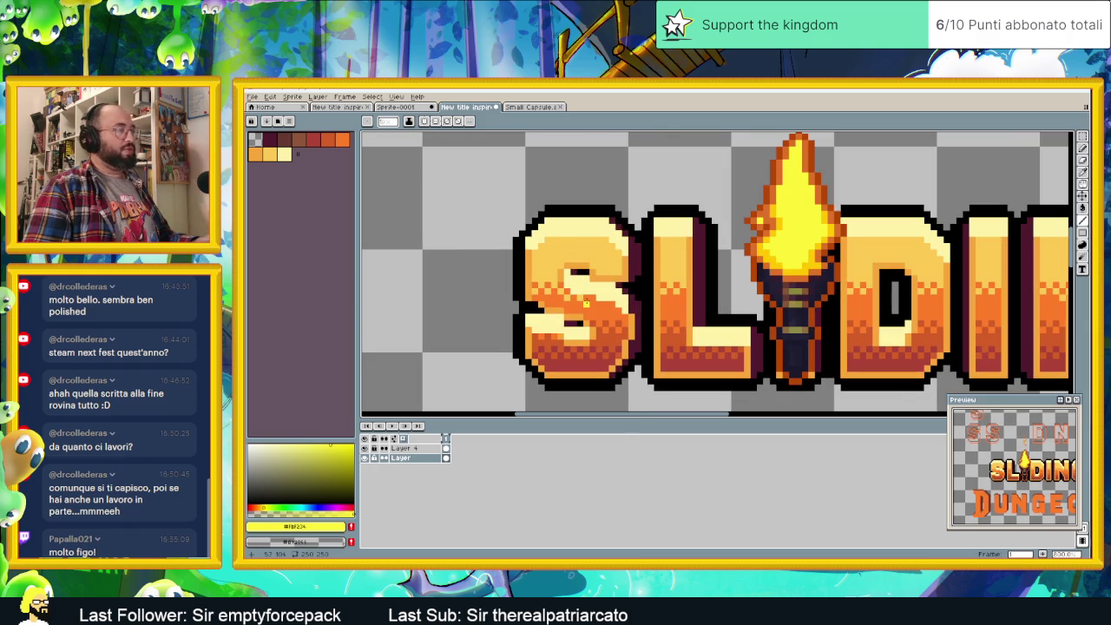
pyautogui.scroll(3)
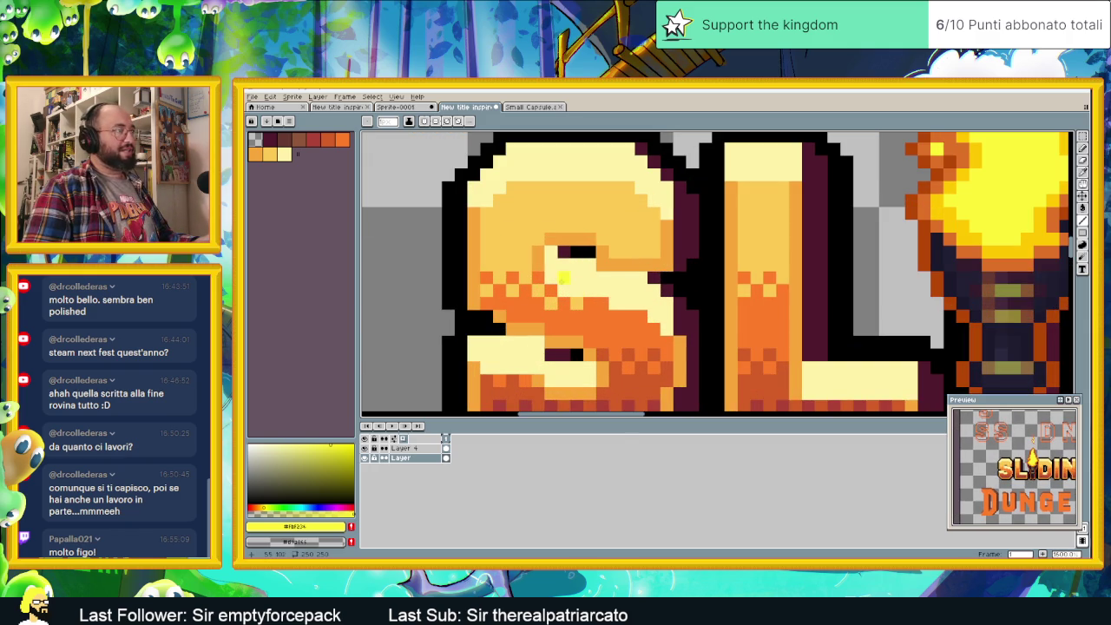
pyautogui.click(548, 258)
pyautogui.moveTo(548, 253); pyautogui.dragTo(636, 293)
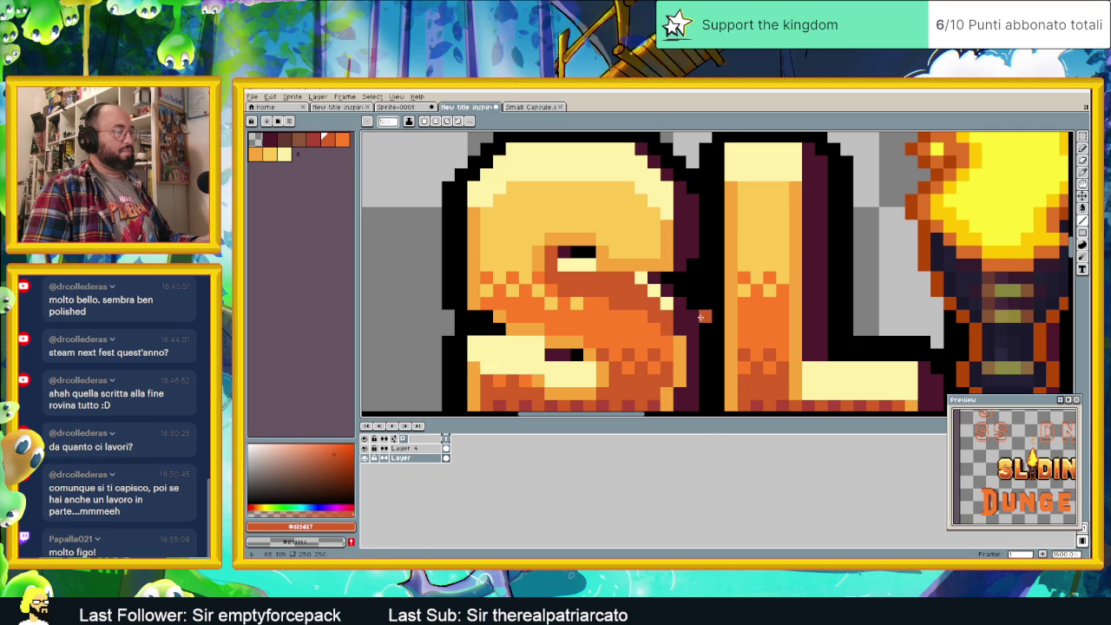
pyautogui.scroll(-3)
pyautogui.scroll(-3)
pyautogui.scroll(-3)
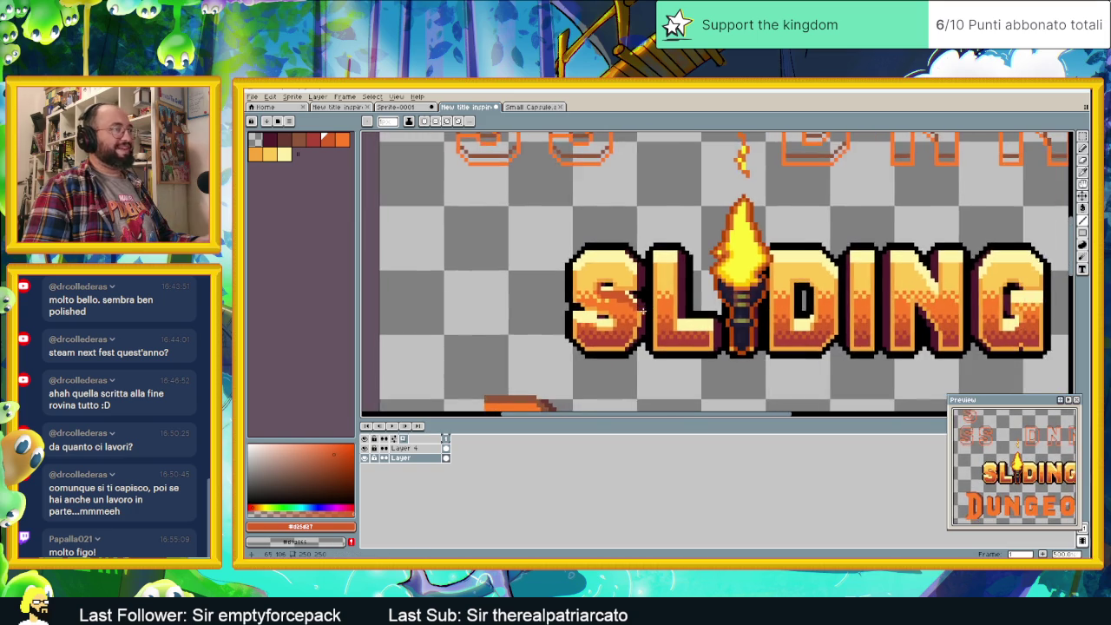
pyautogui.scroll(-3)
pyautogui.scroll(-3)
pyautogui.scroll(3)
pyautogui.hotkey('ctrl', 'z')
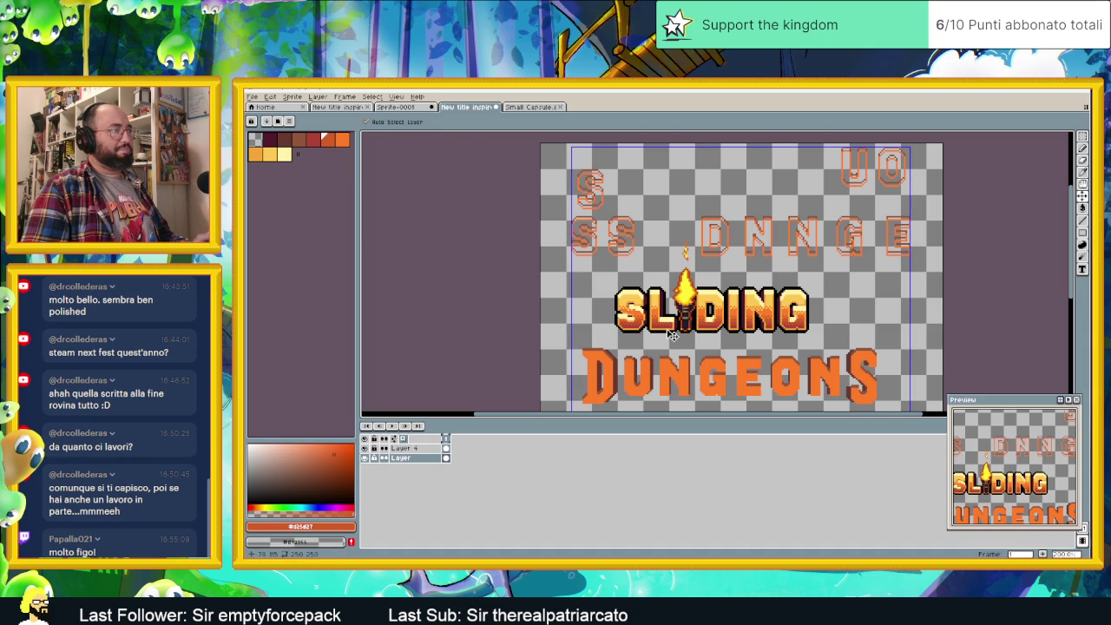
pyautogui.press('b')
pyautogui.scroll(3)
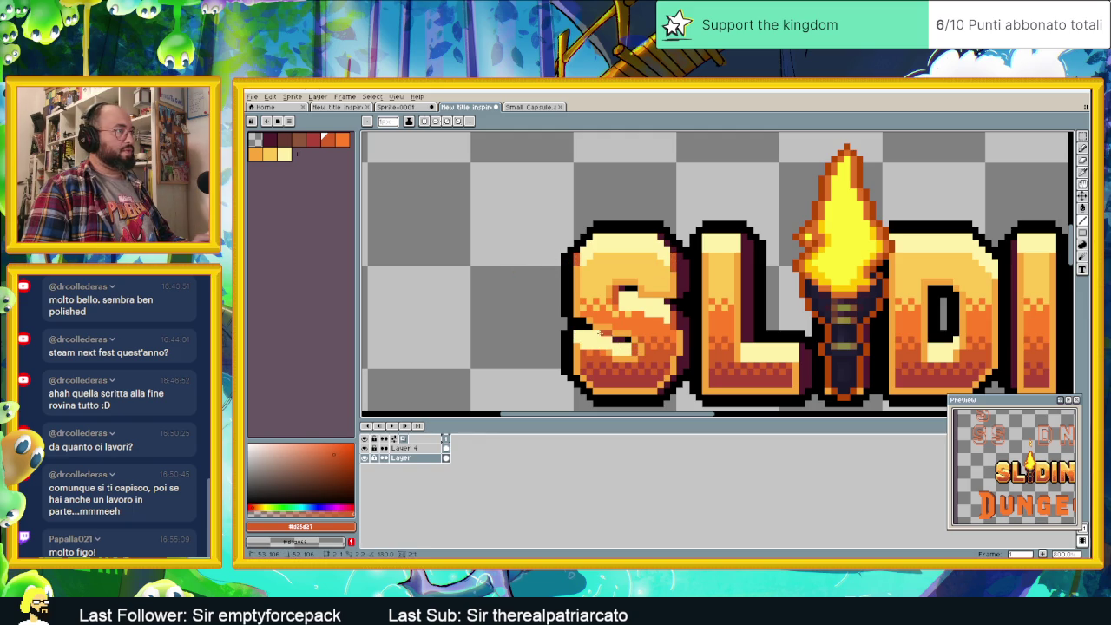
pyautogui.scroll(-3)
pyautogui.scroll(-3)
pyautogui.scroll(-3)
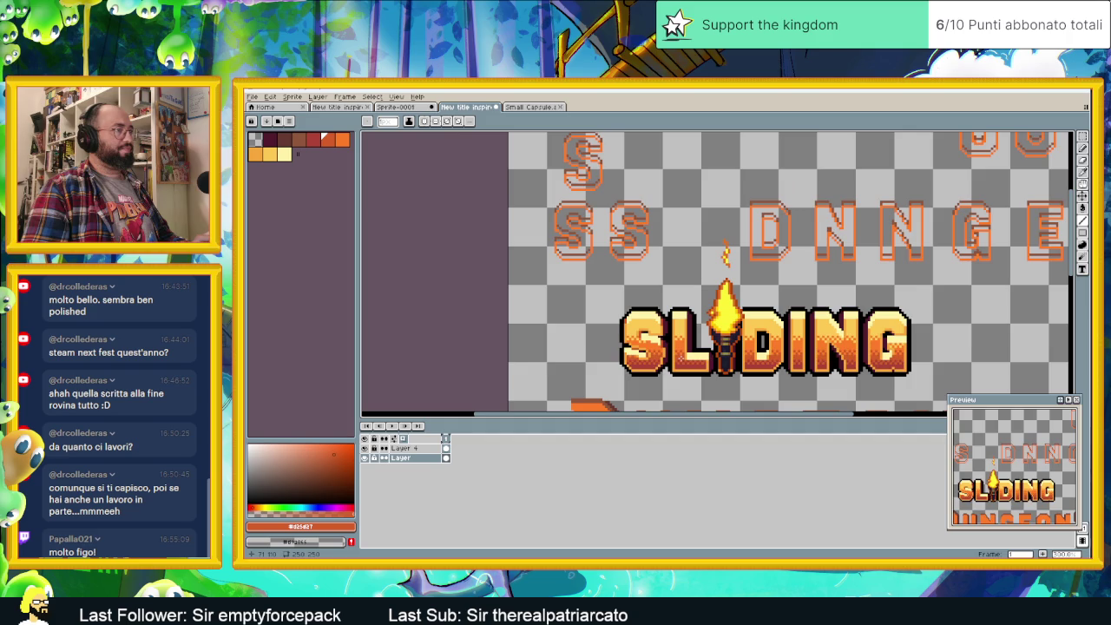
pyautogui.scroll(3)
pyautogui.scroll(3)
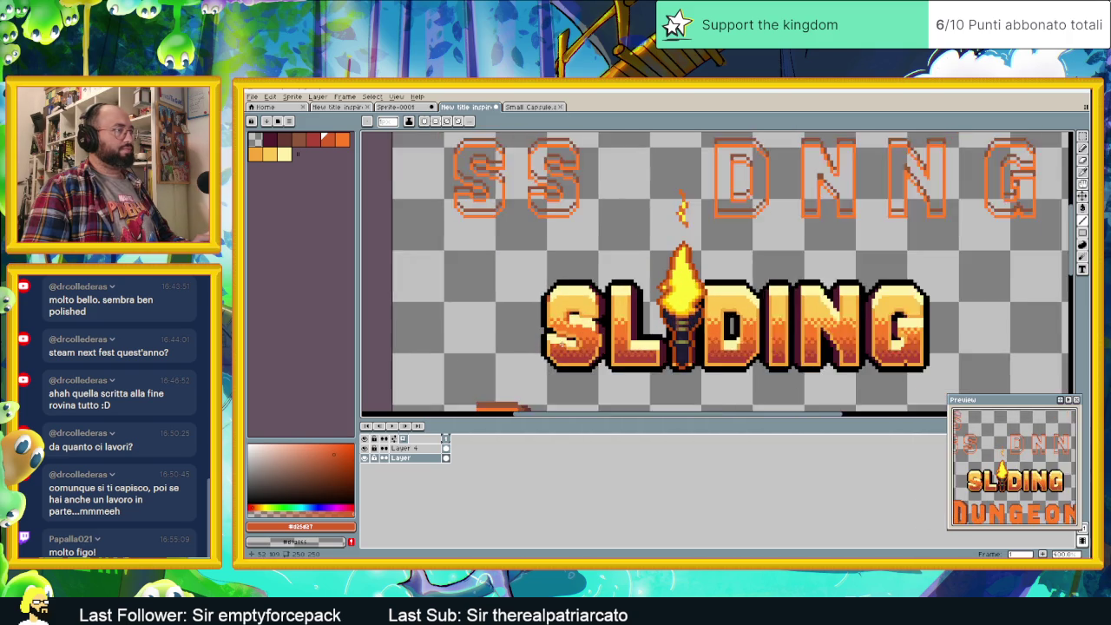
pyautogui.scroll(3)
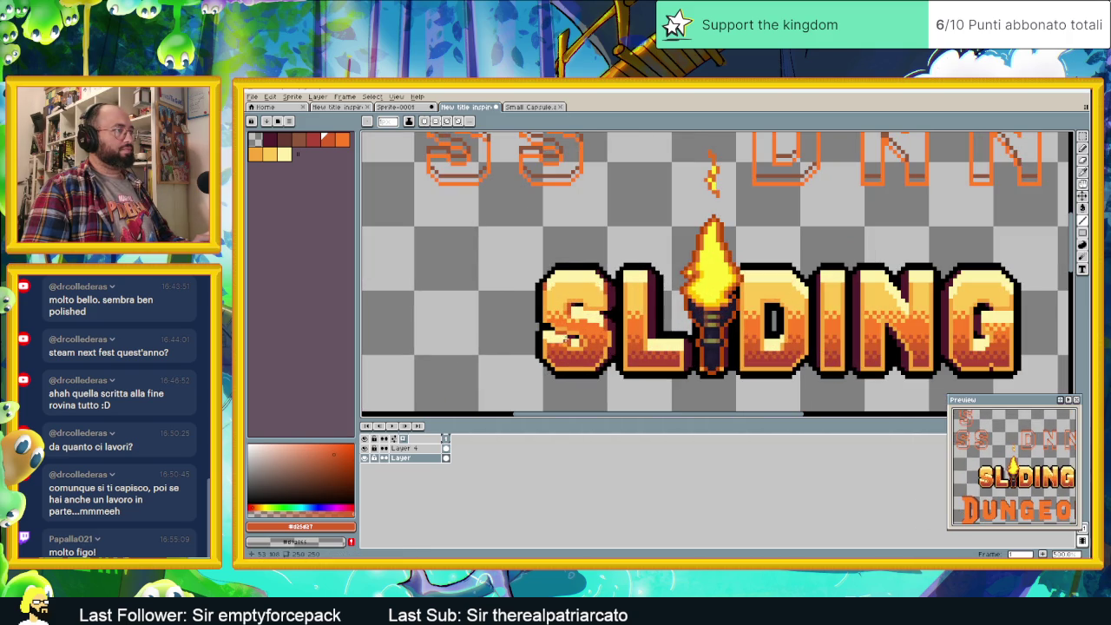
pyautogui.scroll(-3)
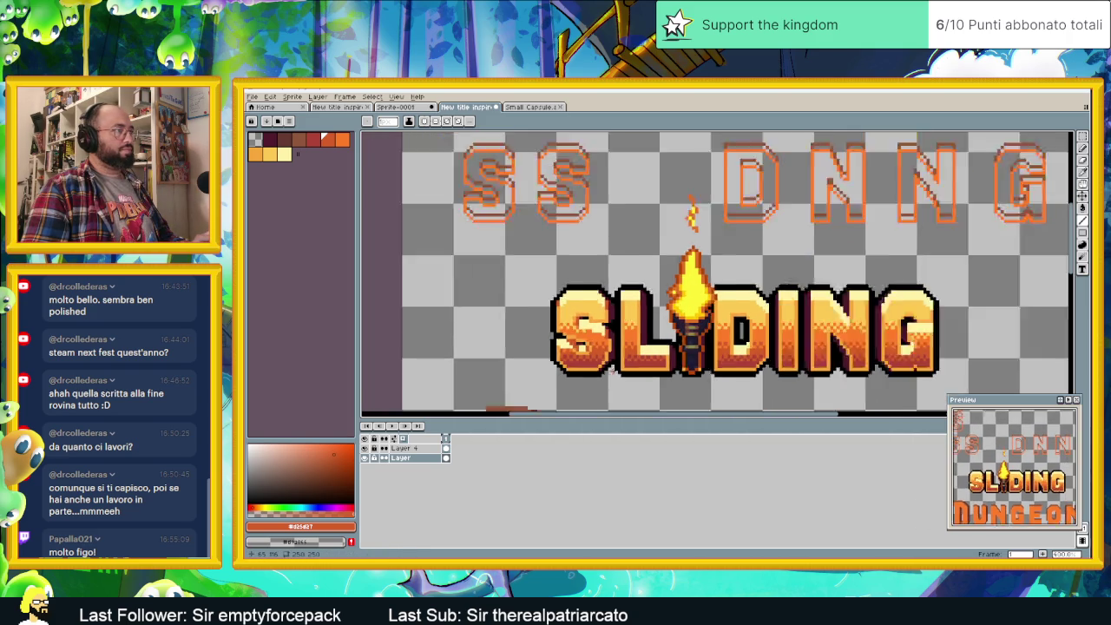
pyautogui.scroll(-3)
pyautogui.press('v')
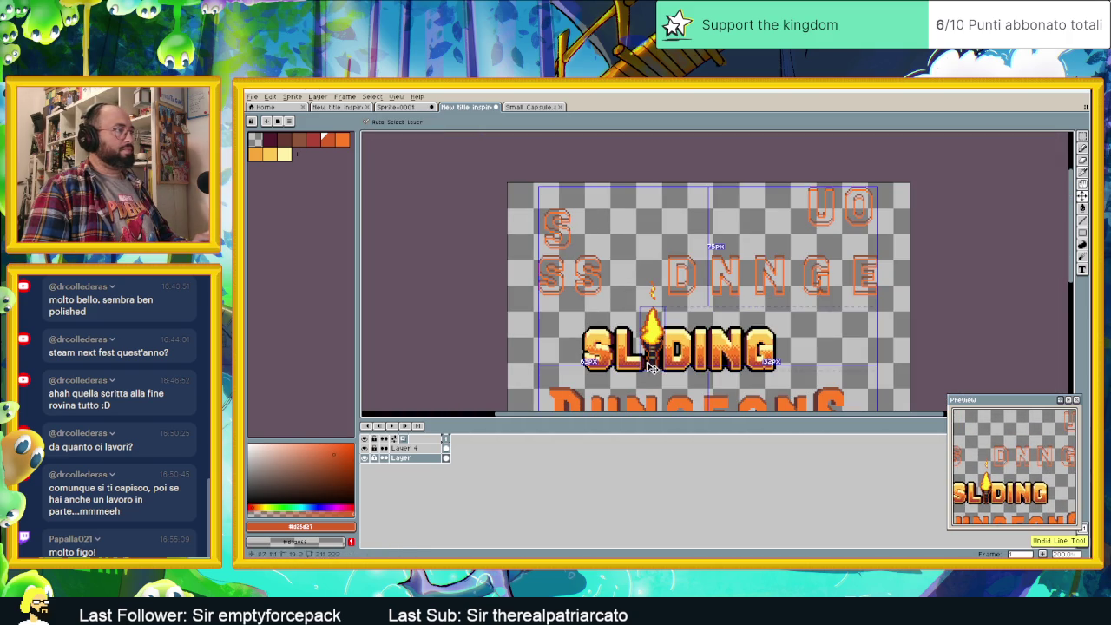
pyautogui.scroll(3)
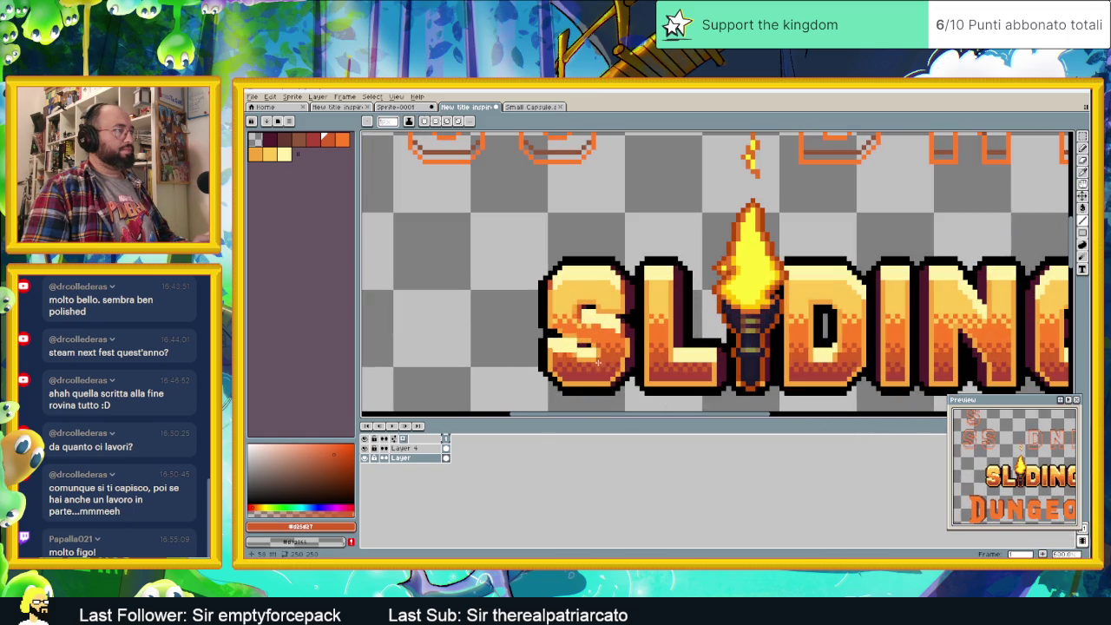
pyautogui.scroll(-3)
pyautogui.scroll(-3)
pyautogui.scroll(-3)
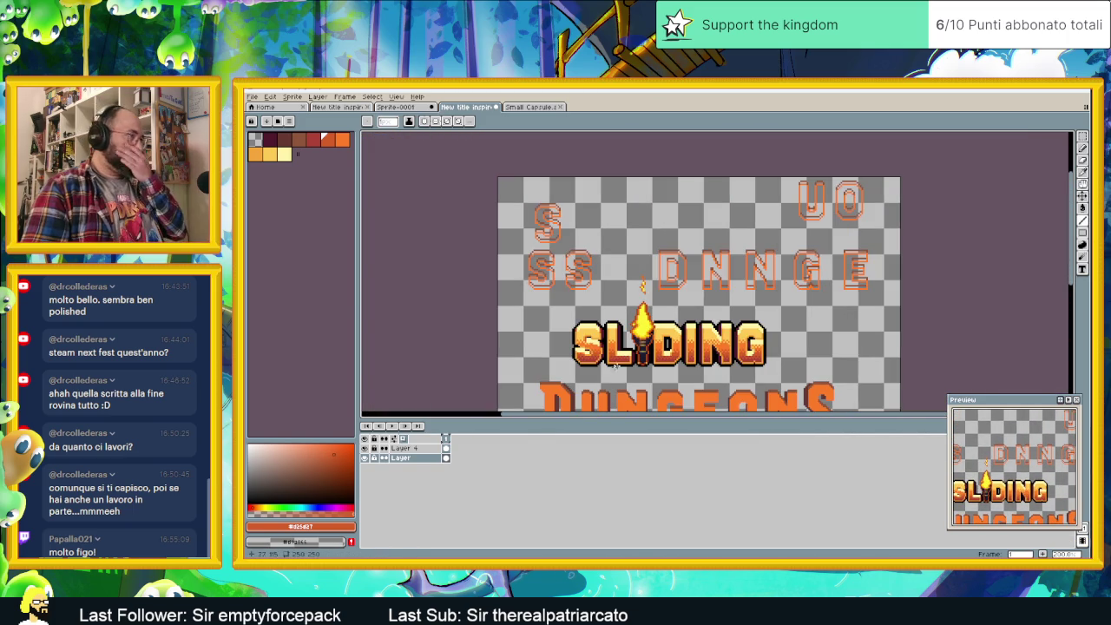
pyautogui.scroll(3)
pyautogui.scroll(3)
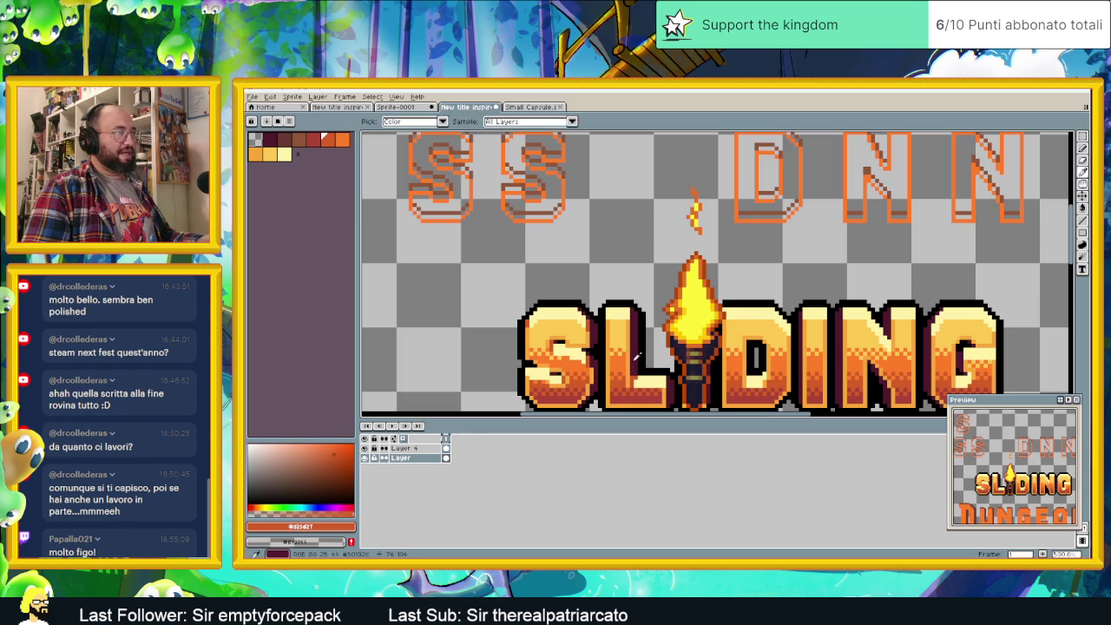
# - Pick the torch's dark maroon as drawing colour, then switch to the Sprite-0001 reference logo
pyautogui.click(635, 374)
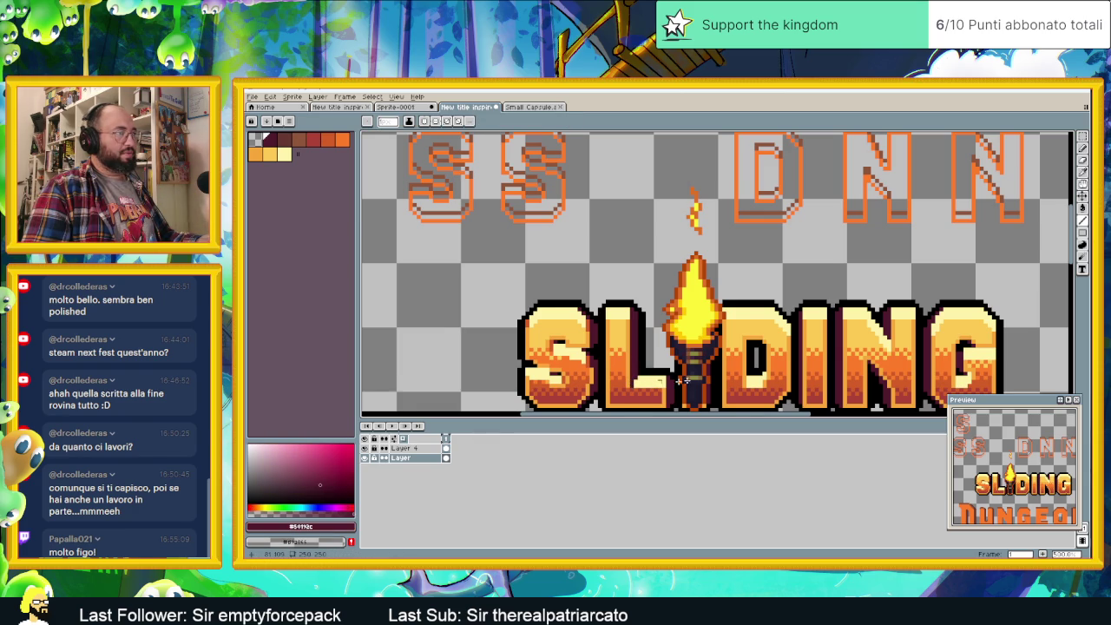
pyautogui.scroll(-3)
pyautogui.scroll(-3)
pyautogui.scroll(-3)
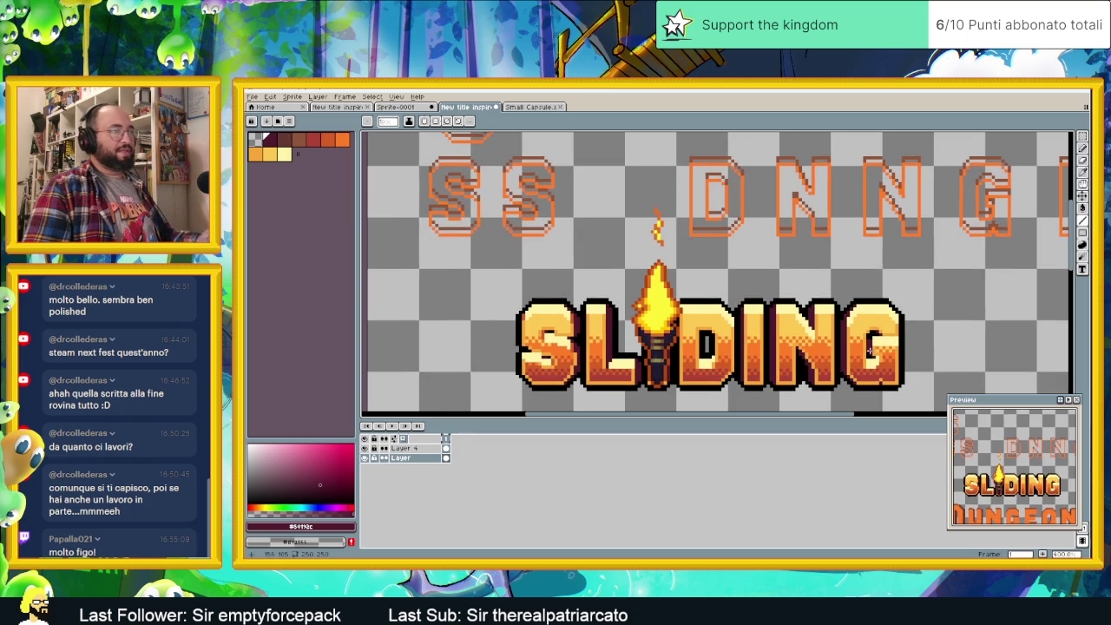
pyautogui.scroll(3)
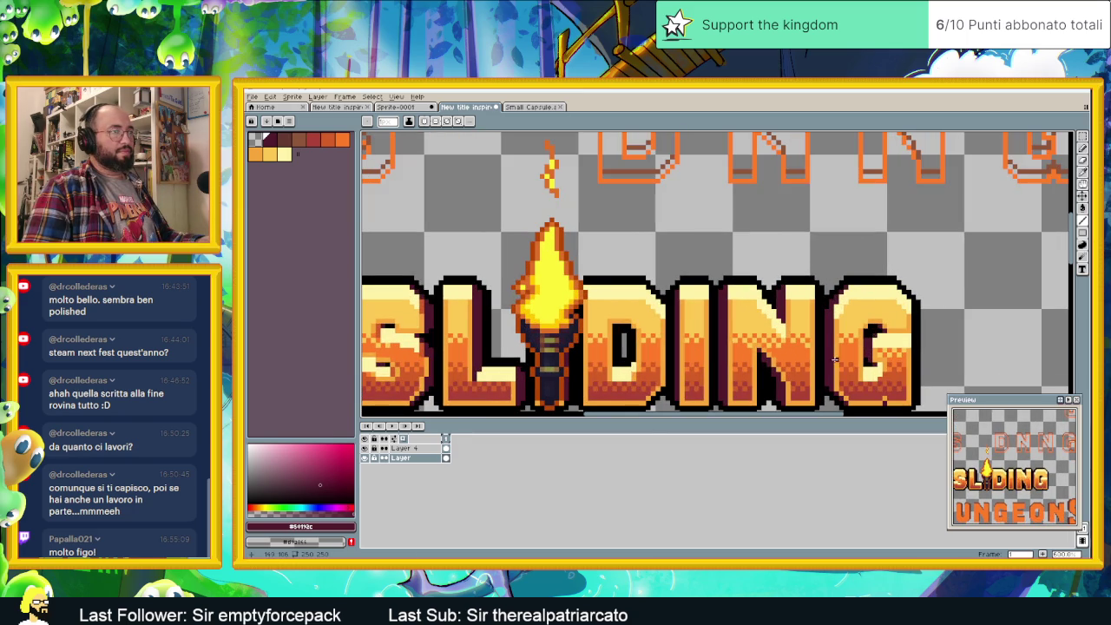
pyautogui.scroll(-3)
pyautogui.scroll(-3)
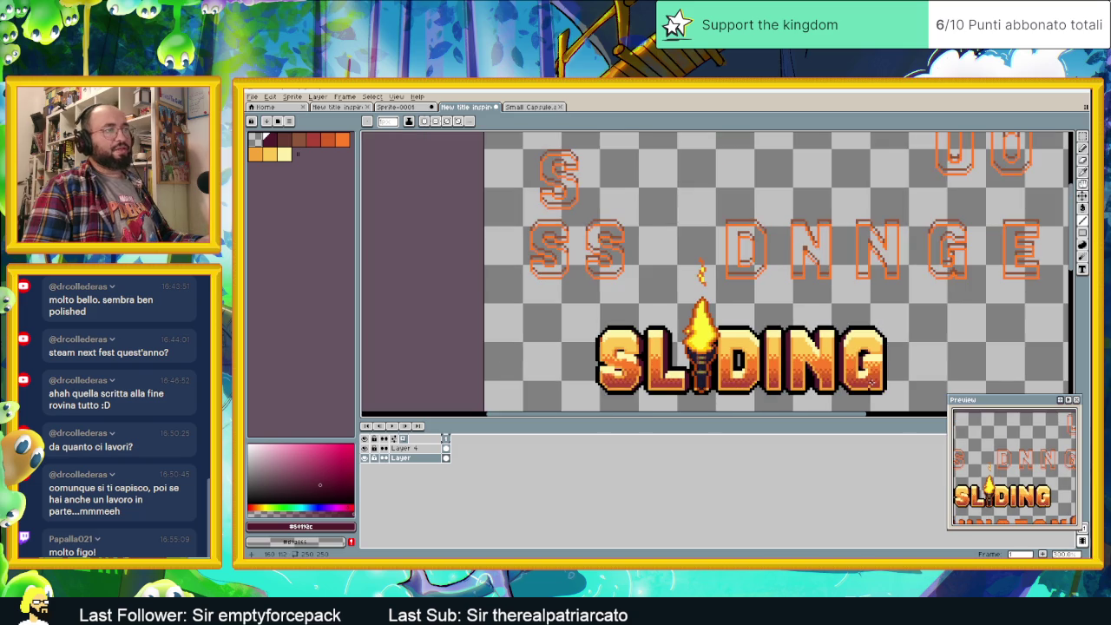
pyautogui.scroll(3)
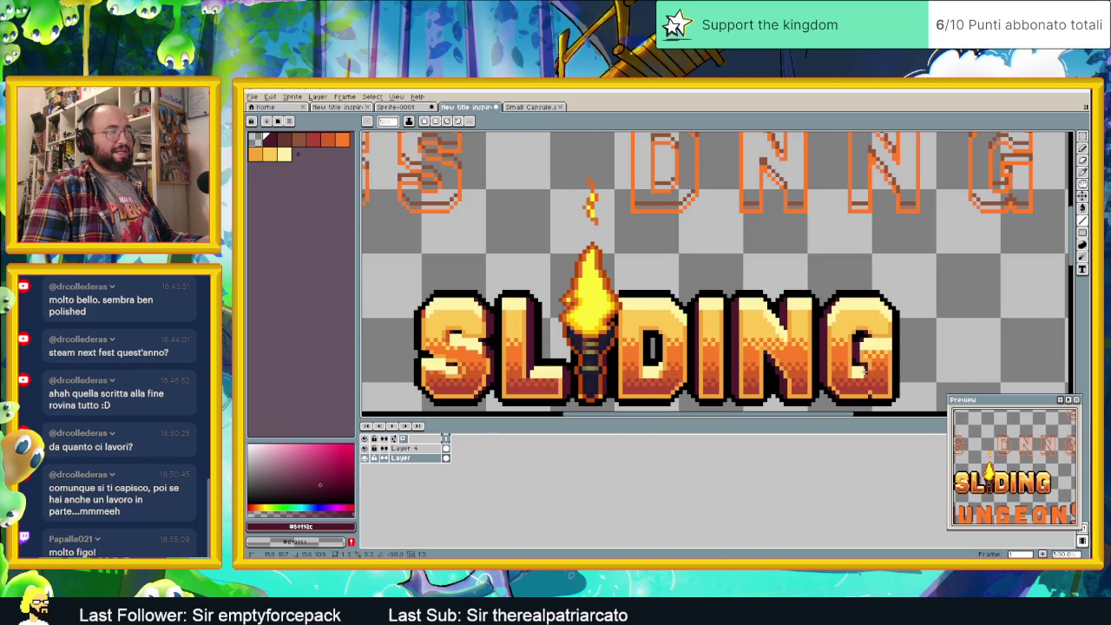
pyautogui.scroll(-3)
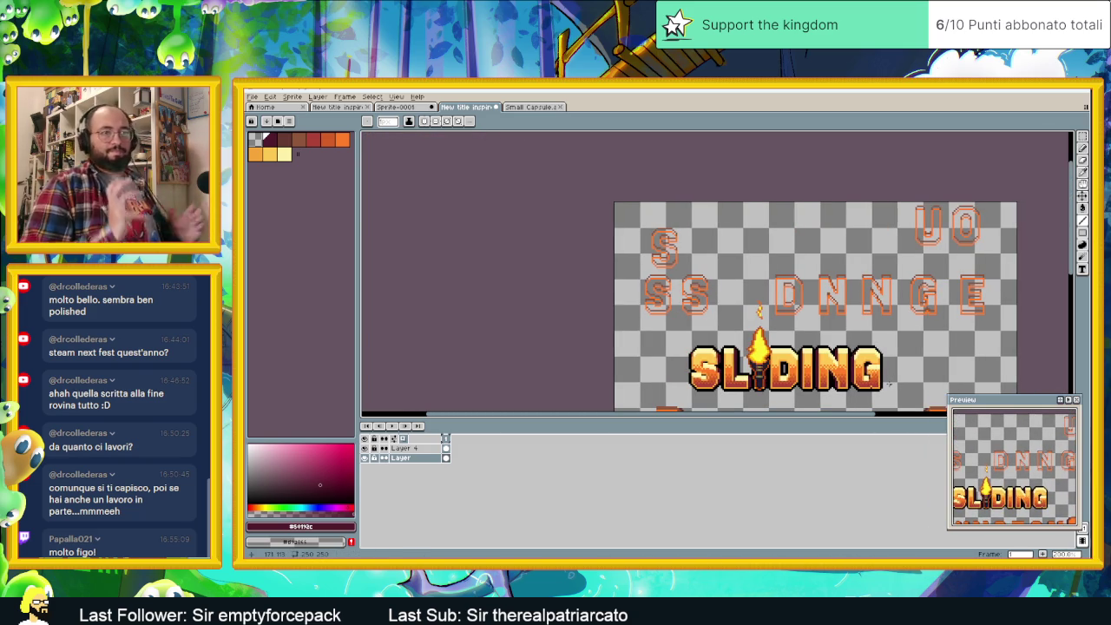
pyautogui.moveTo(889, 384); pyautogui.dragTo(768, 280)
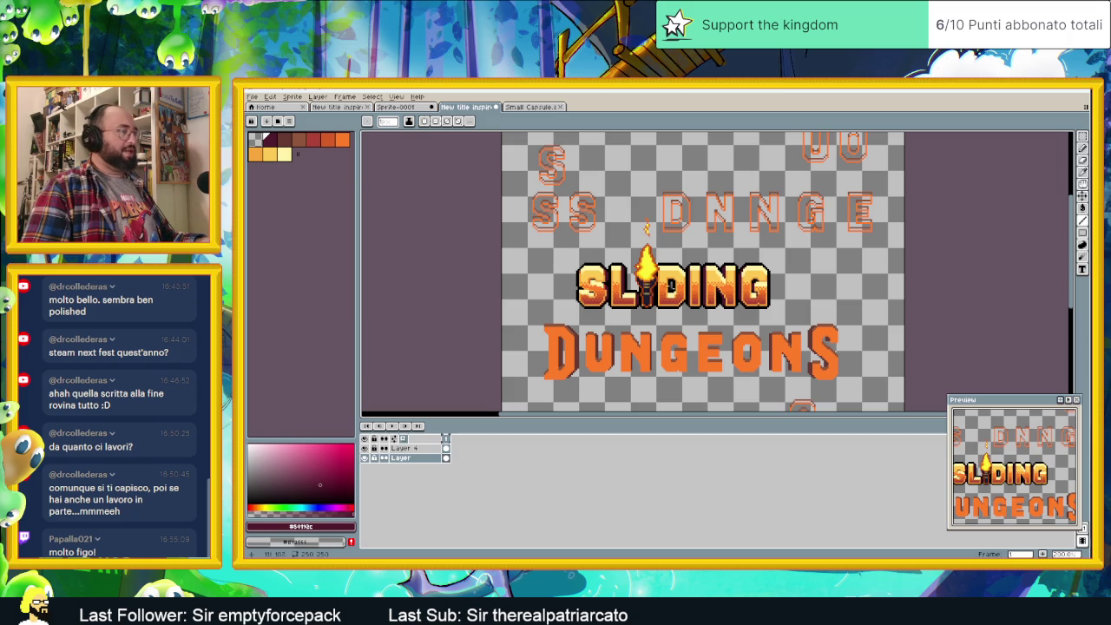
pyautogui.click(395, 107)
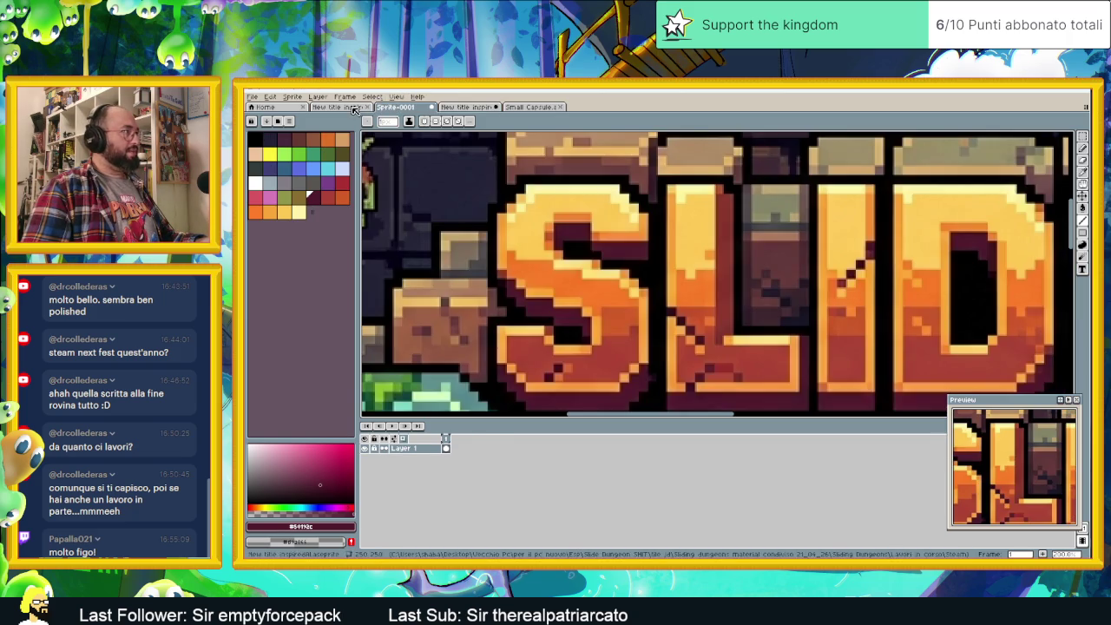
# - Return to New title, hide the middle Ombreggiatura layer, and make Layer 1 active
pyautogui.click(354, 110)
pyautogui.scroll(3)
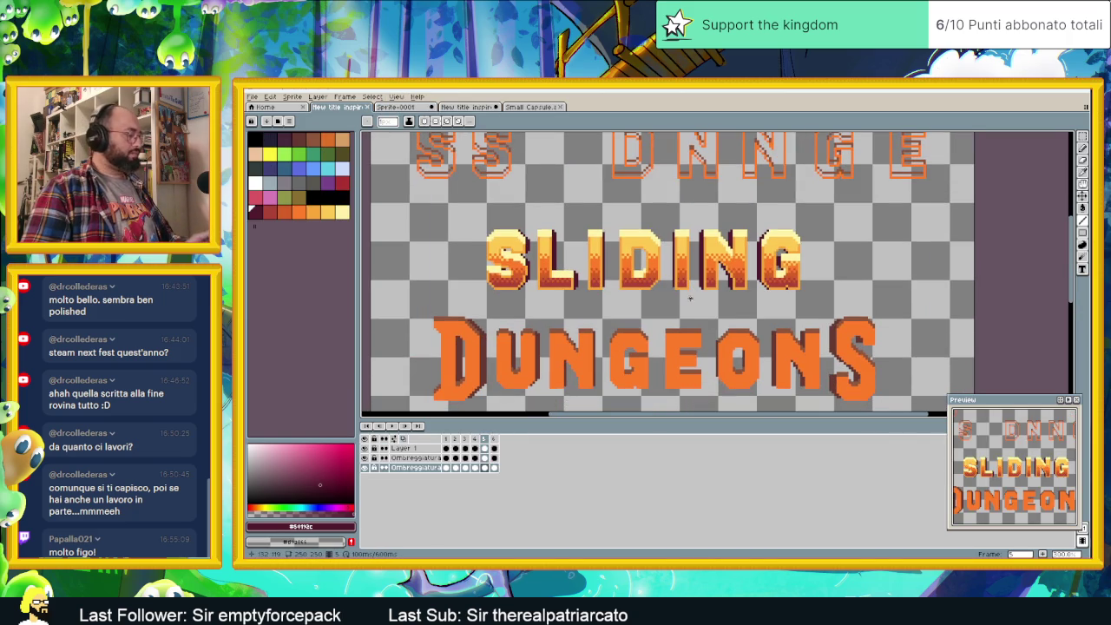
pyautogui.click(383, 458)
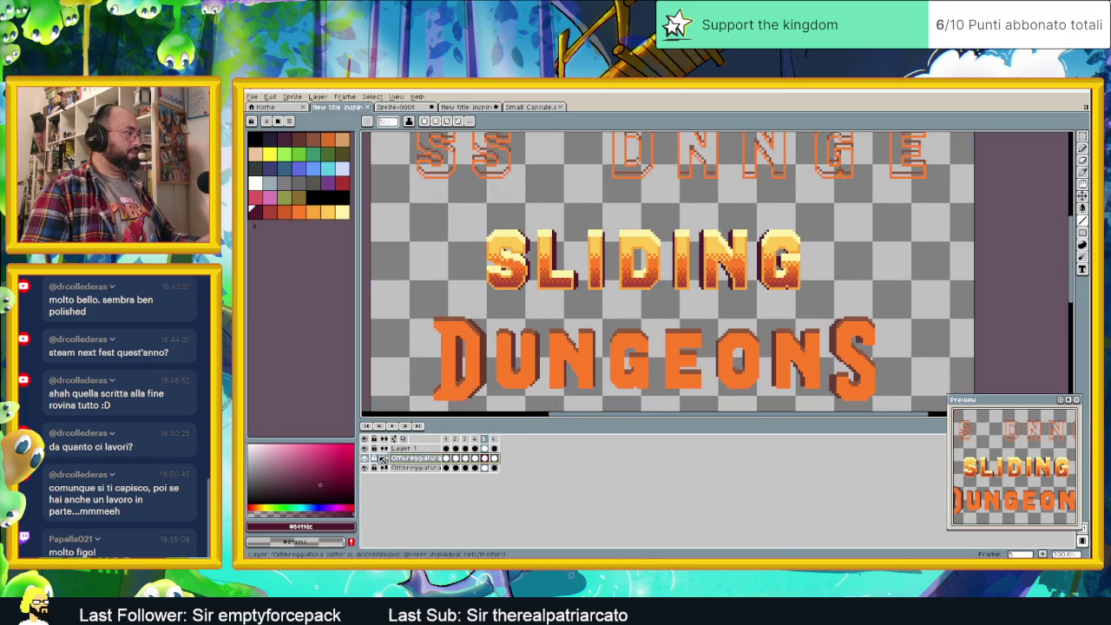
pyautogui.click(364, 459)
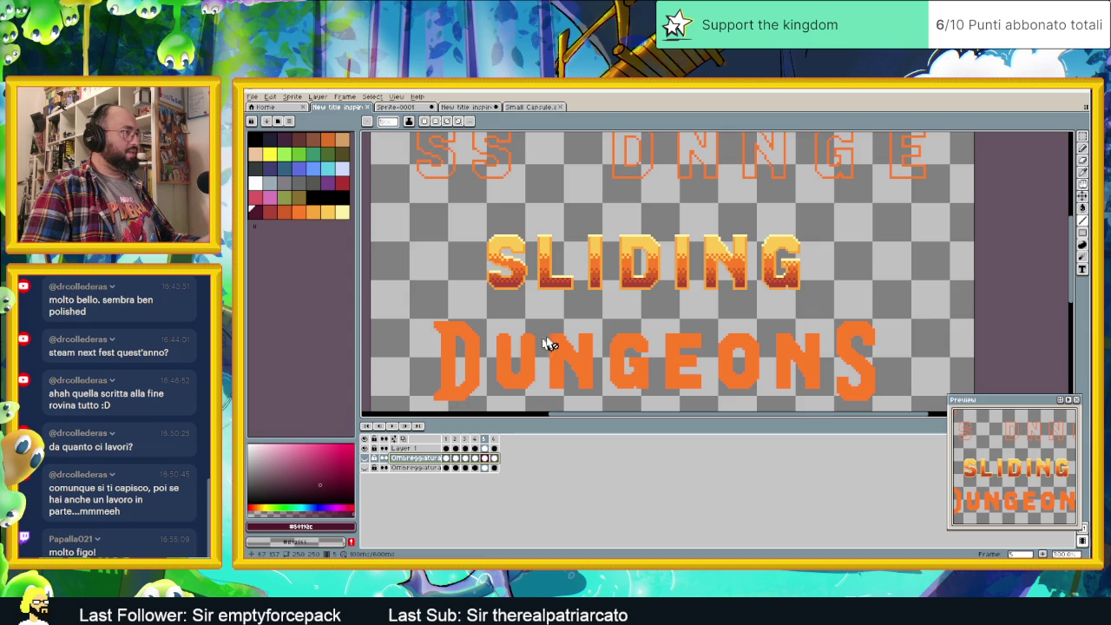
pyautogui.moveTo(632, 358); pyautogui.dragTo(686, 334)
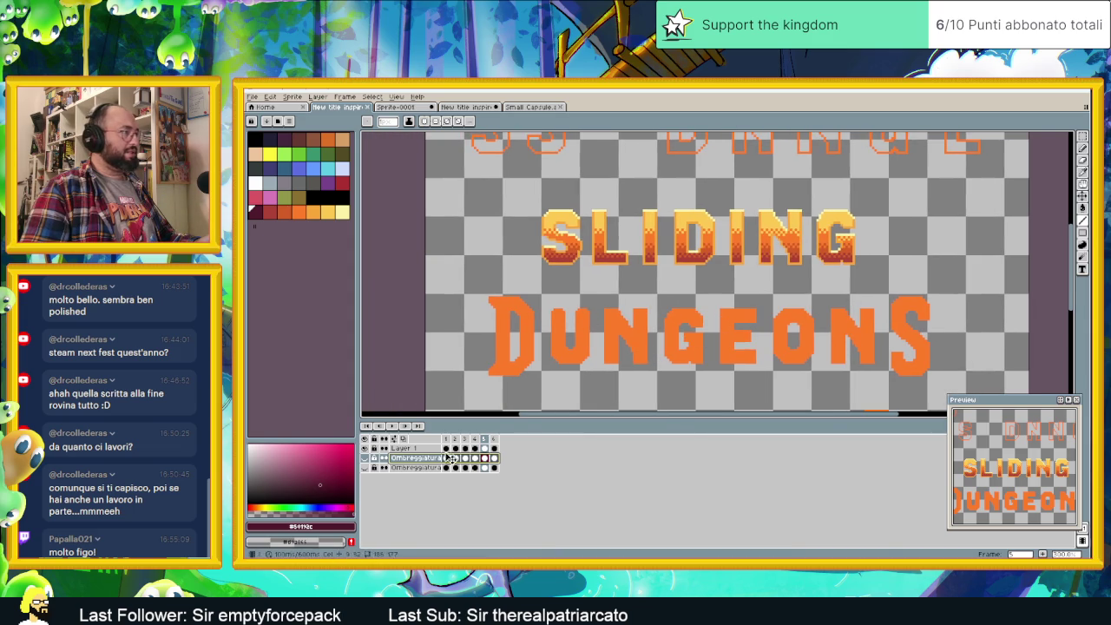
pyautogui.click(485, 448)
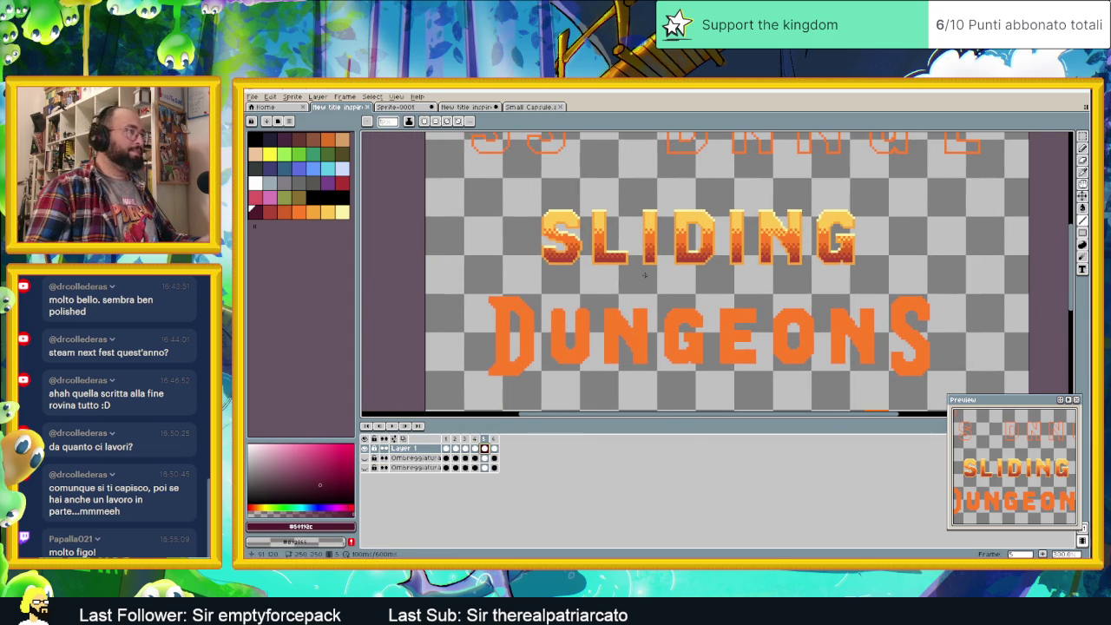
pyautogui.scroll(3)
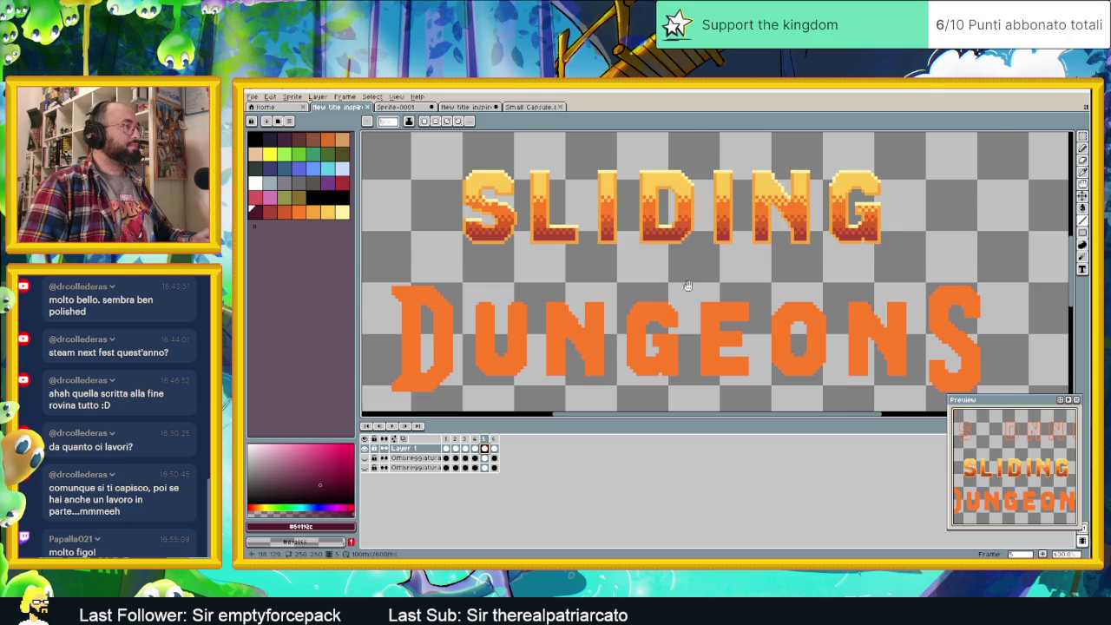
pyautogui.moveTo(689, 287); pyautogui.dragTo(717, 265)
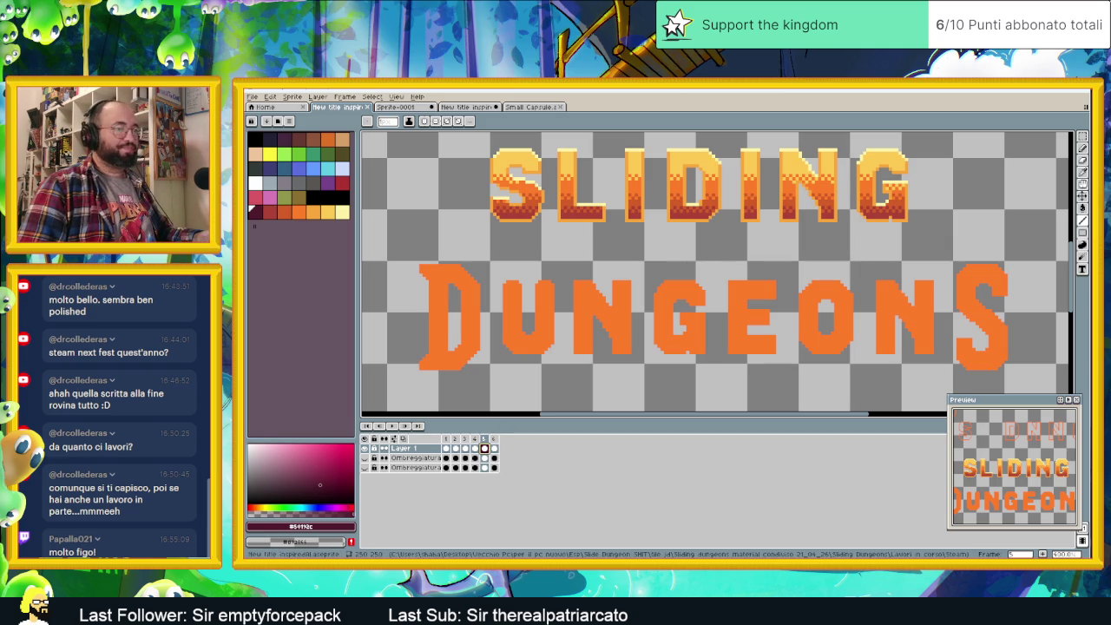
pyautogui.hotkey('alt', 'Tab')
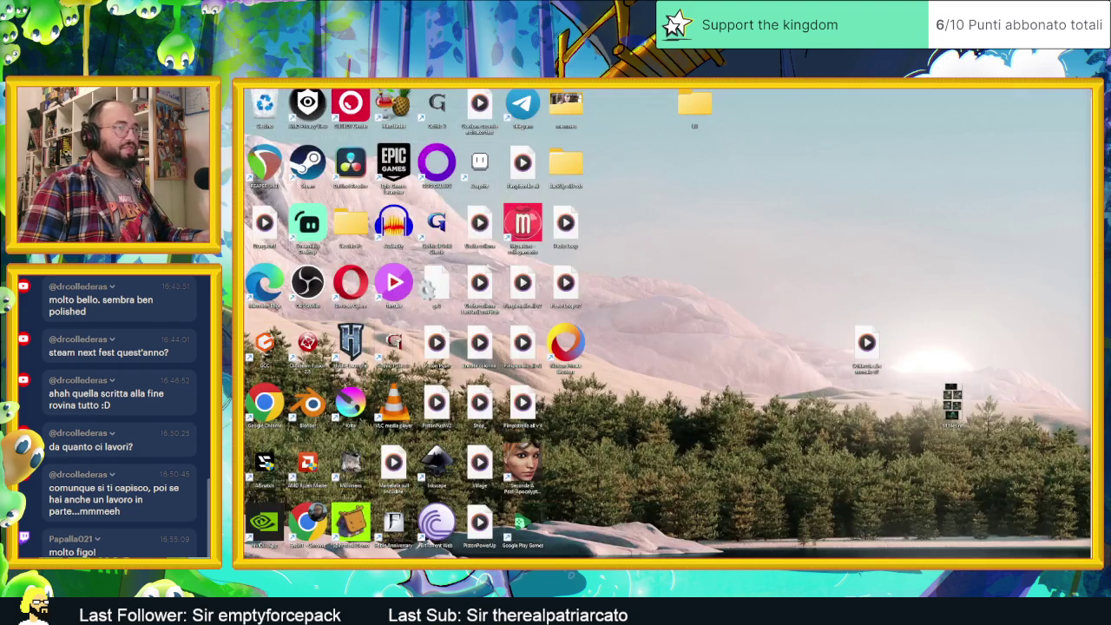
pyautogui.hotkey('alt', 'Tab')
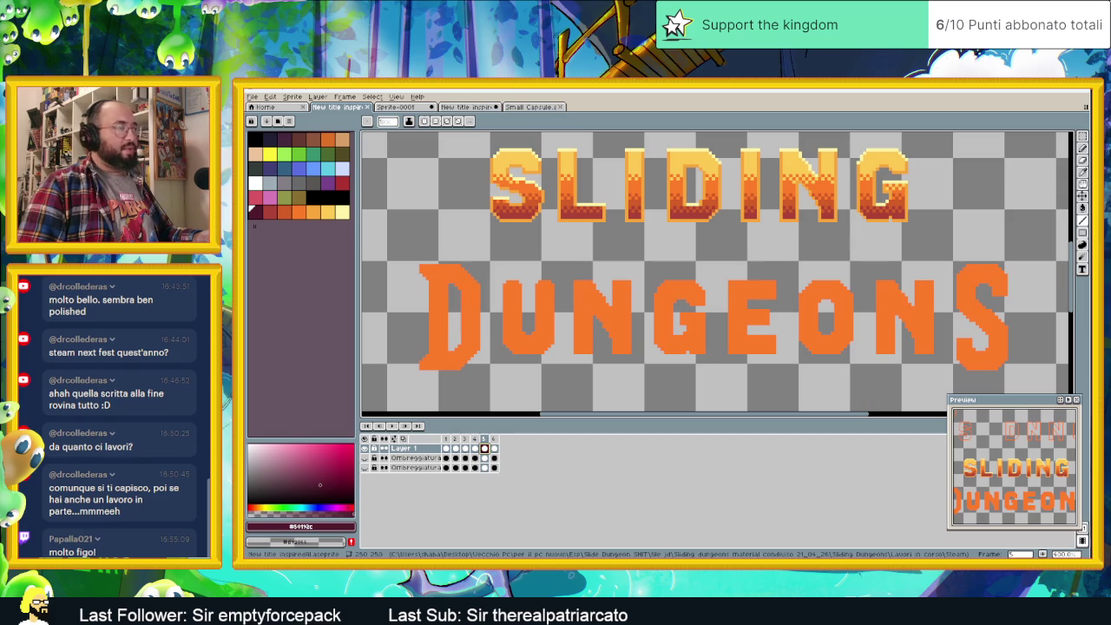
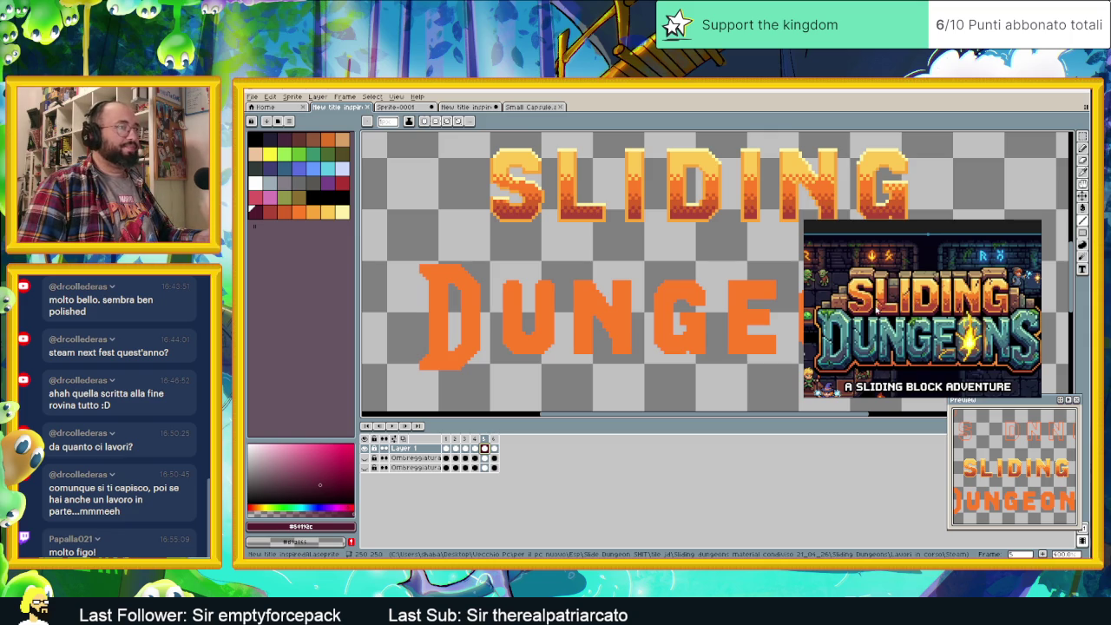
# - Turn the 'Ombreggiatura sotto' shading layer back on and bring all of DUNGEONS into view
pyautogui.scroll(3)
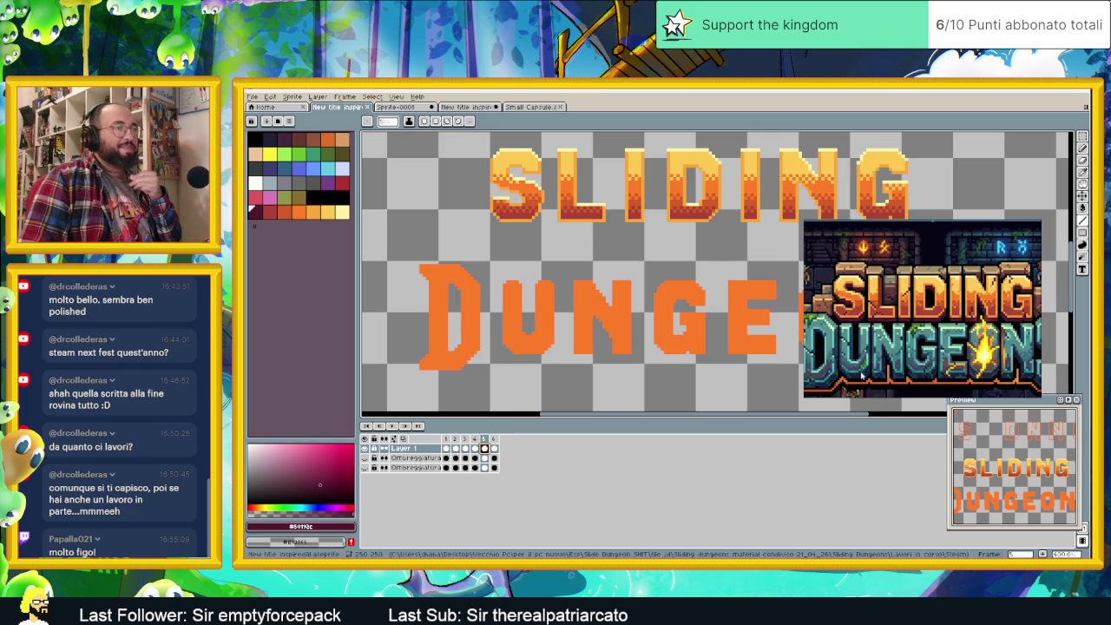
pyautogui.scroll(3)
pyautogui.moveTo(878, 360); pyautogui.dragTo(928, 373)
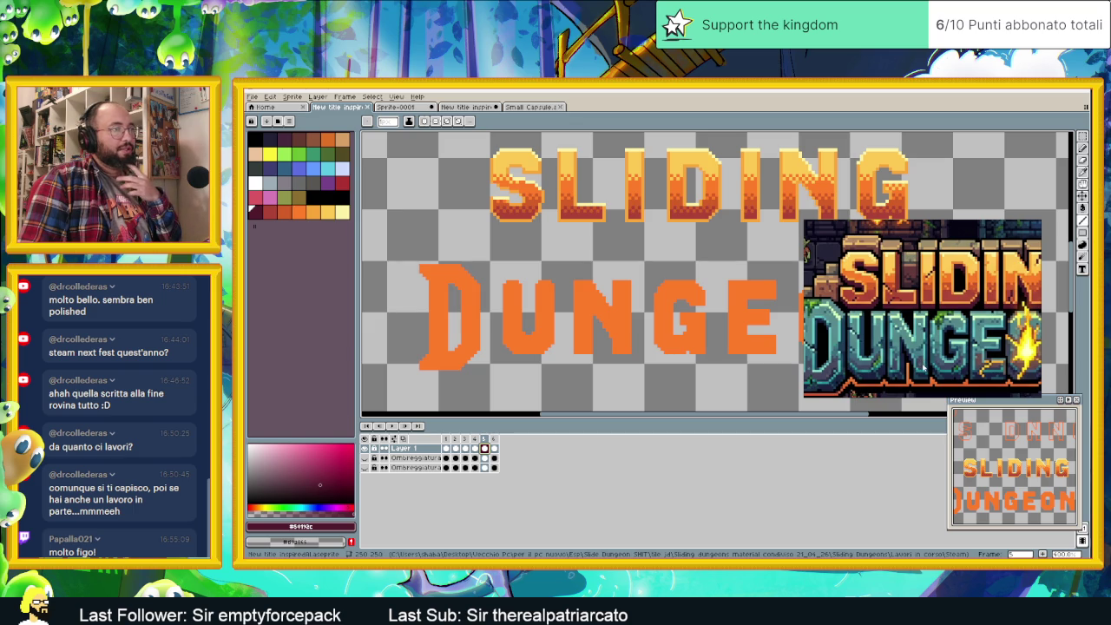
pyautogui.scroll(-3)
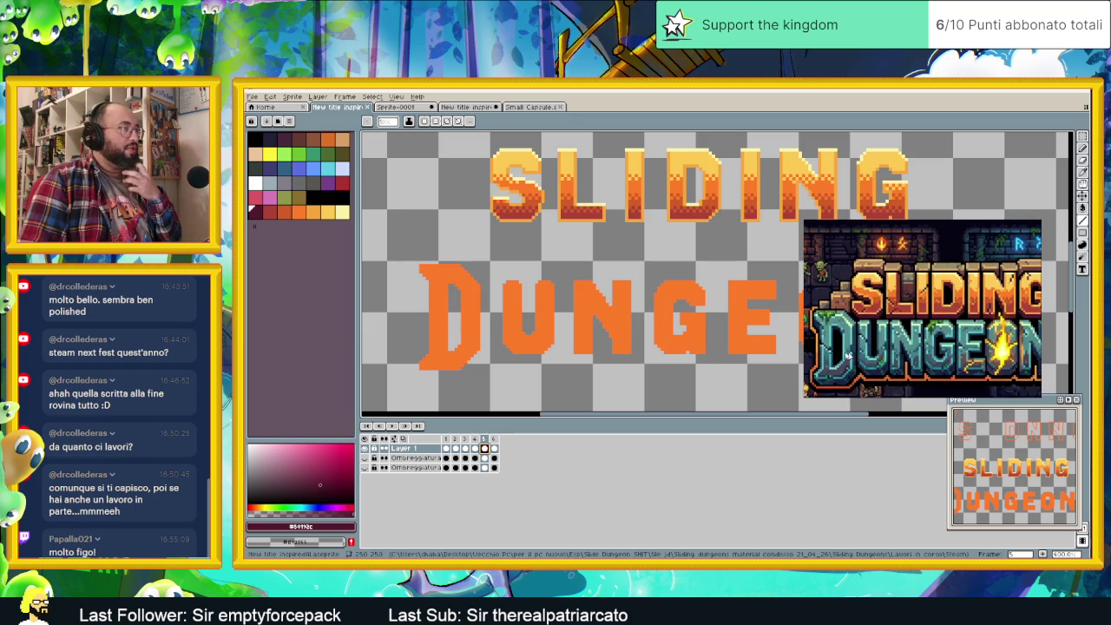
pyautogui.scroll(3)
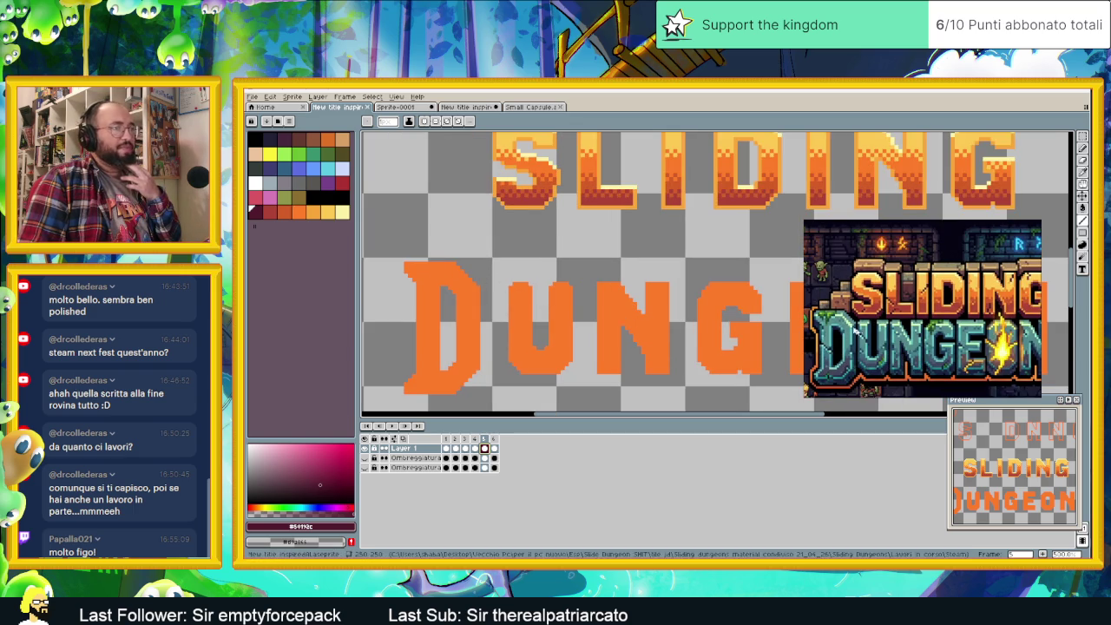
pyautogui.scroll(-3)
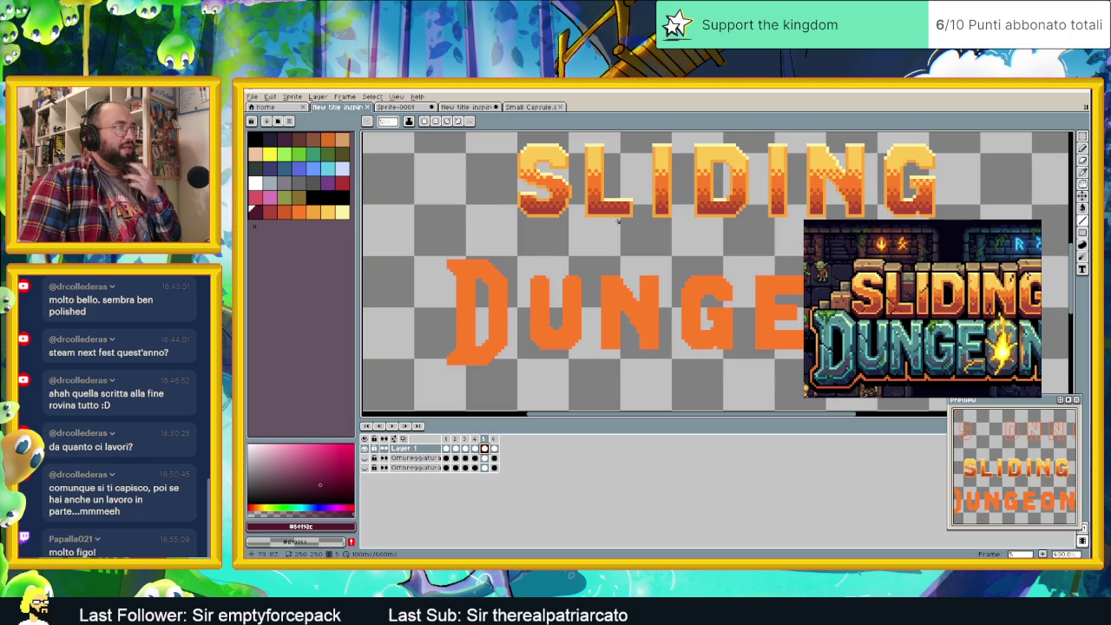
pyautogui.scroll(-3)
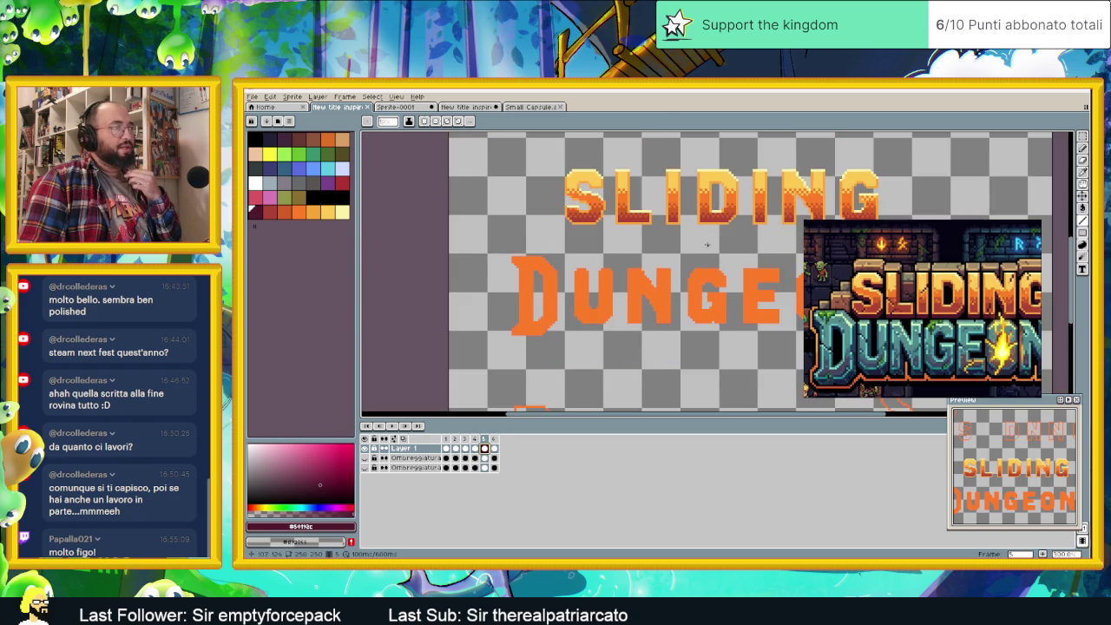
pyautogui.moveTo(704, 247); pyautogui.dragTo(636, 283)
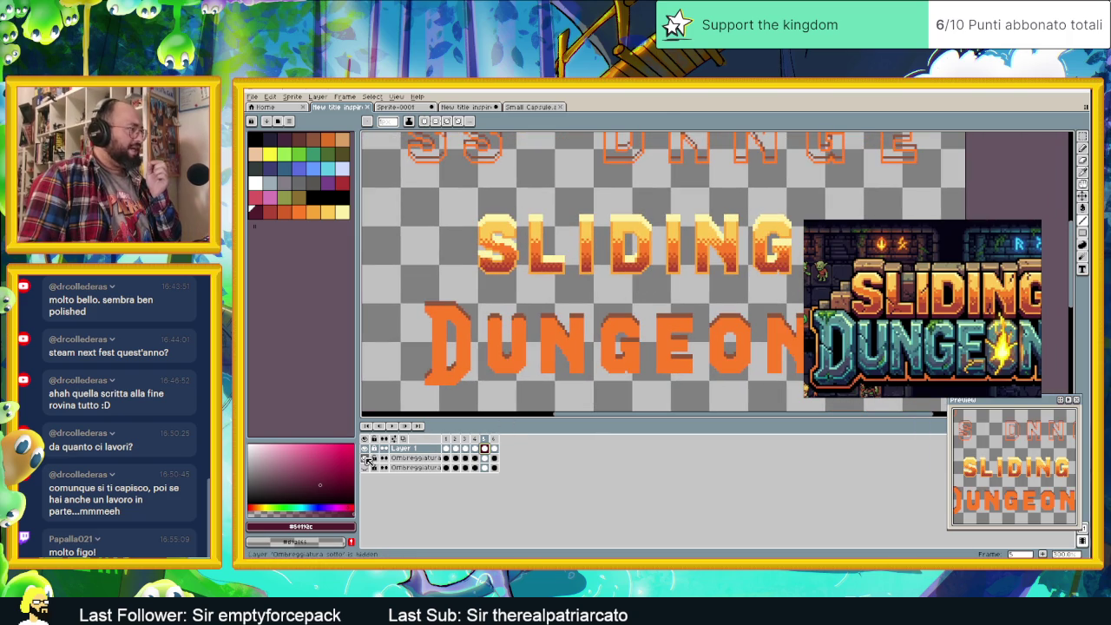
pyautogui.click(371, 458)
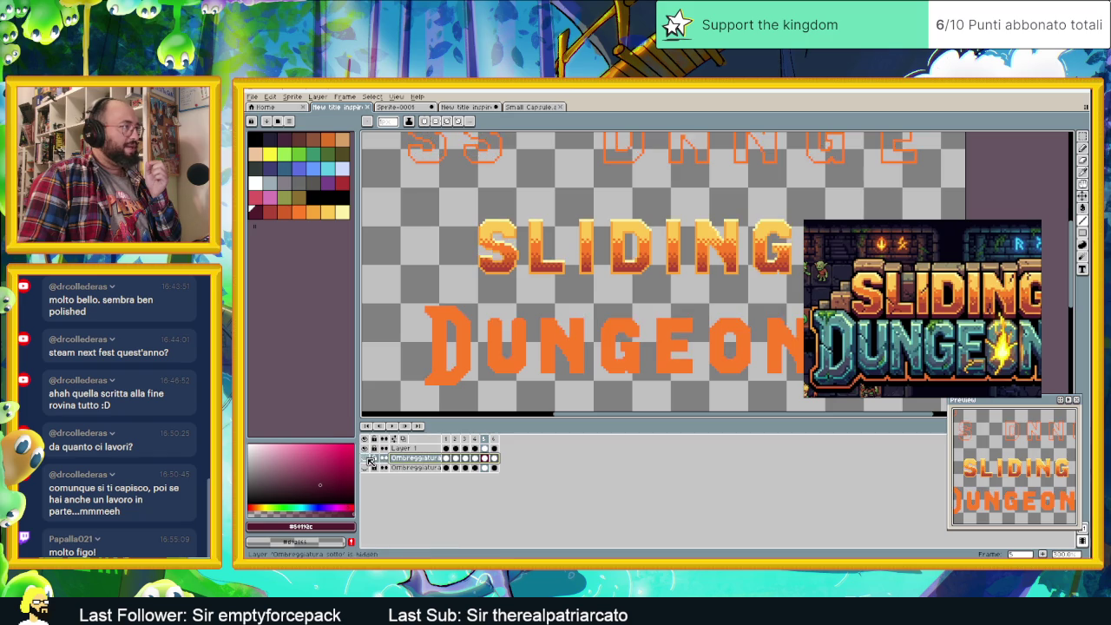
pyautogui.moveTo(717, 213); pyautogui.dragTo(654, 226)
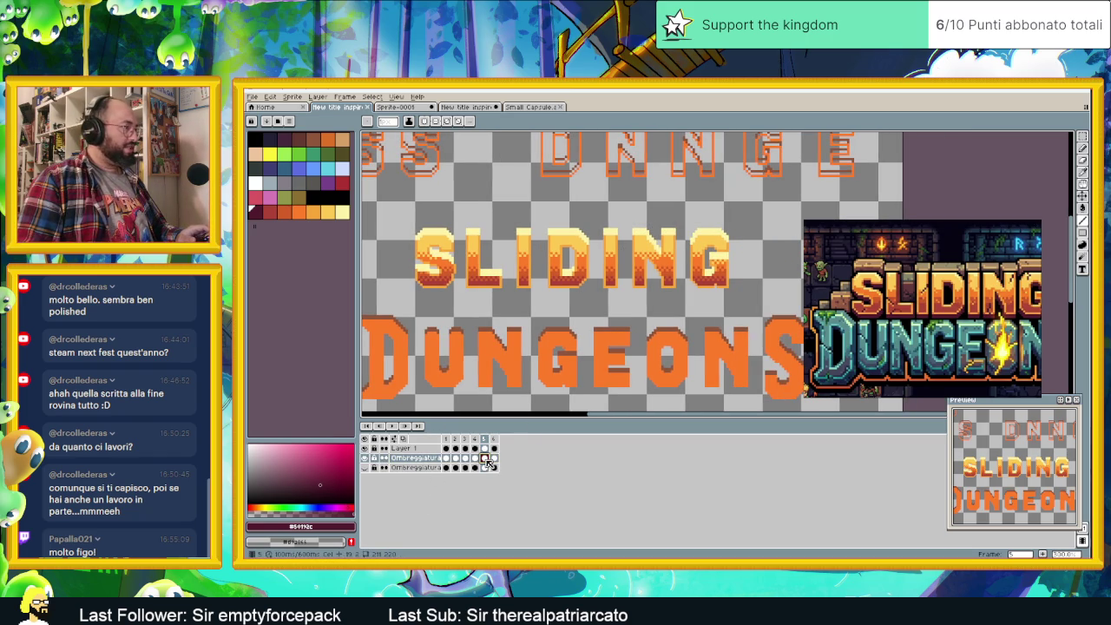
# - Try replacing the light yellow with orange shades in Replace Color, then cancel
pyautogui.hotkey('shift', 'r')
pyautogui.click(566, 231)
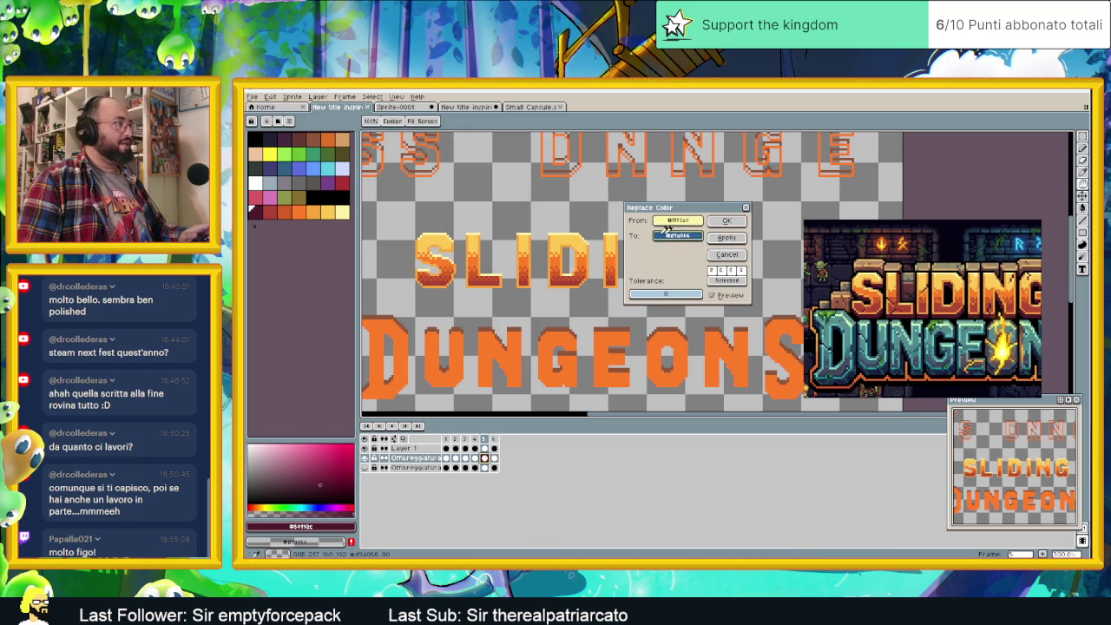
pyautogui.click(577, 237)
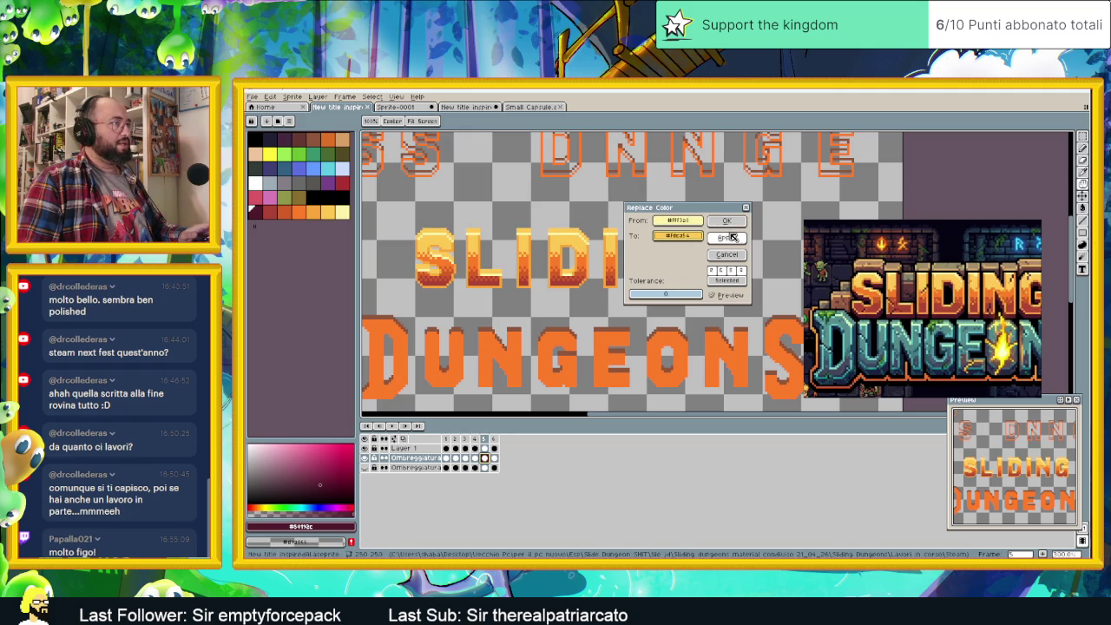
pyautogui.moveTo(703, 212); pyautogui.dragTo(931, 163)
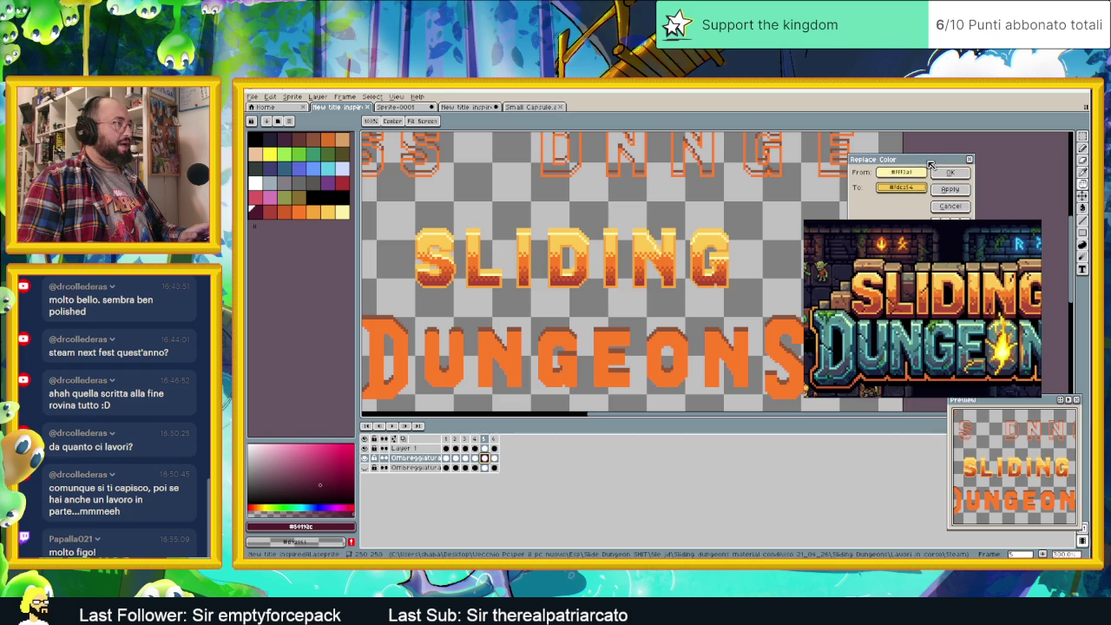
pyautogui.scroll(-3)
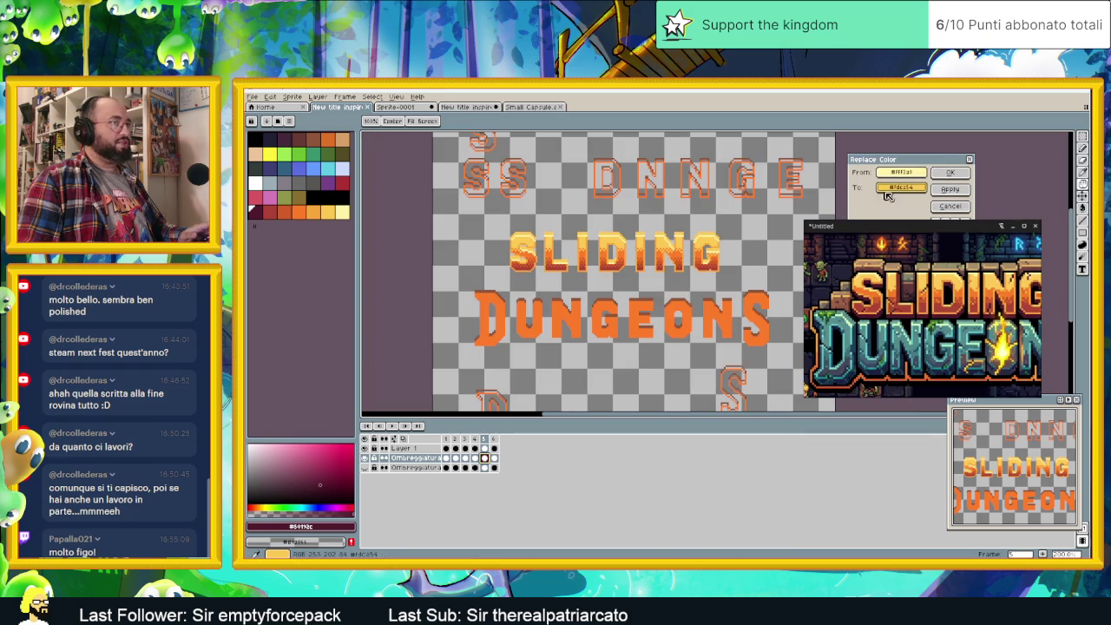
pyautogui.click(685, 251)
pyautogui.click(684, 251)
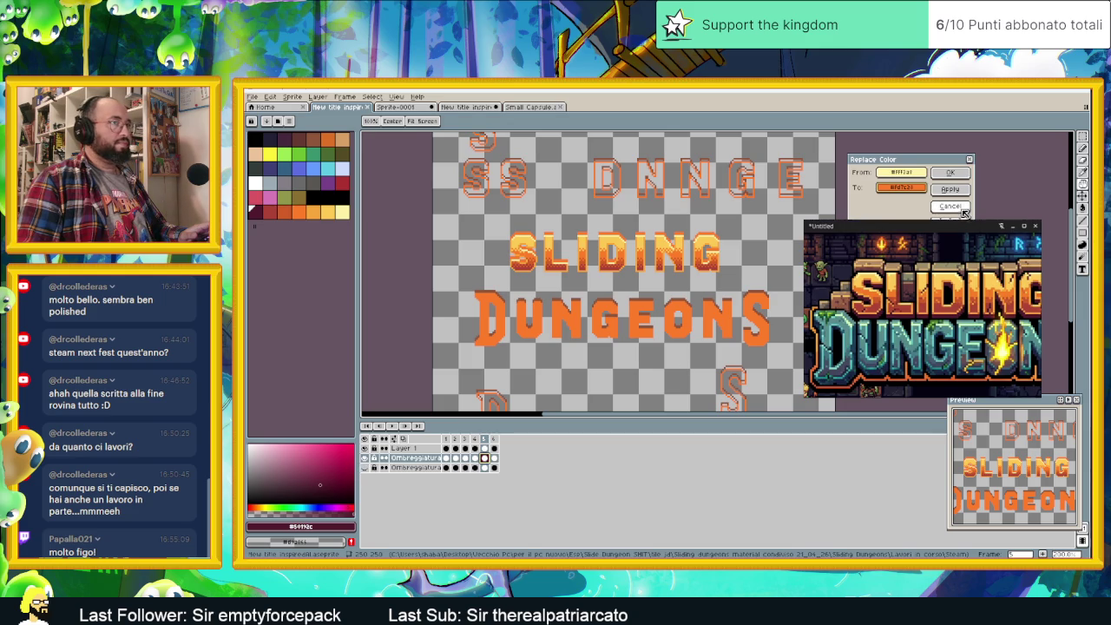
pyautogui.click(949, 205)
# - Toggle the Ombreggiatura shading layer's visibility and reopen Replace Color
pyautogui.click(366, 468)
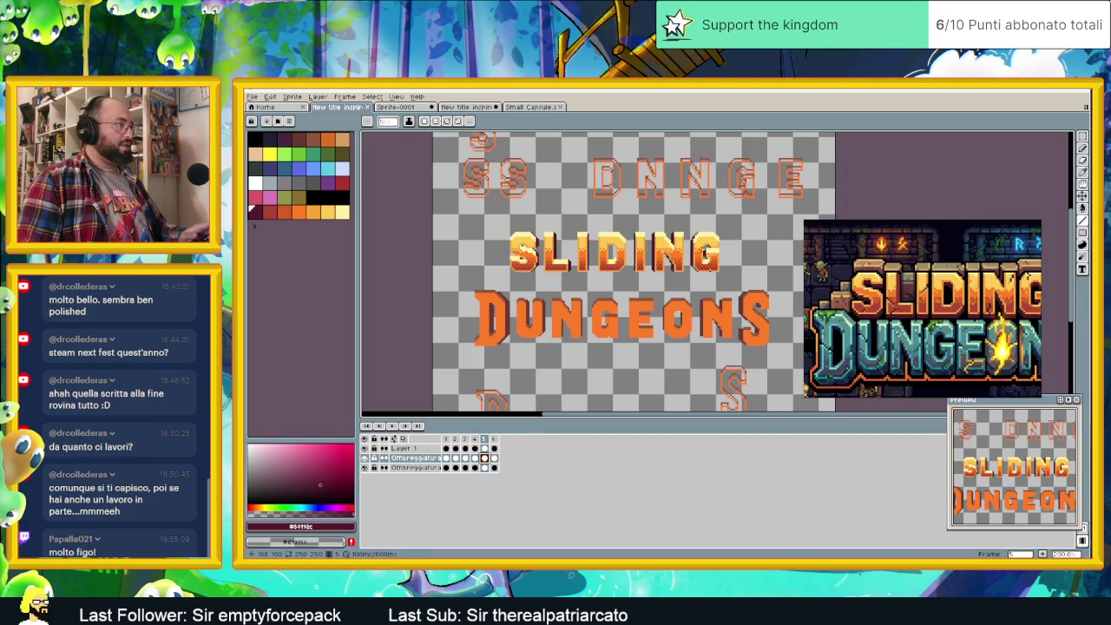
pyautogui.scroll(3)
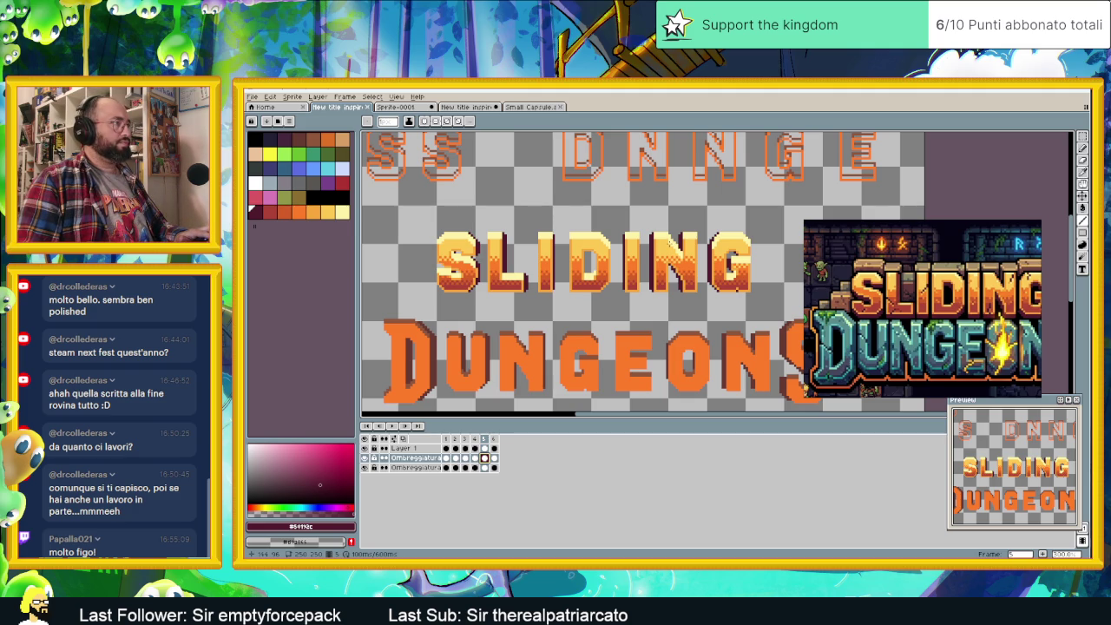
pyautogui.hotkey('shift', 'r')
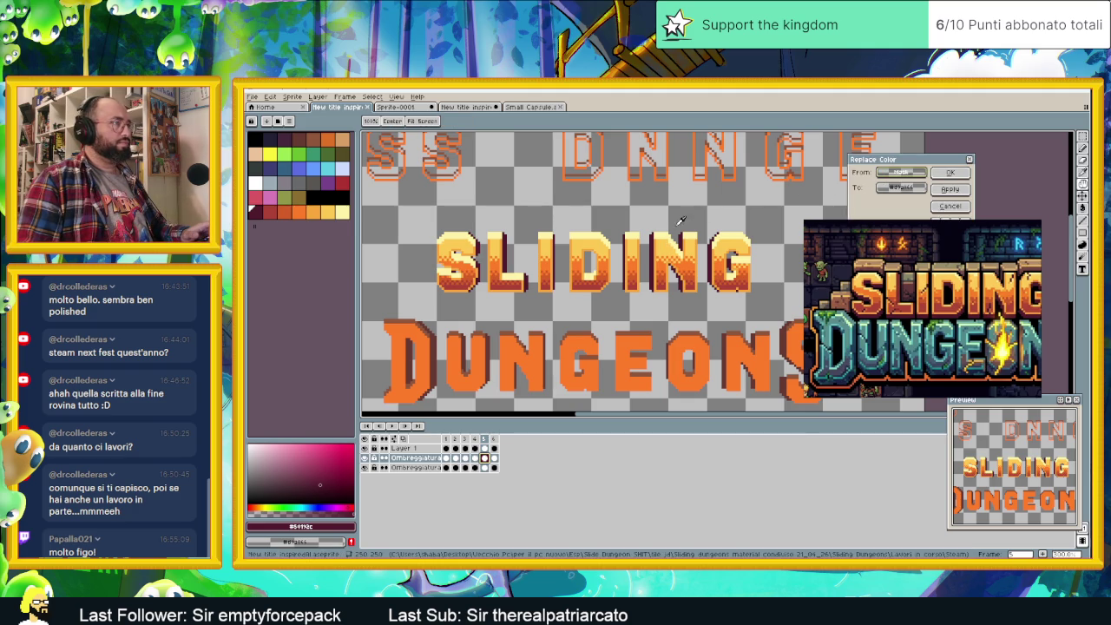
pyautogui.click(668, 230)
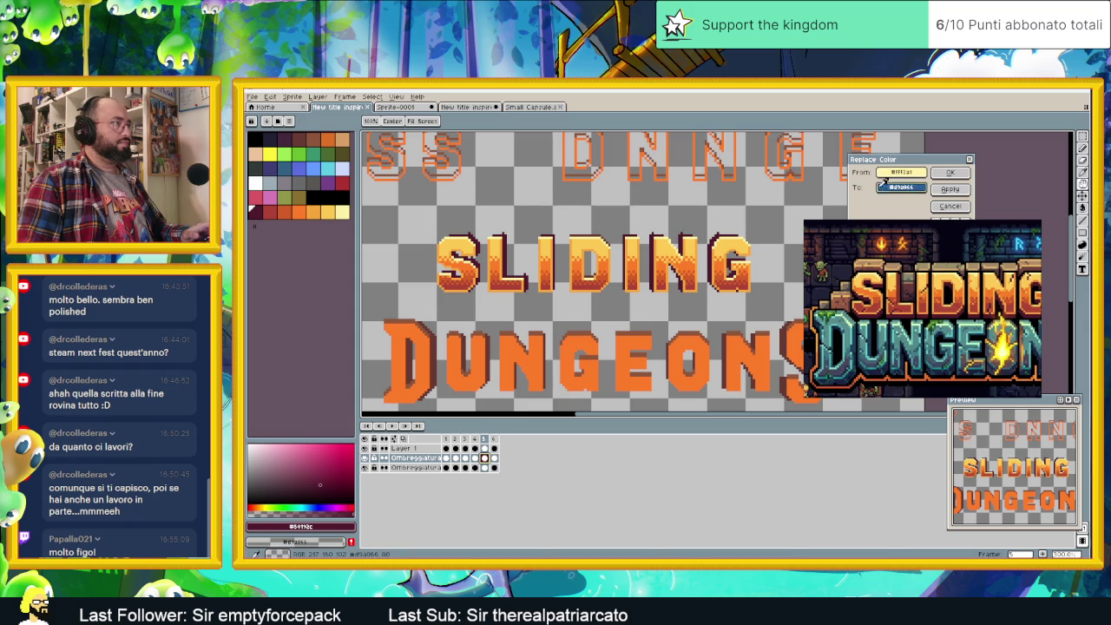
pyautogui.click(604, 244)
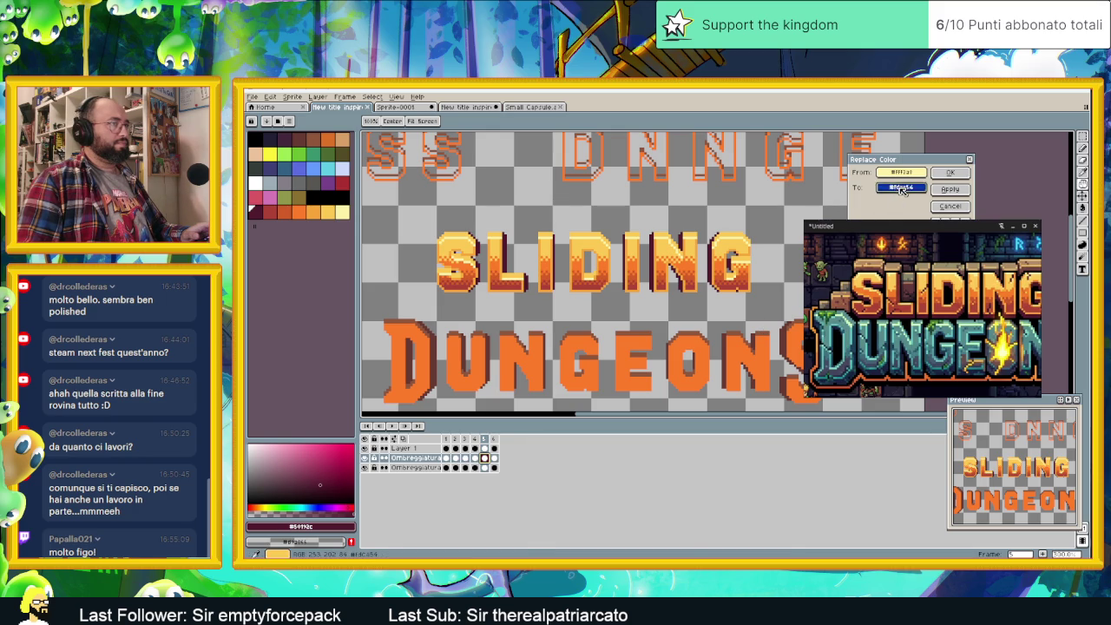
pyautogui.rightClick(683, 284)
pyautogui.rightClick(686, 279)
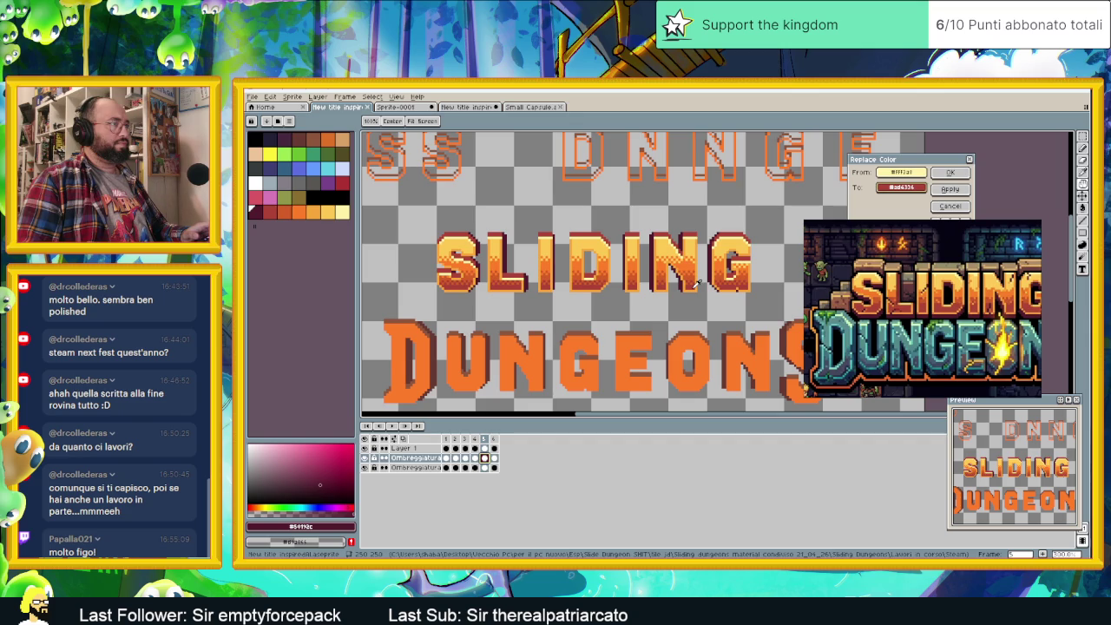
pyautogui.rightClick(653, 250)
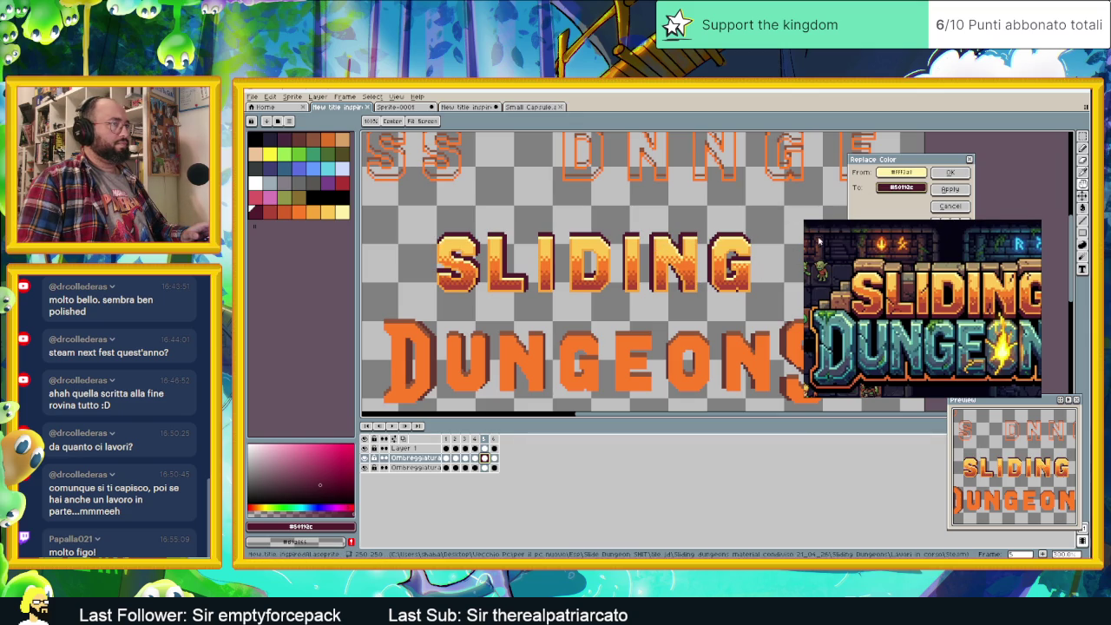
pyautogui.rightClick(788, 228)
pyautogui.rightClick(696, 282)
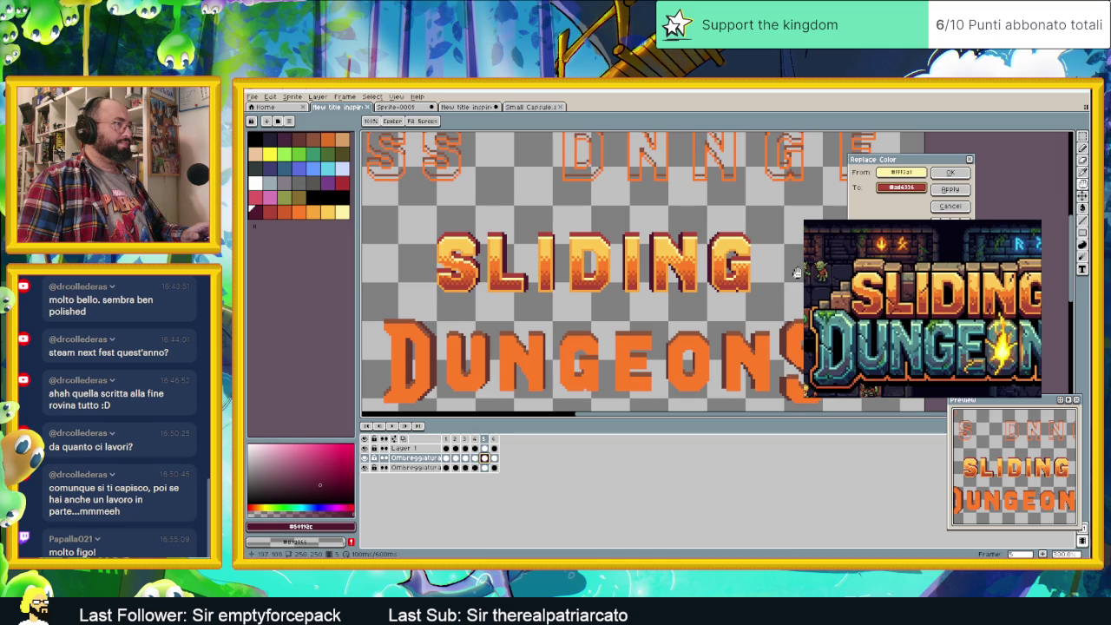
pyautogui.scroll(-3)
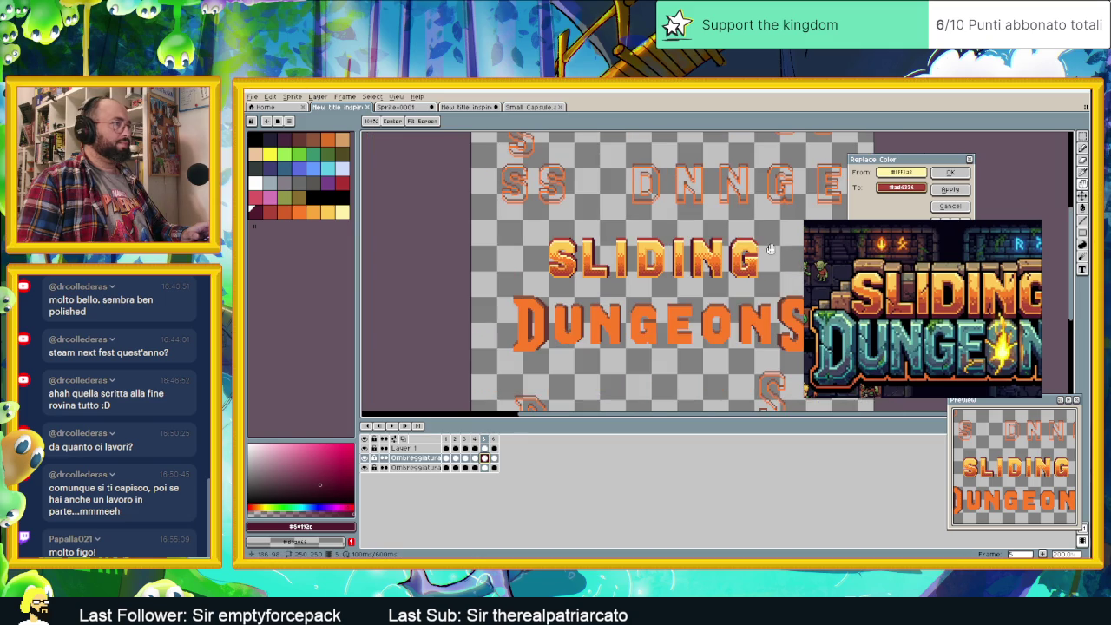
pyautogui.moveTo(894, 191); pyautogui.dragTo(722, 243)
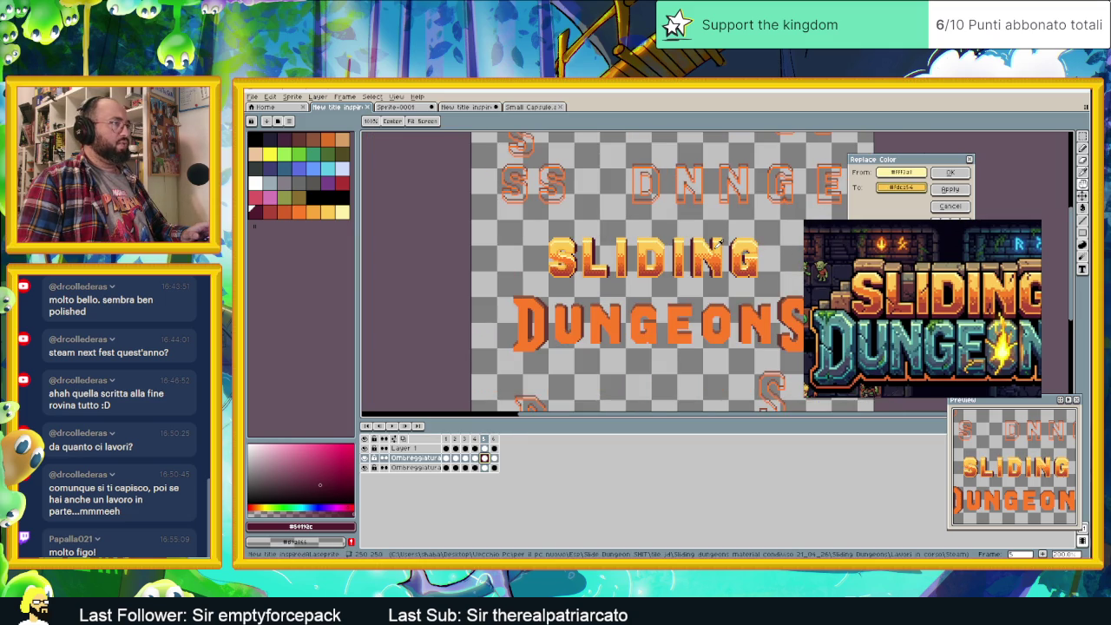
pyautogui.scroll(3)
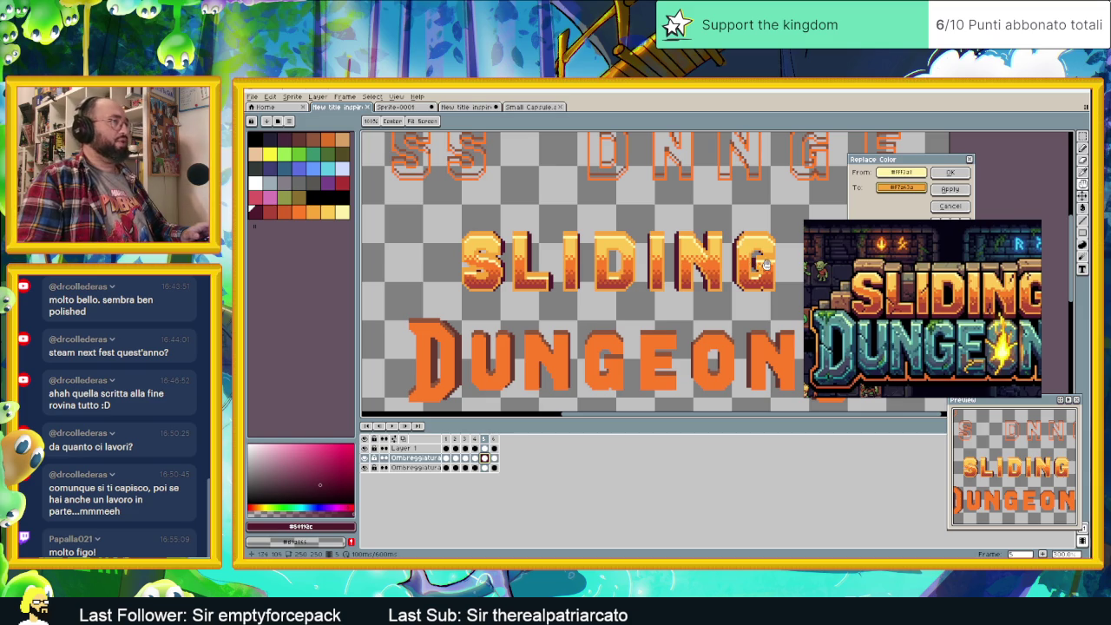
pyautogui.moveTo(901, 188); pyautogui.dragTo(752, 236)
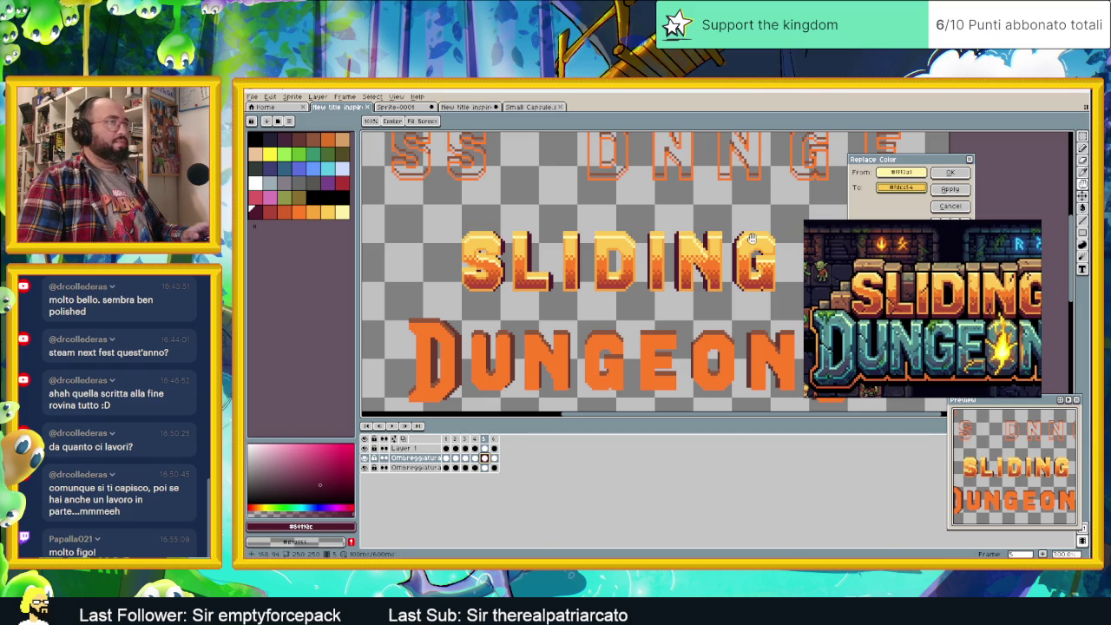
pyautogui.scroll(-3)
pyautogui.moveTo(763, 252); pyautogui.dragTo(721, 267)
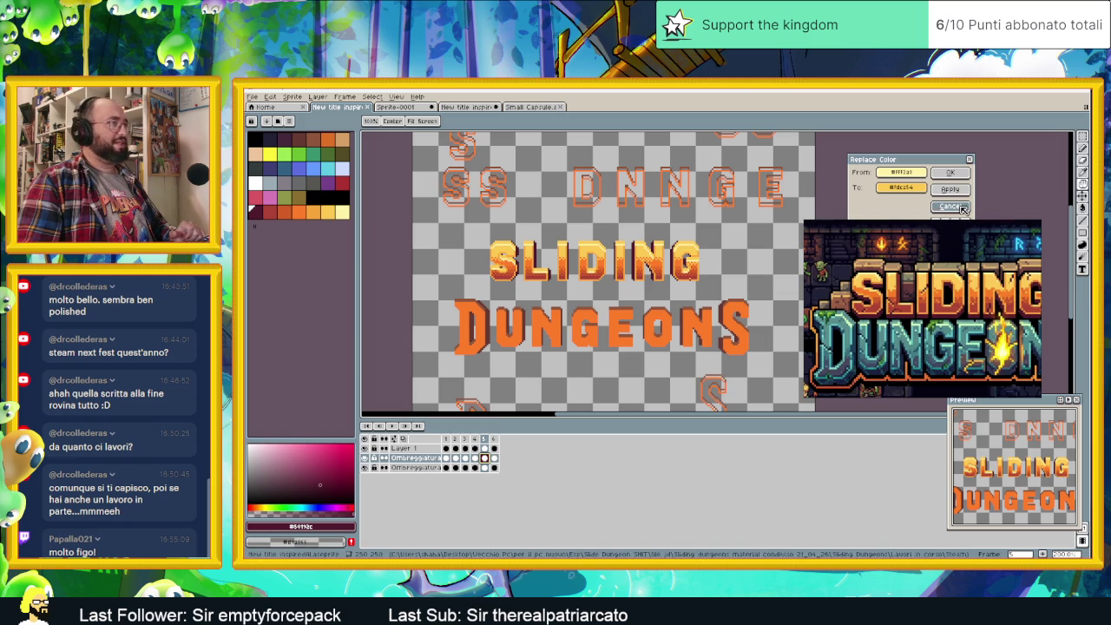
pyautogui.click(962, 208)
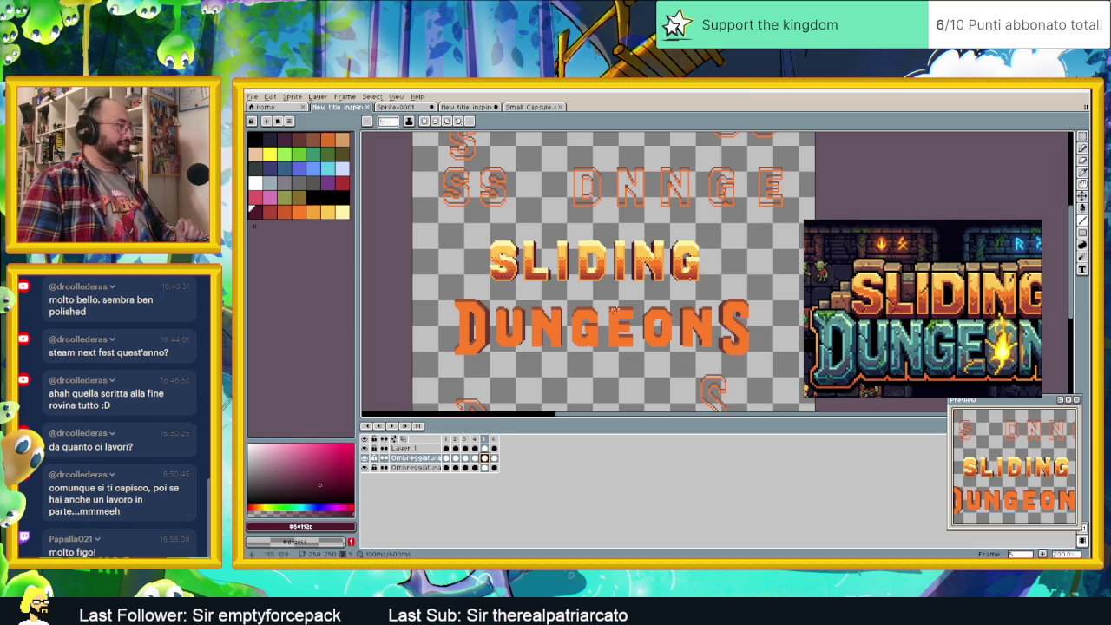
# - Turn on the other DUNGEONS shading layer and make Layer 1 the active layer
pyautogui.click(365, 467)
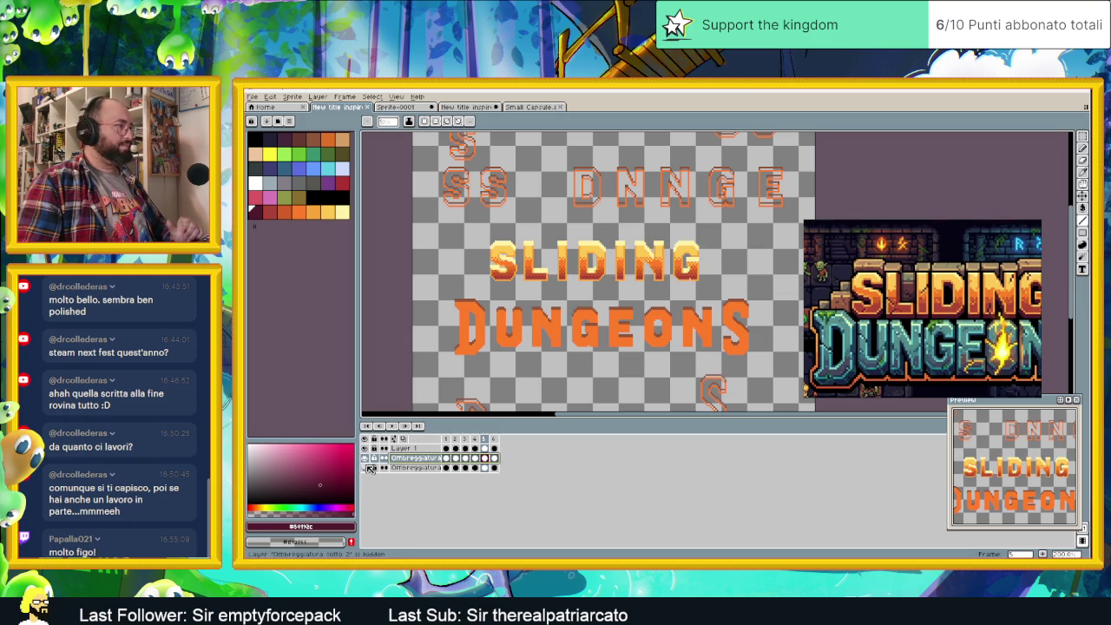
pyautogui.click(429, 451)
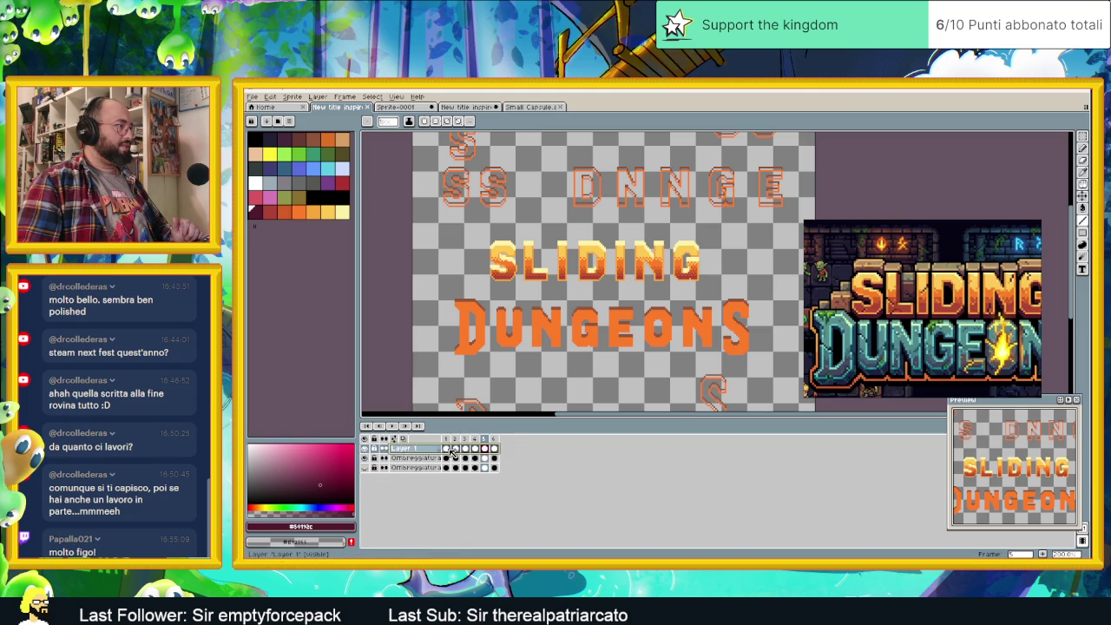
pyautogui.scroll(3)
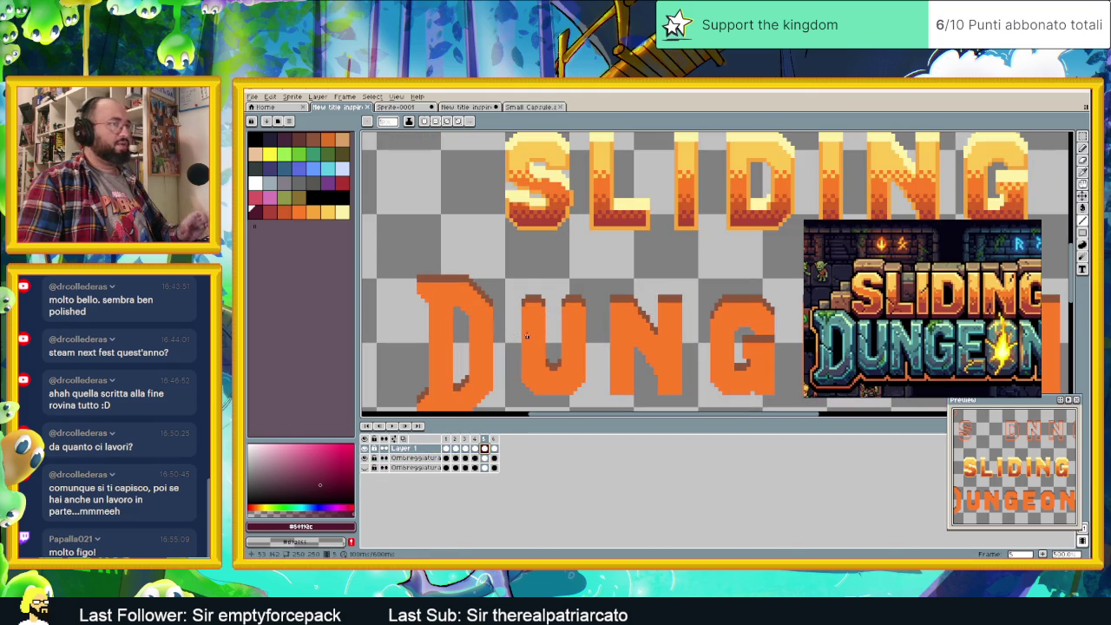
pyautogui.scroll(-3)
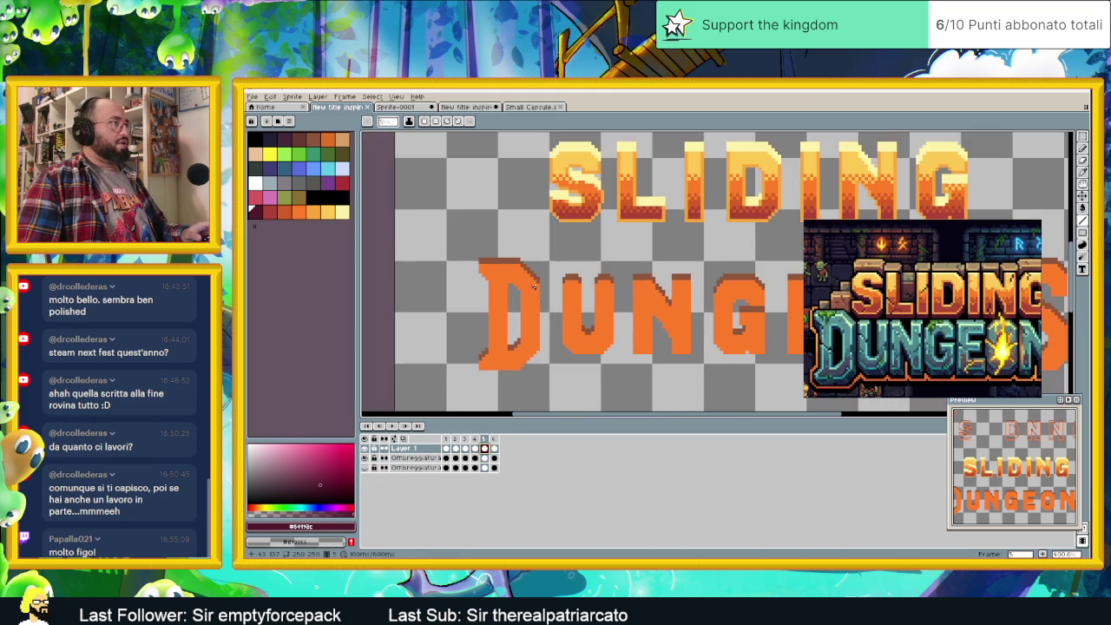
pyautogui.scroll(3)
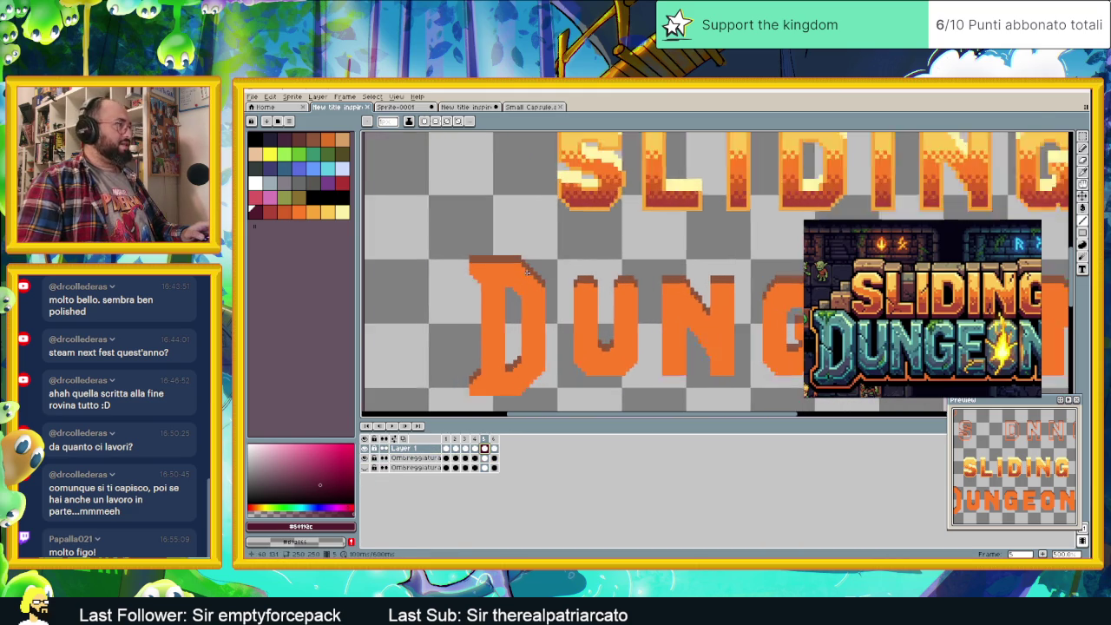
pyautogui.scroll(3)
pyautogui.scroll(3)
pyautogui.scroll(3)
pyautogui.scroll(3)
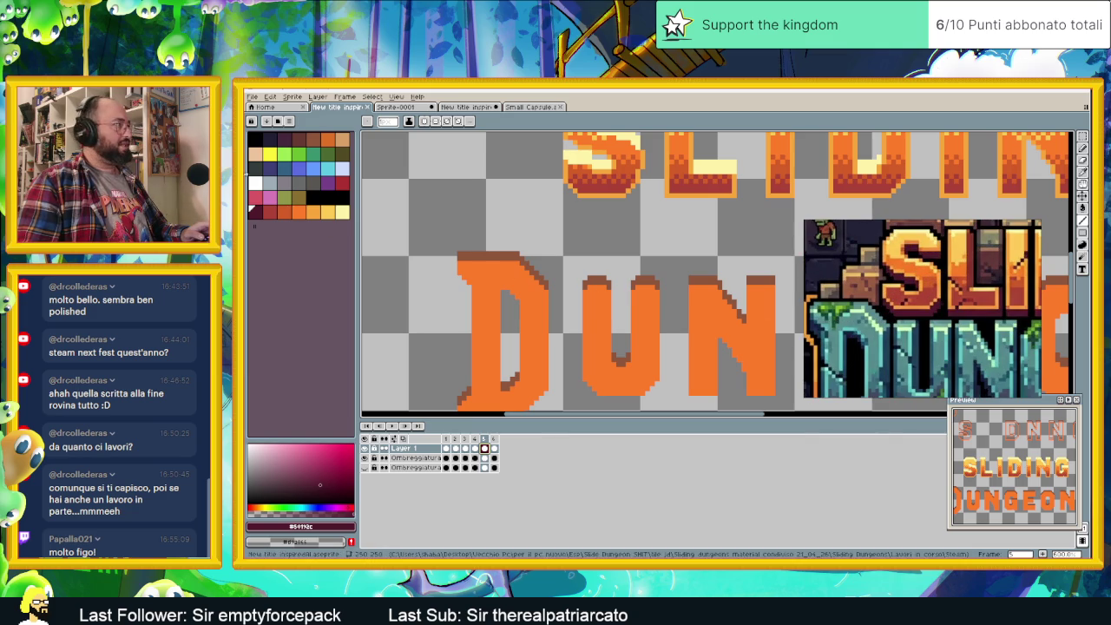
# - Paint a pale yellow highlight line along the top of the D
pyautogui.click(342, 214)
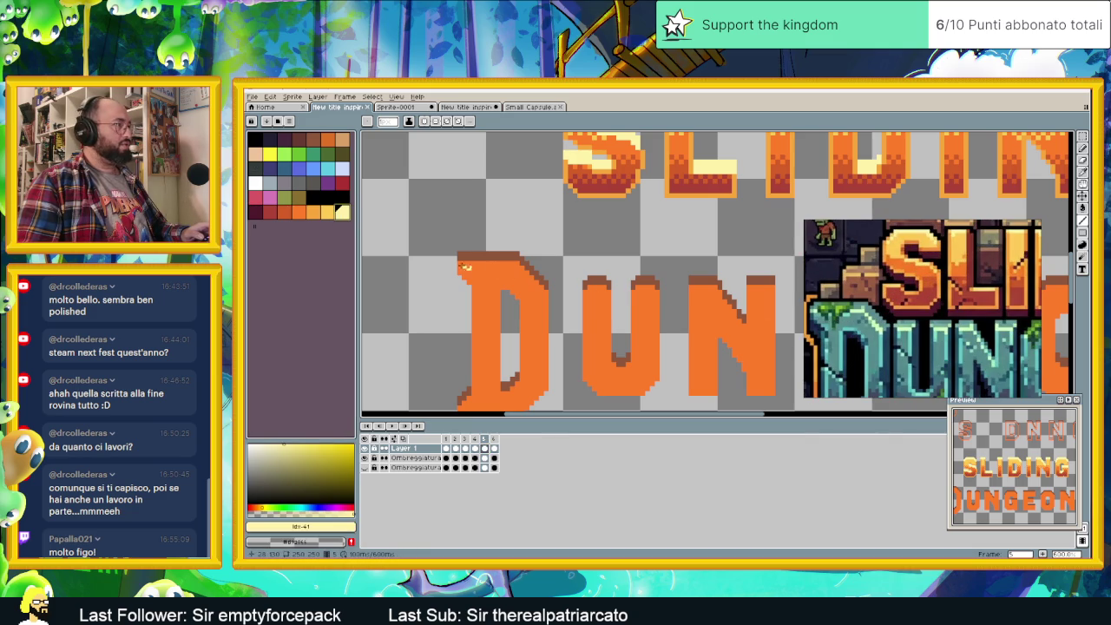
pyautogui.moveTo(459, 261); pyautogui.dragTo(518, 261)
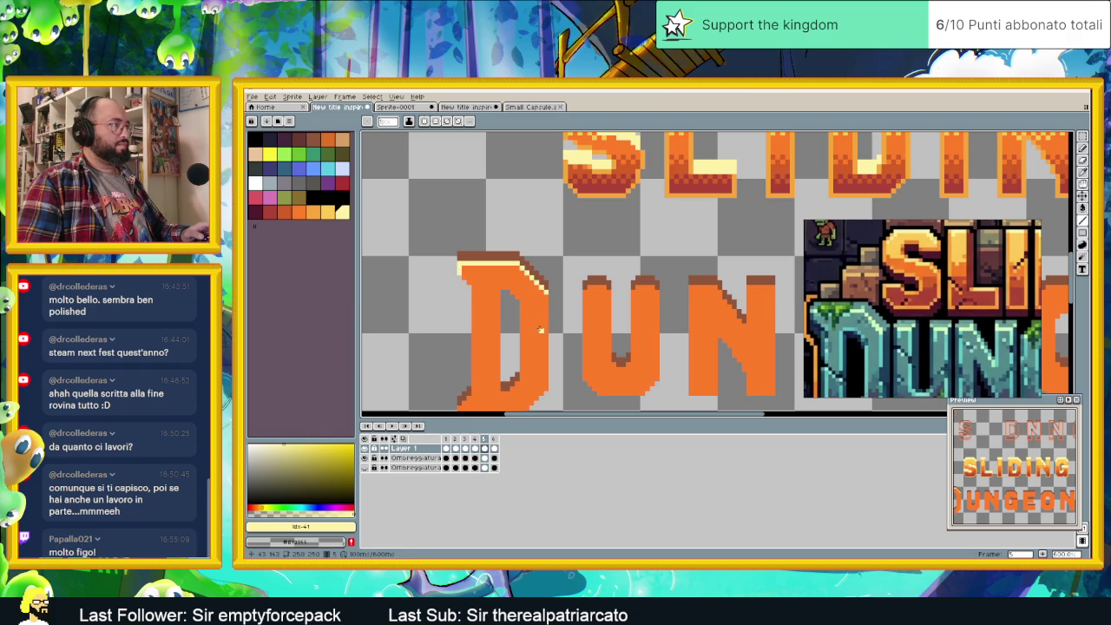
pyautogui.moveTo(540, 326); pyautogui.dragTo(540, 287)
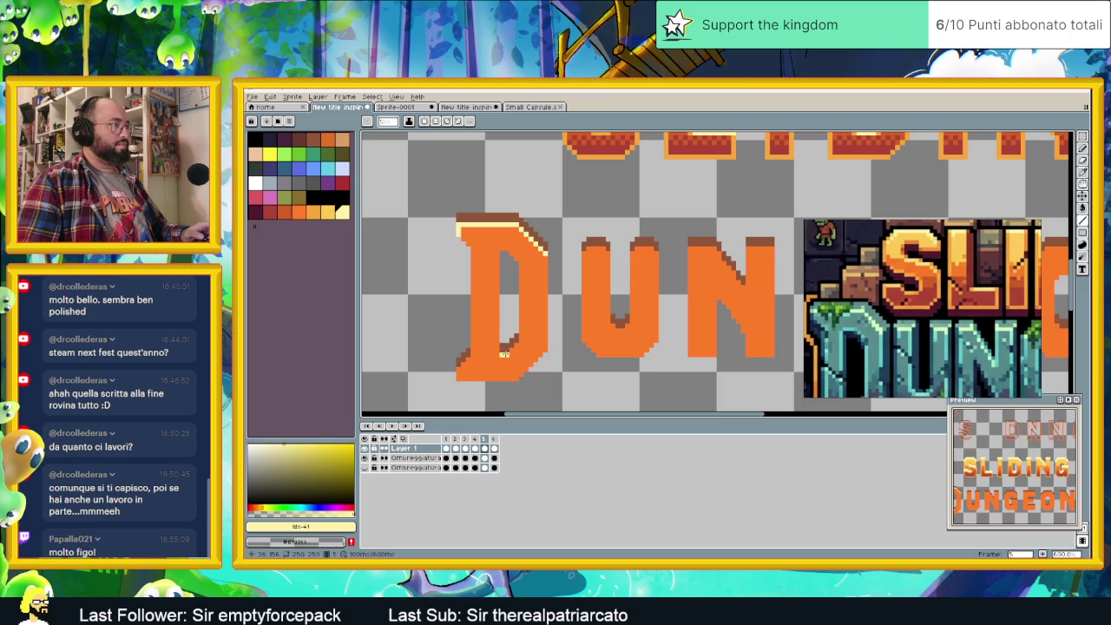
pyautogui.scroll(-3)
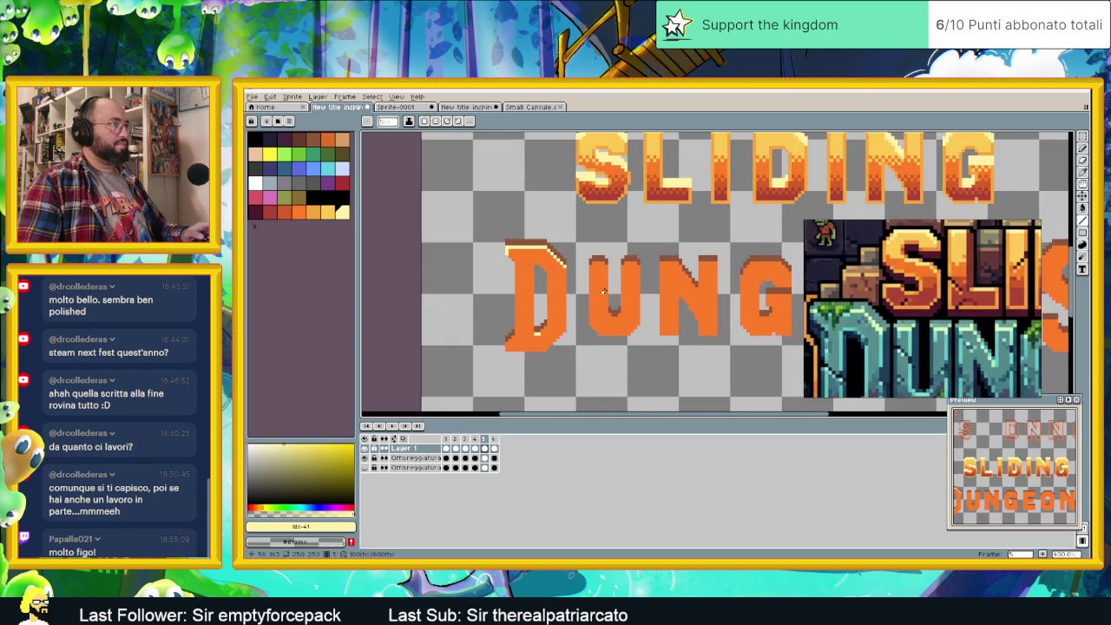
pyautogui.moveTo(632, 272); pyautogui.dragTo(582, 309)
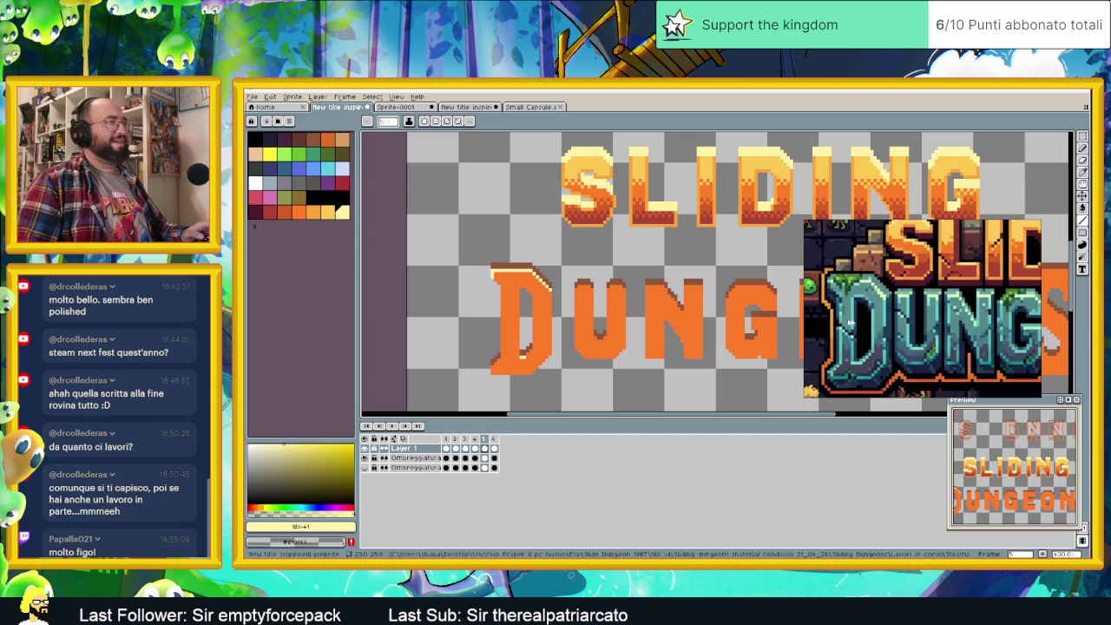
pyautogui.scroll(3)
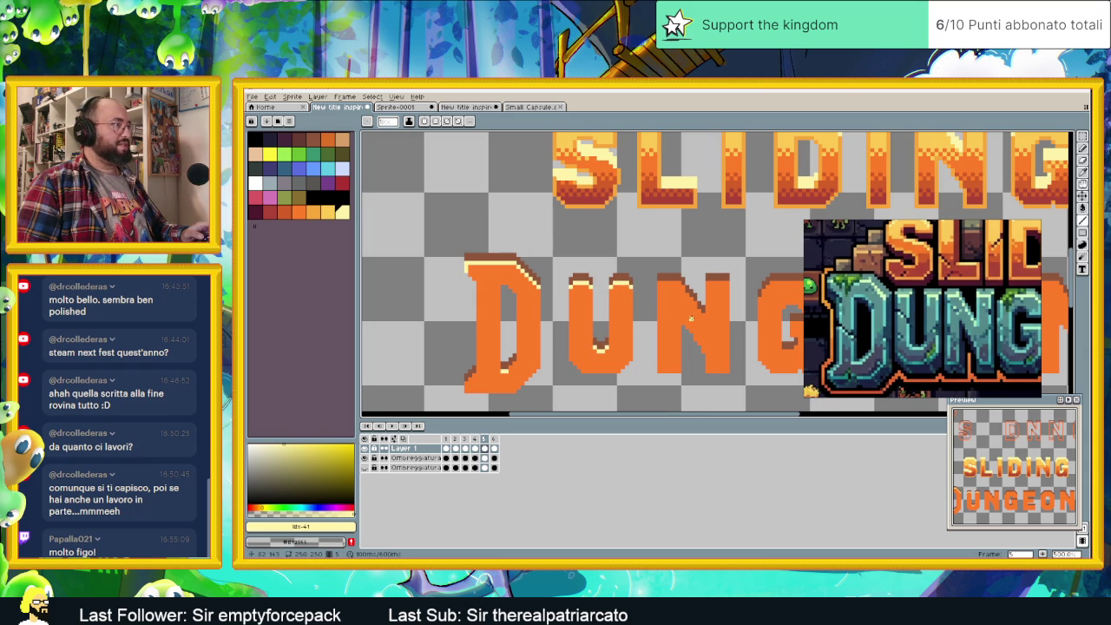
pyautogui.scroll(-3)
pyautogui.scroll(-3)
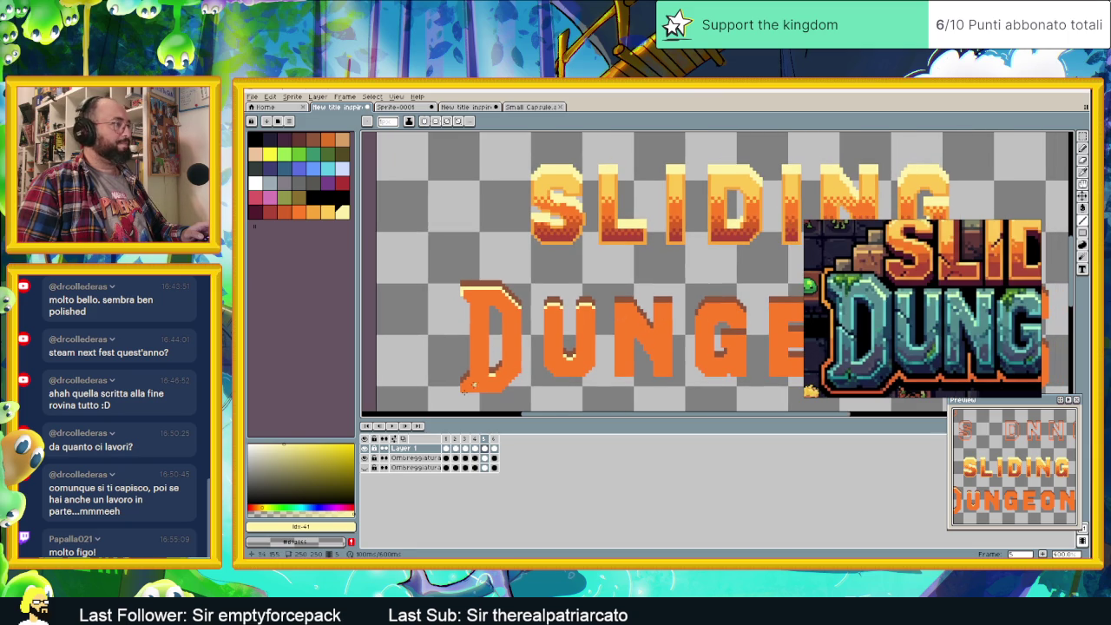
# - Hide the shadow shading, undo the last line and redraw a letter-top highlight
pyautogui.click(365, 457)
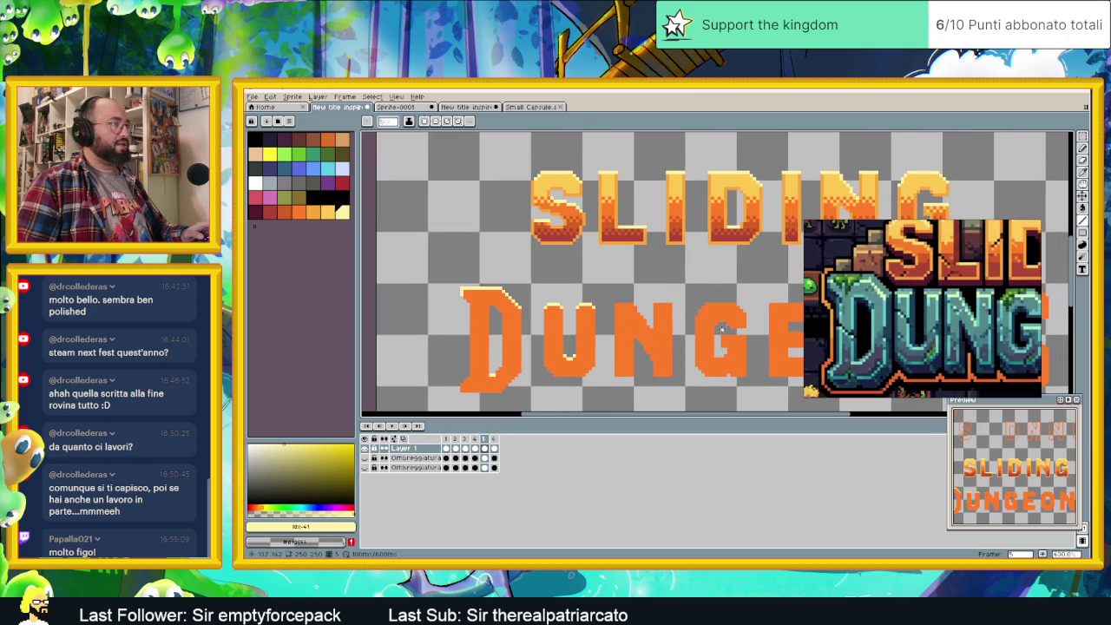
pyautogui.hscroll(3)
pyautogui.hscroll(3)
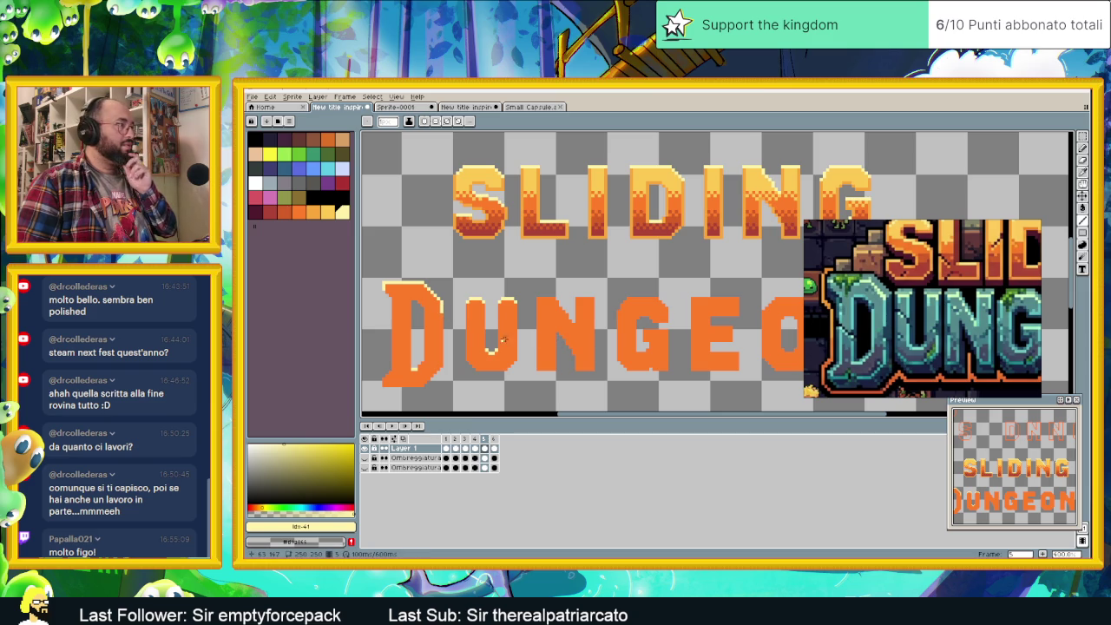
pyautogui.hotkey('ctrl', 'z')
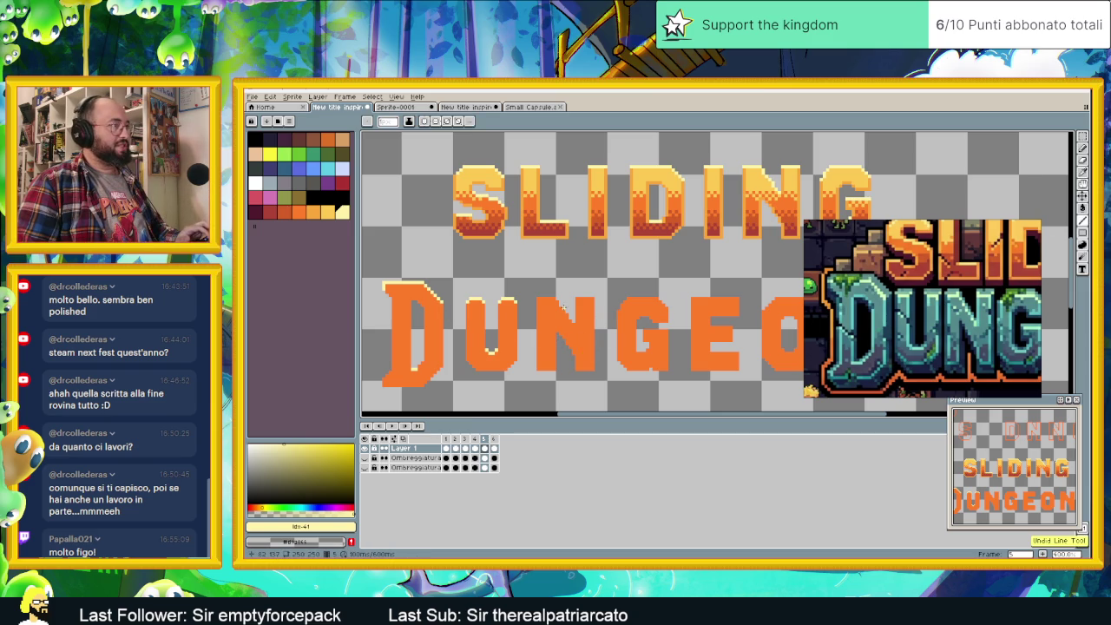
pyautogui.scroll(3)
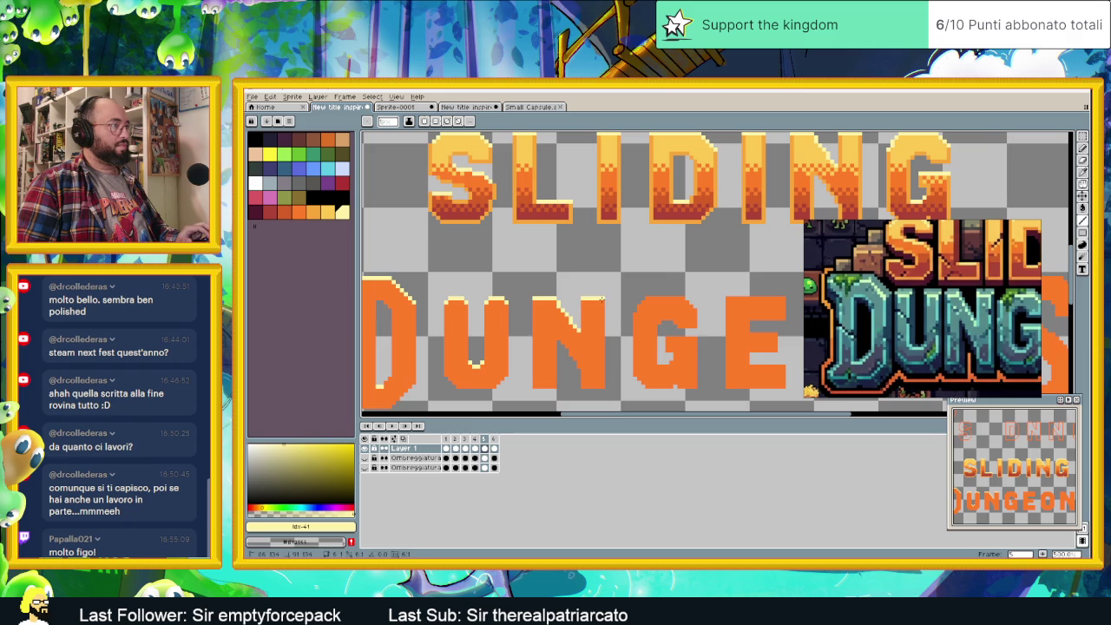
pyautogui.moveTo(692, 305); pyautogui.dragTo(628, 305)
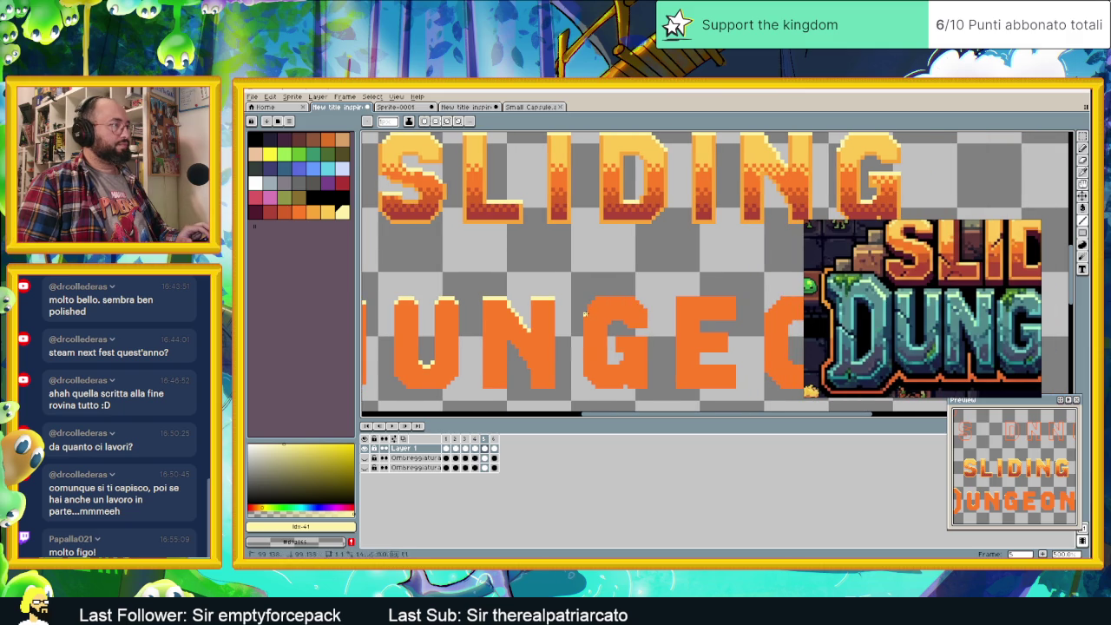
# - Switch to the rectangular selection tool with the whole word DUNGEONS in view
pyautogui.scroll(-3)
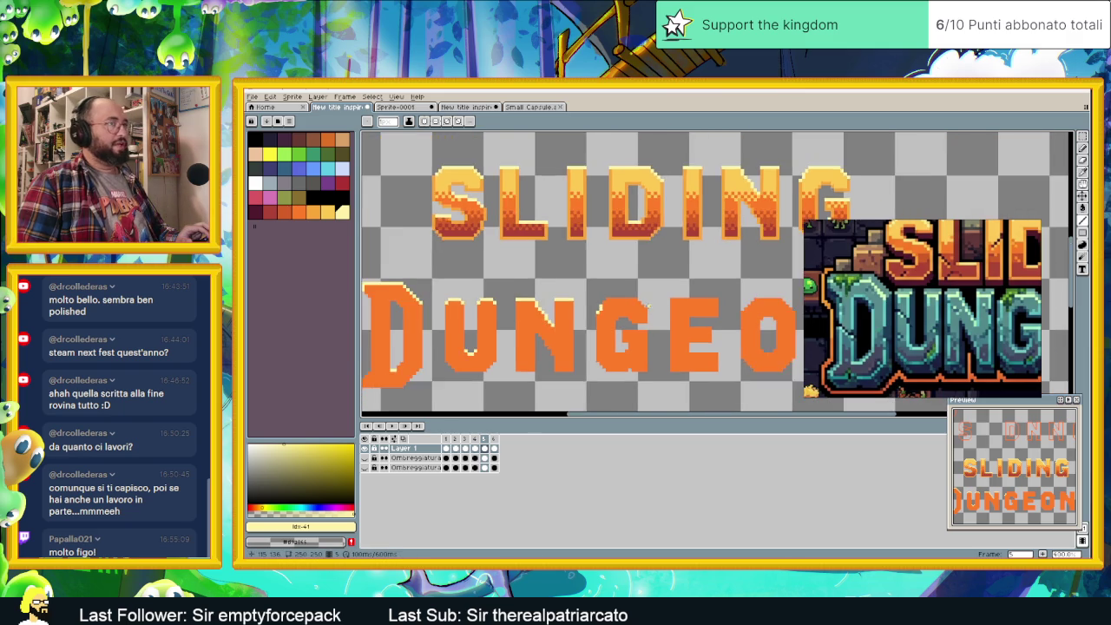
pyautogui.scroll(-3)
pyautogui.hscroll(3)
pyautogui.hscroll(3)
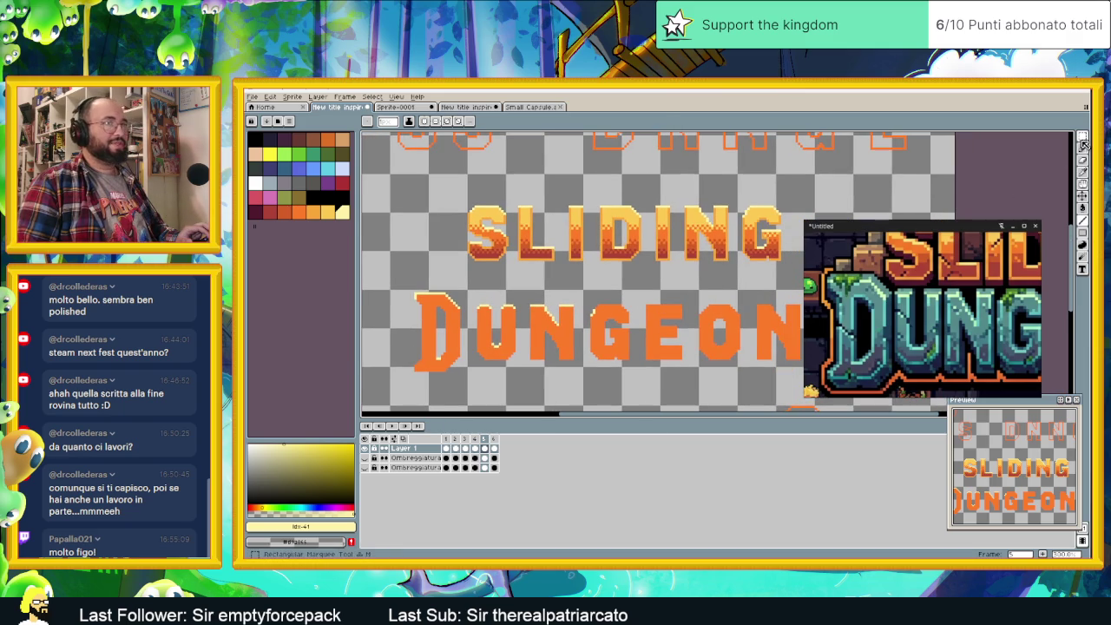
pyautogui.click(1083, 136)
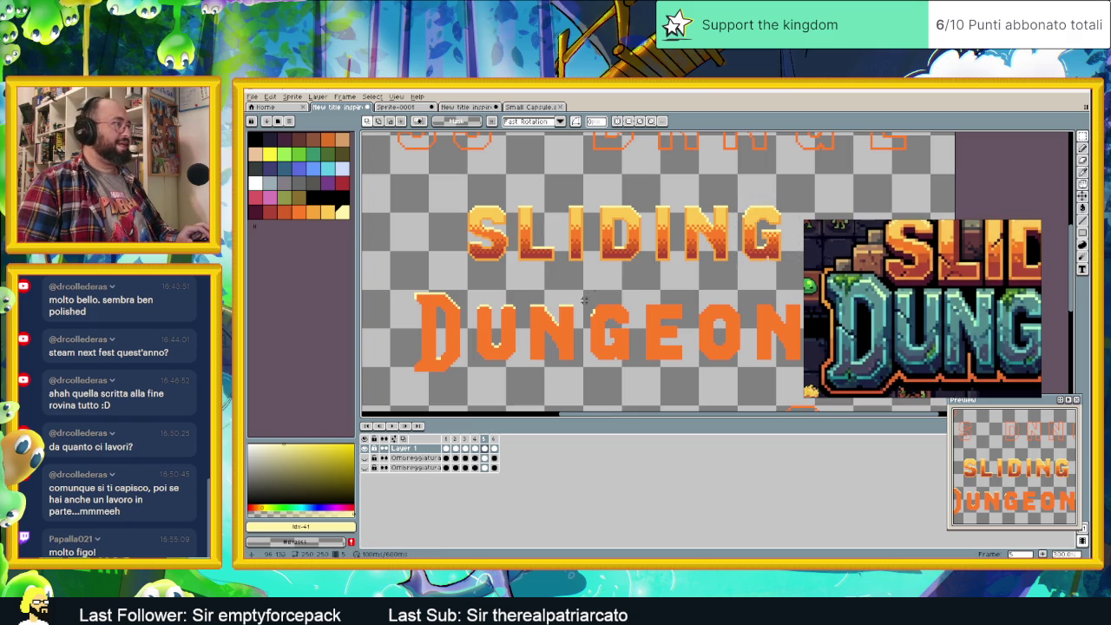
pyautogui.hscroll(3)
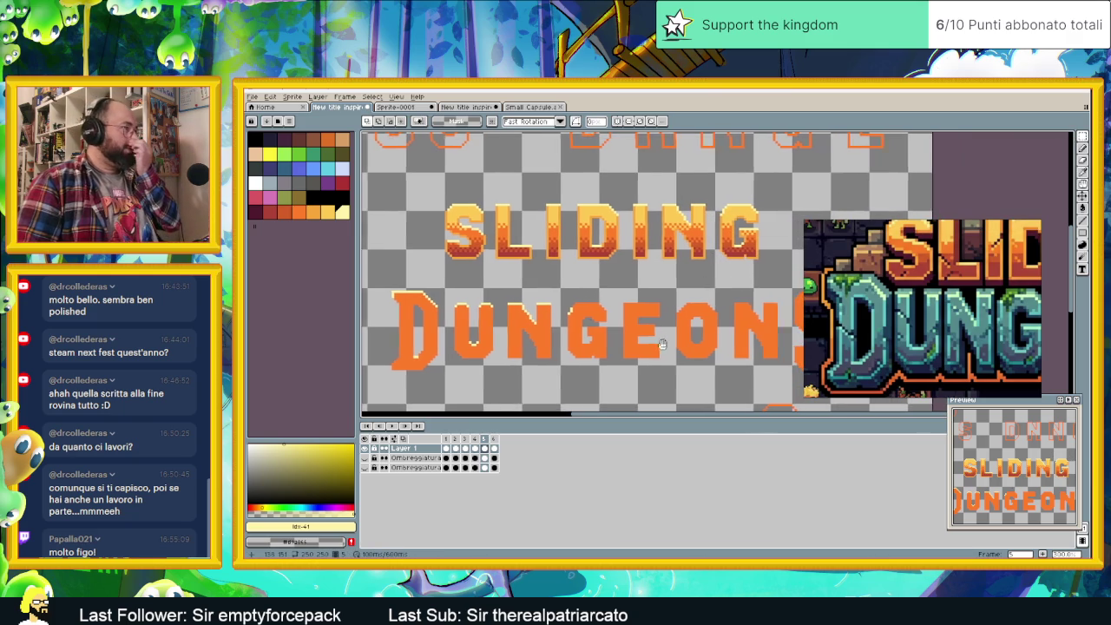
pyautogui.hscroll(3)
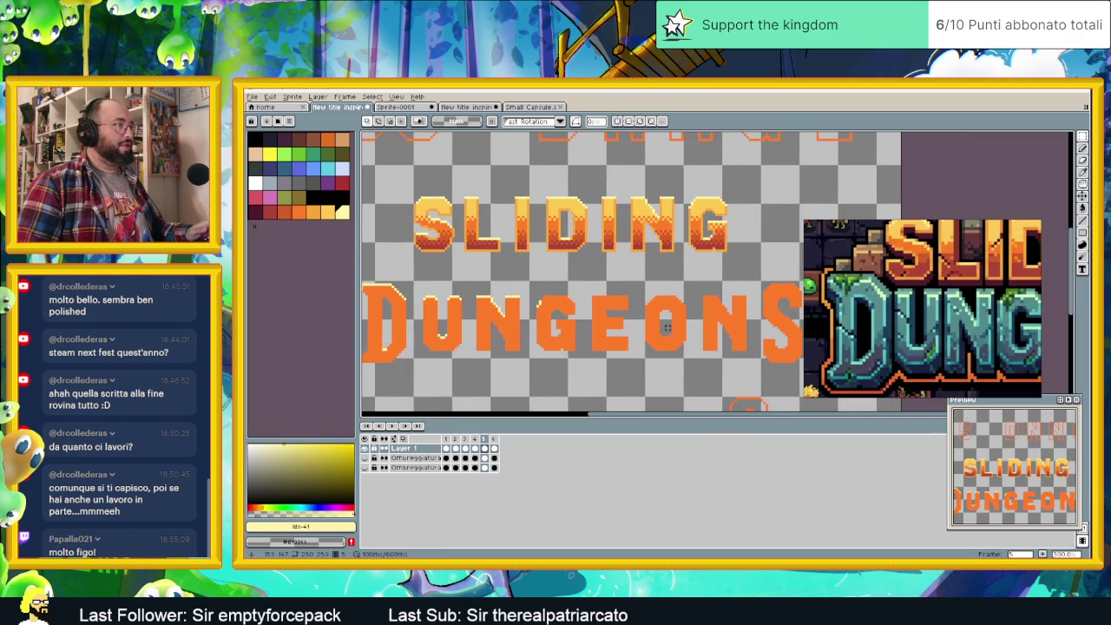
pyautogui.hscroll(-3)
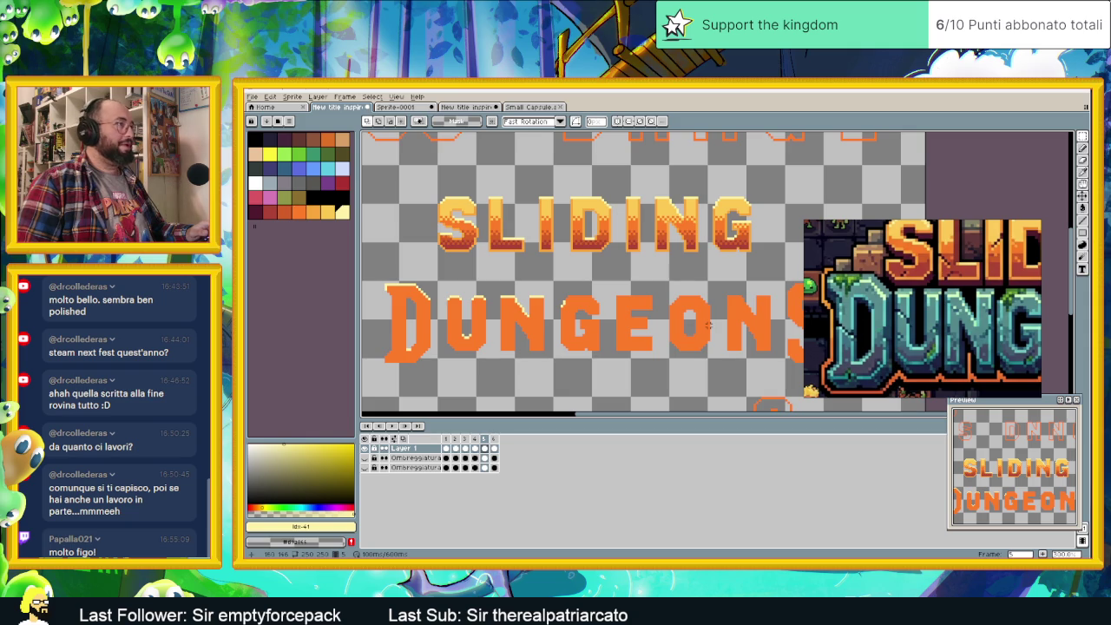
pyautogui.moveTo(712, 326); pyautogui.dragTo(686, 328)
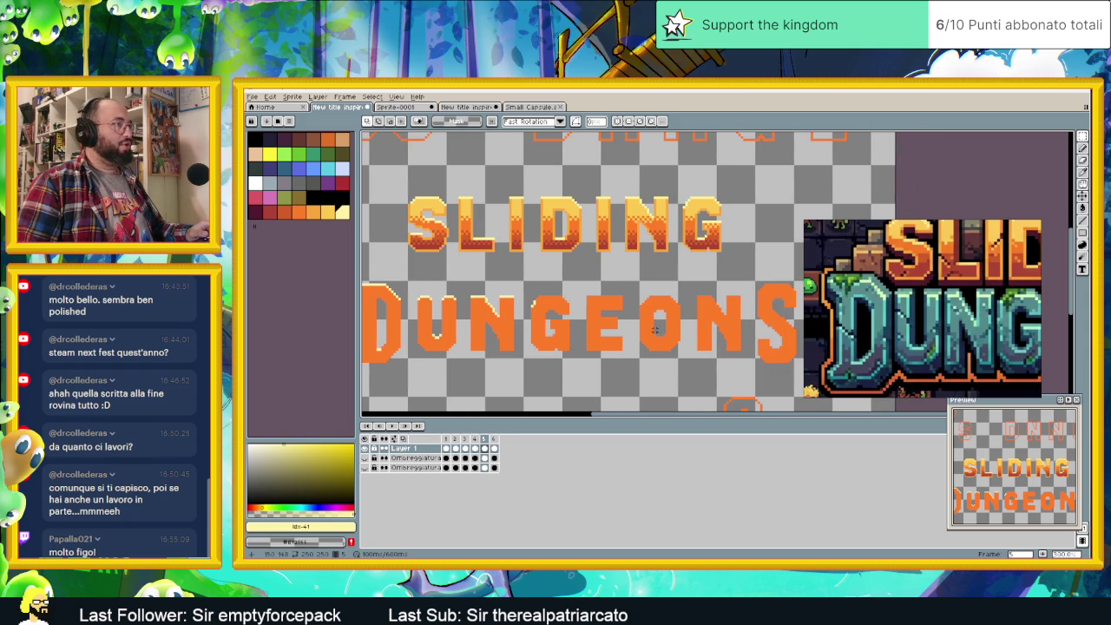
pyautogui.scroll(3)
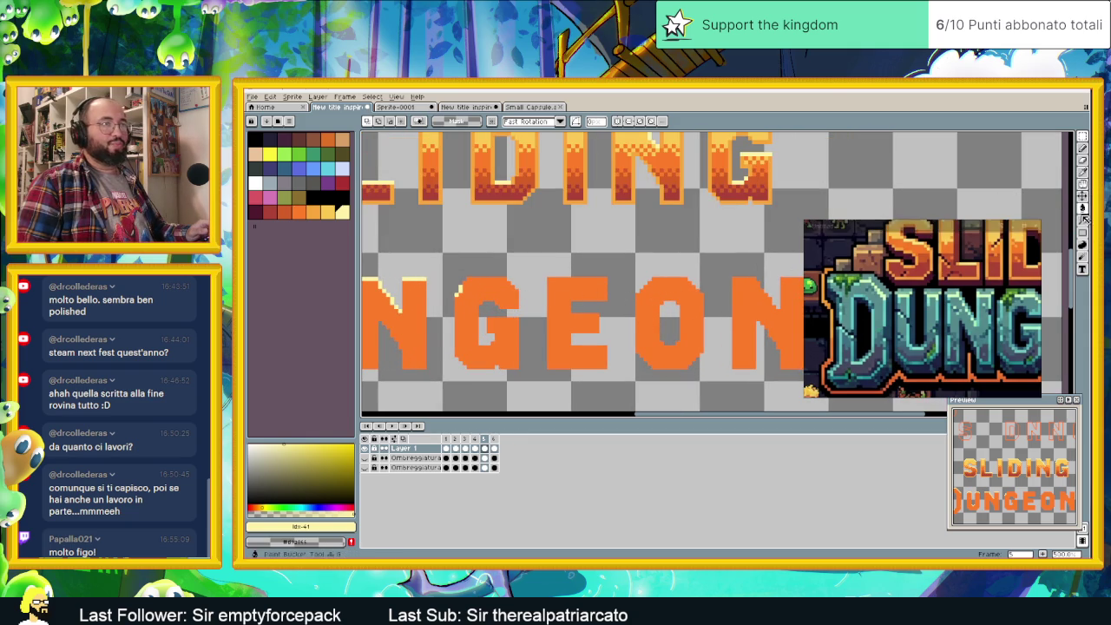
pyautogui.click(1083, 216)
pyautogui.scroll(3)
pyautogui.moveTo(547, 278); pyautogui.dragTo(618, 278)
pyautogui.moveTo(576, 320); pyautogui.dragTo(606, 322)
pyautogui.moveTo(576, 358); pyautogui.dragTo(611, 359)
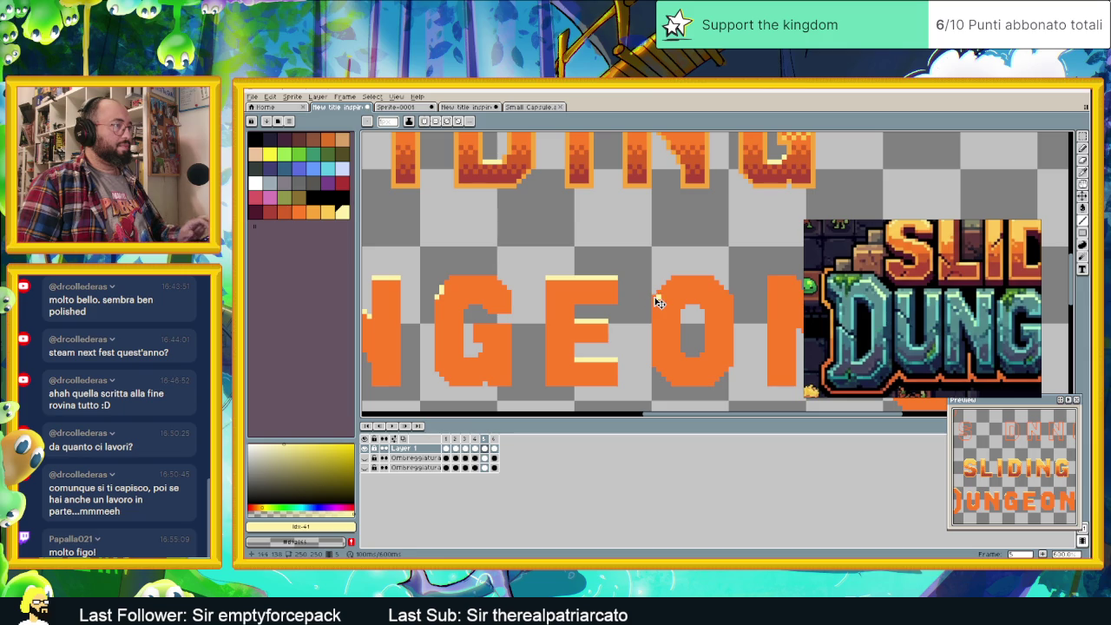
pyautogui.hotkey('ctrl', 'z')
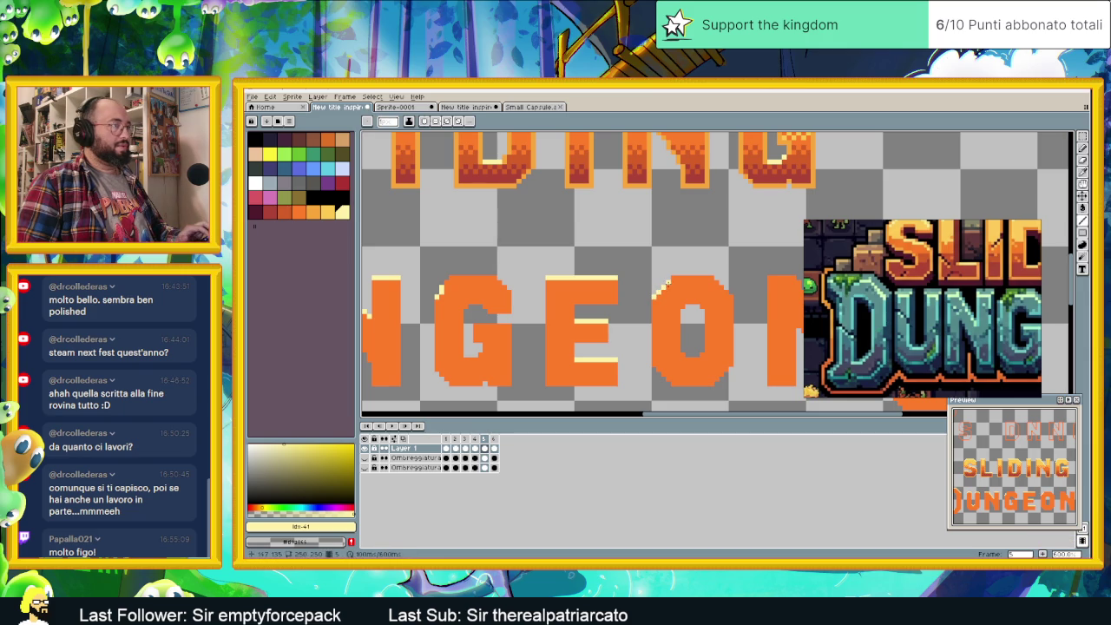
pyautogui.moveTo(674, 278); pyautogui.dragTo(714, 278)
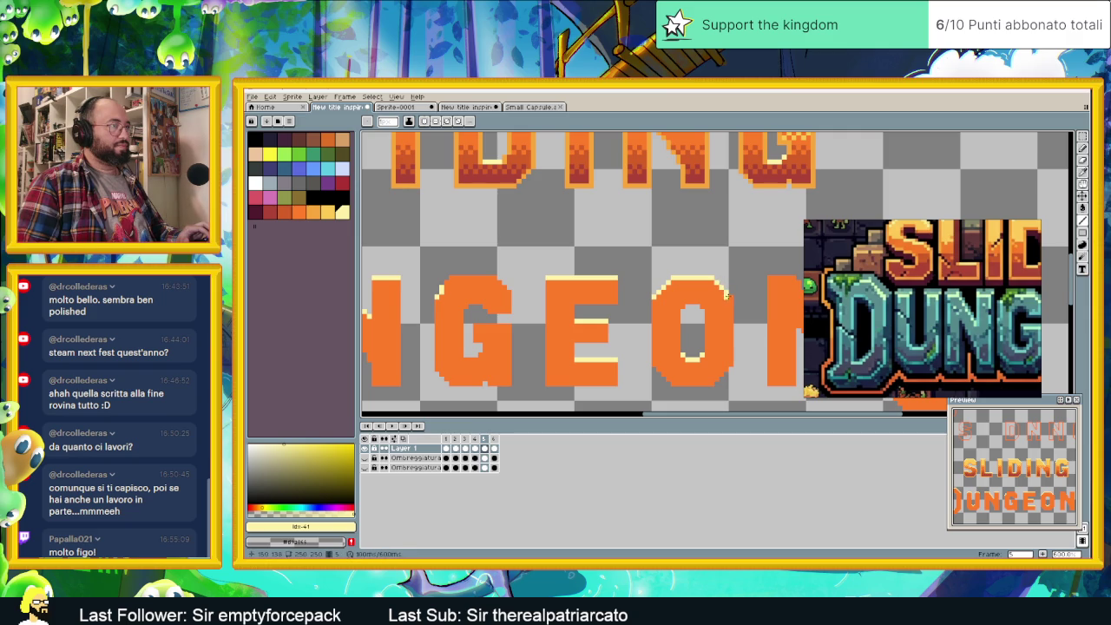
pyautogui.scroll(-3)
pyautogui.scroll(-3)
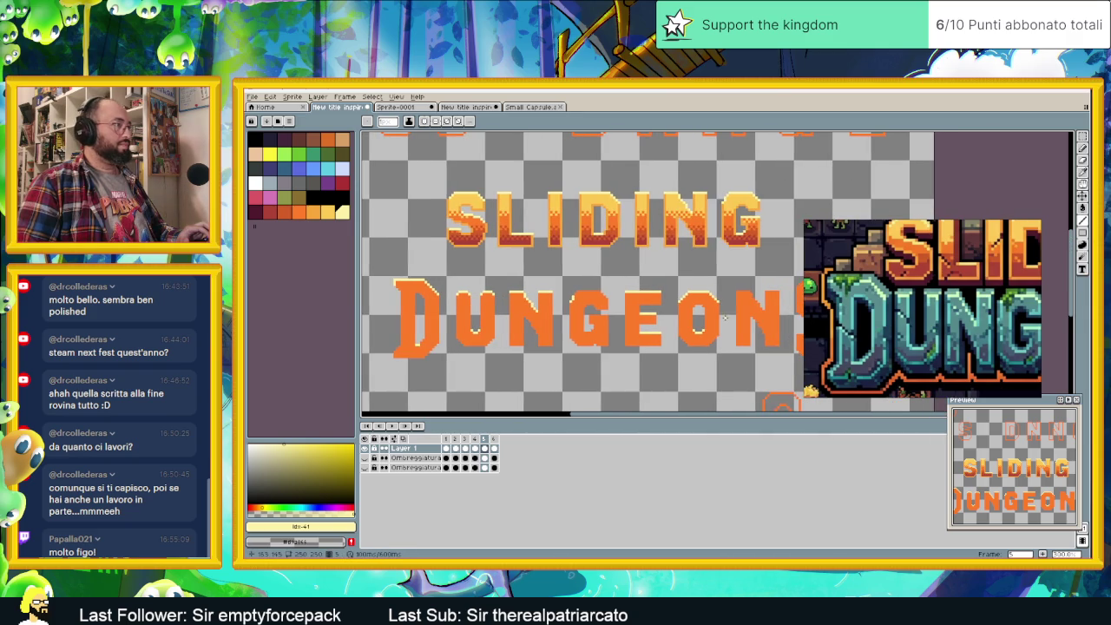
pyautogui.scroll(-3)
pyautogui.scroll(-3)
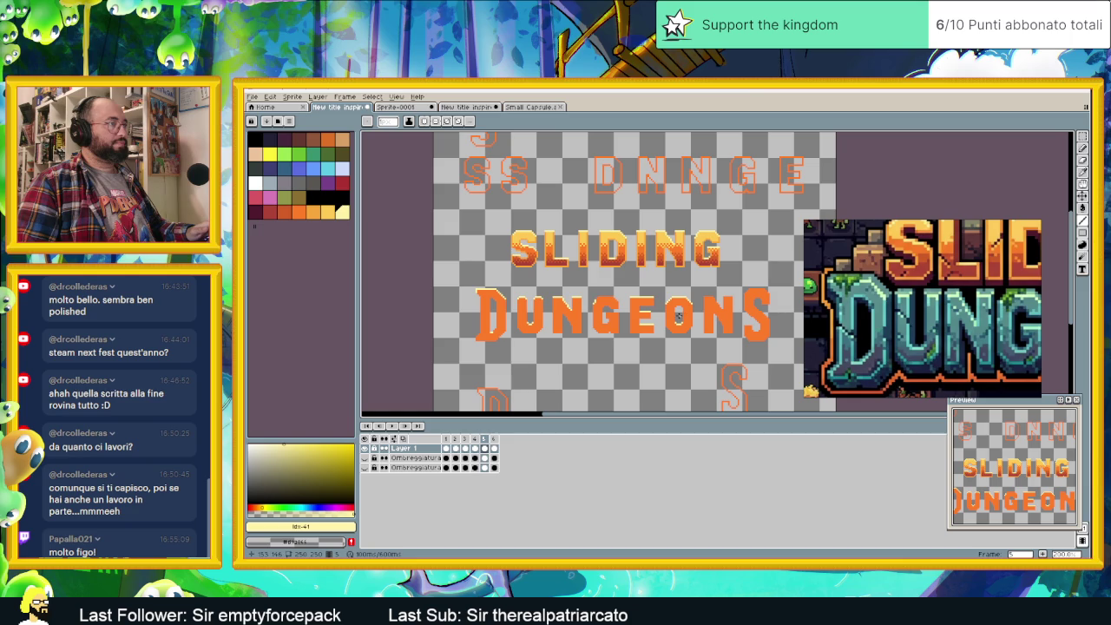
pyautogui.scroll(3)
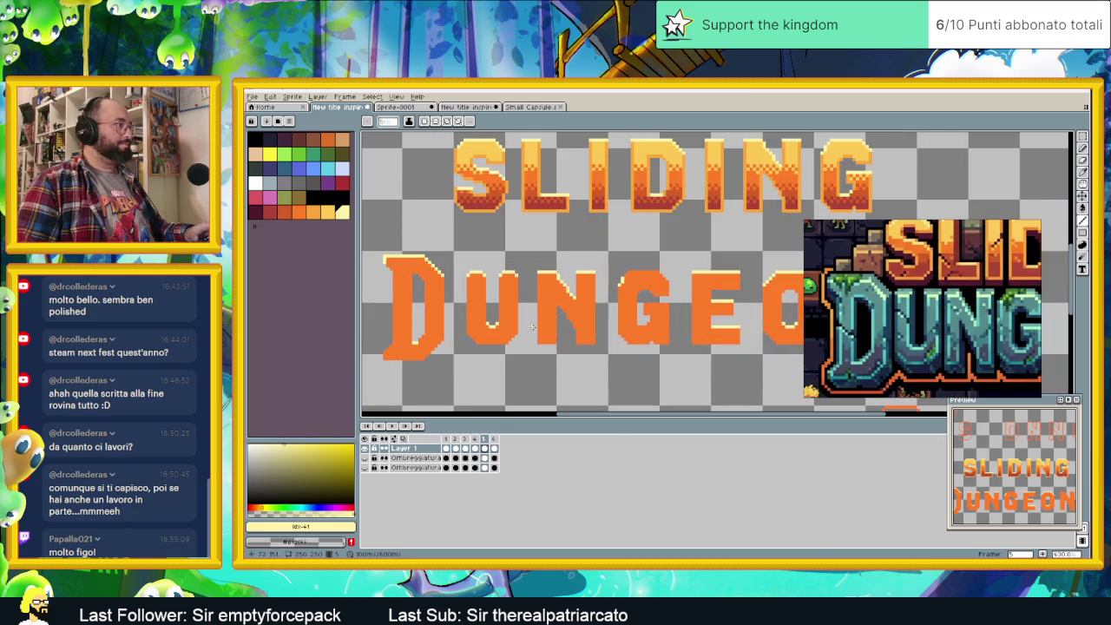
pyautogui.hscroll(3)
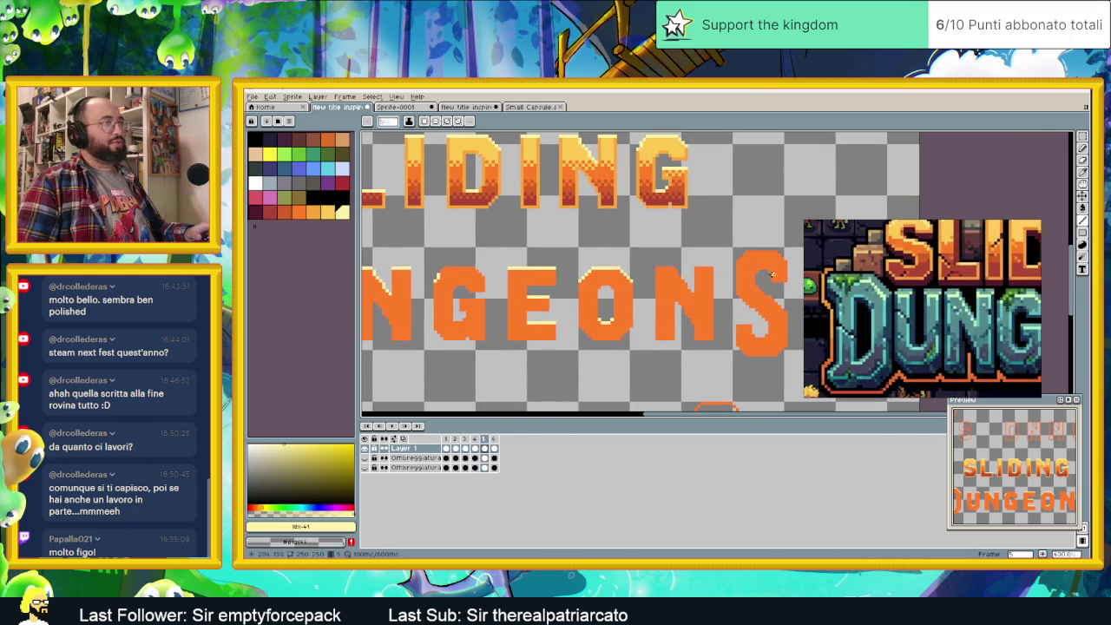
# - Draw a pale yellow highlight along the top edge of the final S
pyautogui.moveTo(752, 266); pyautogui.dragTo(715, 322)
pyautogui.scroll(3)
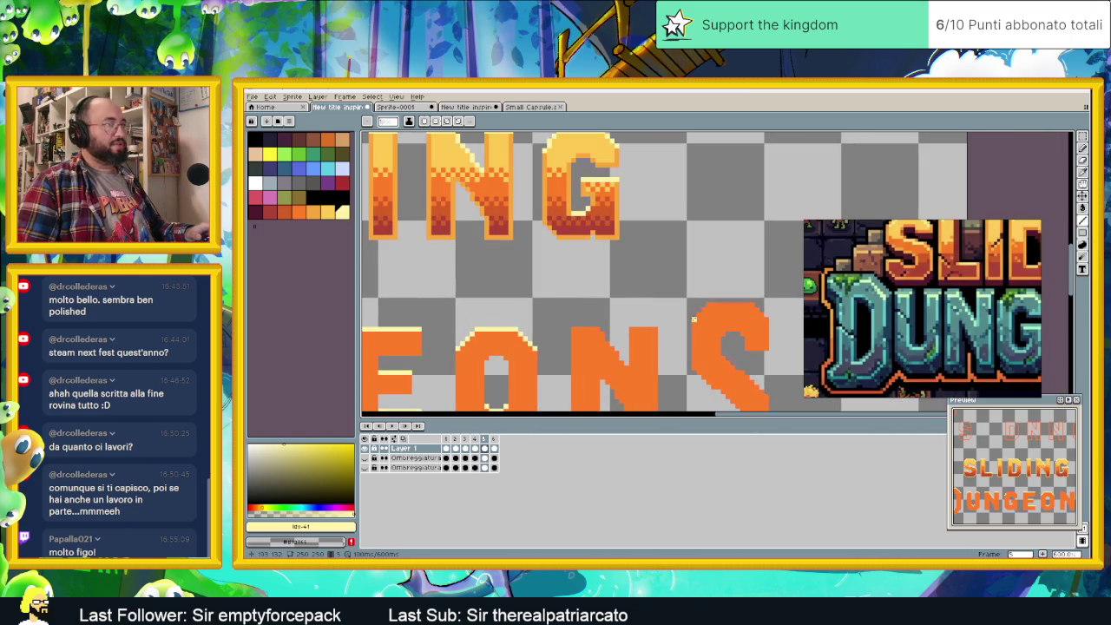
pyautogui.moveTo(703, 310); pyautogui.dragTo(756, 310)
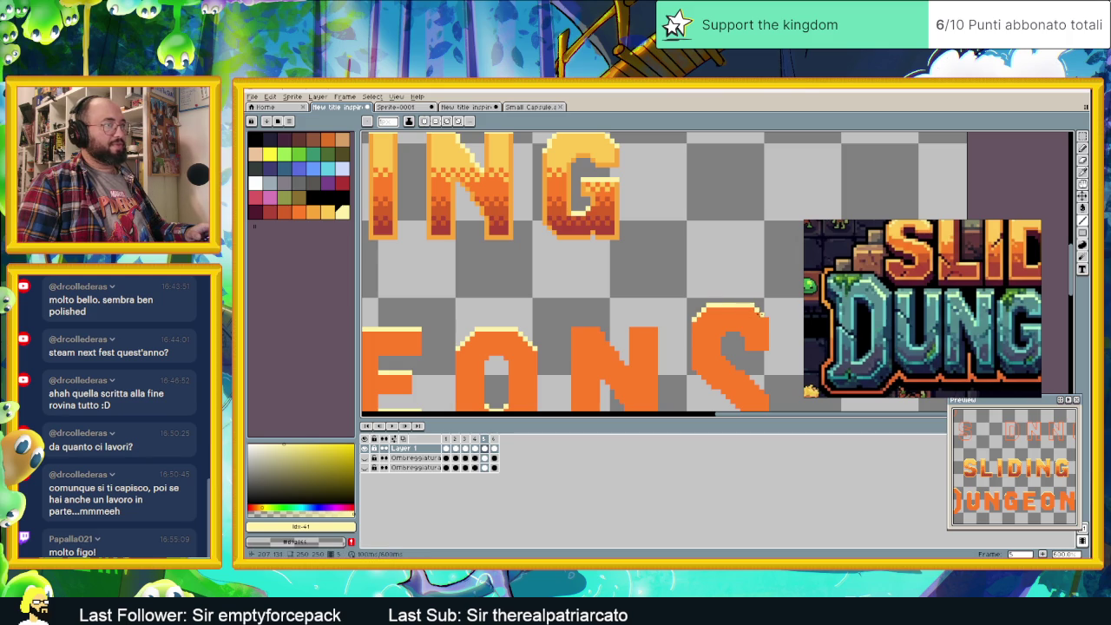
pyautogui.scroll(-3)
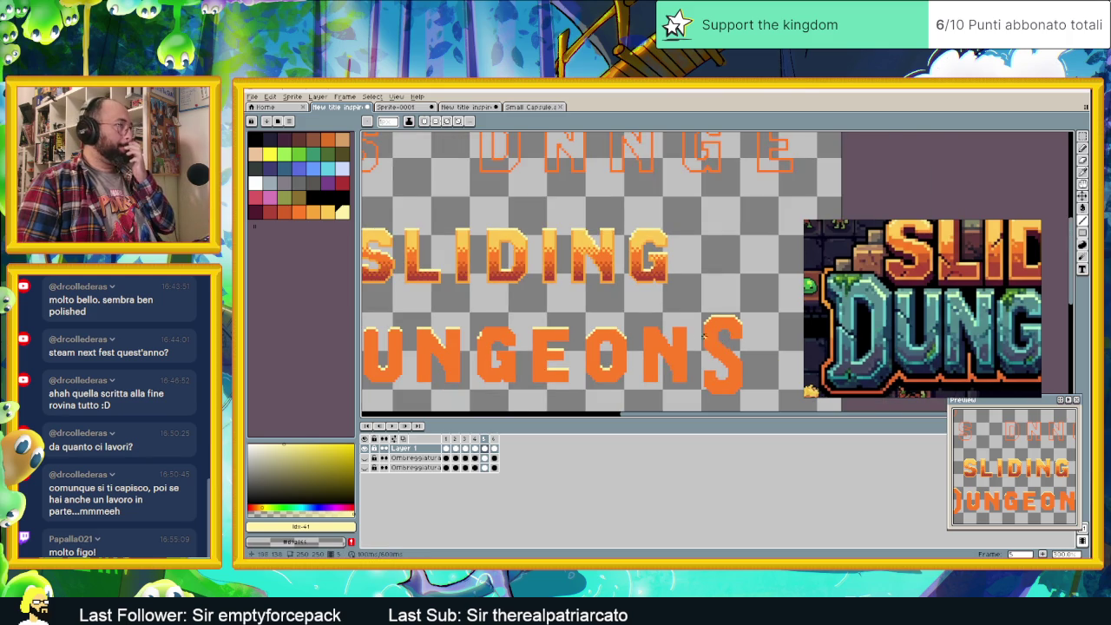
pyautogui.scroll(3)
pyautogui.scroll(-3)
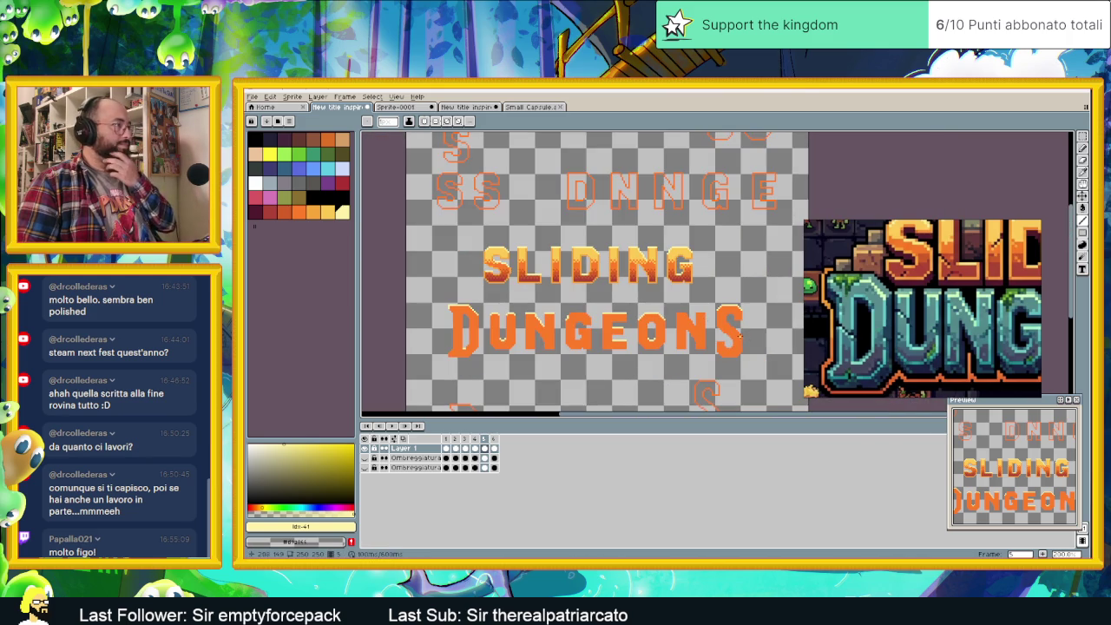
pyautogui.scroll(3)
pyautogui.scroll(3)
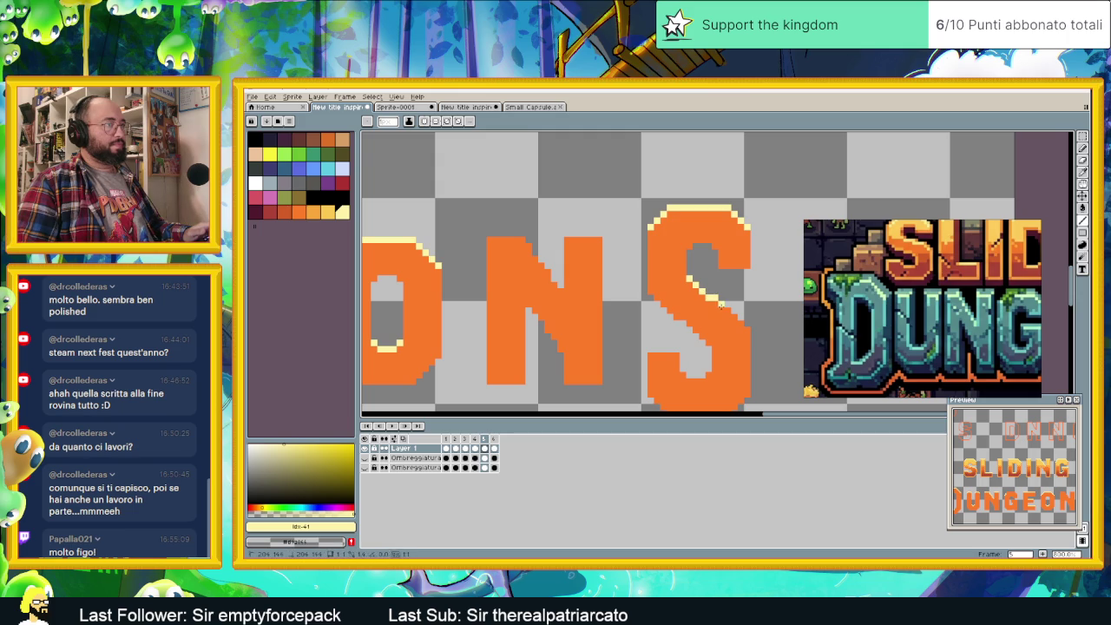
# - Centre the S and zoom in and out to check the highlights
pyautogui.moveTo(734, 316); pyautogui.dragTo(679, 304)
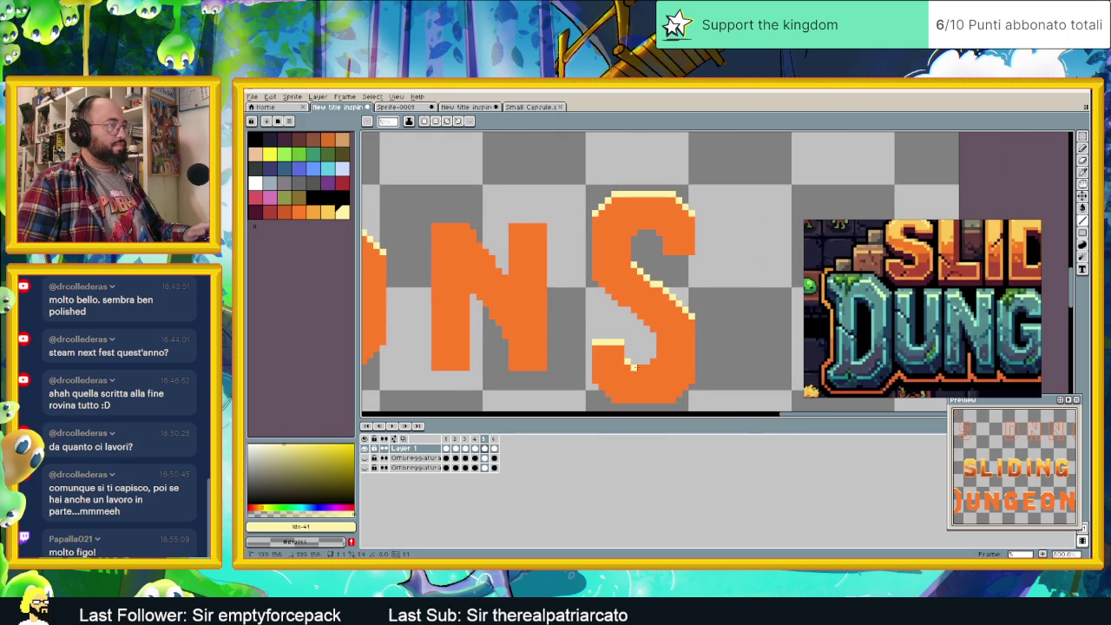
pyautogui.scroll(-3)
pyautogui.scroll(-3)
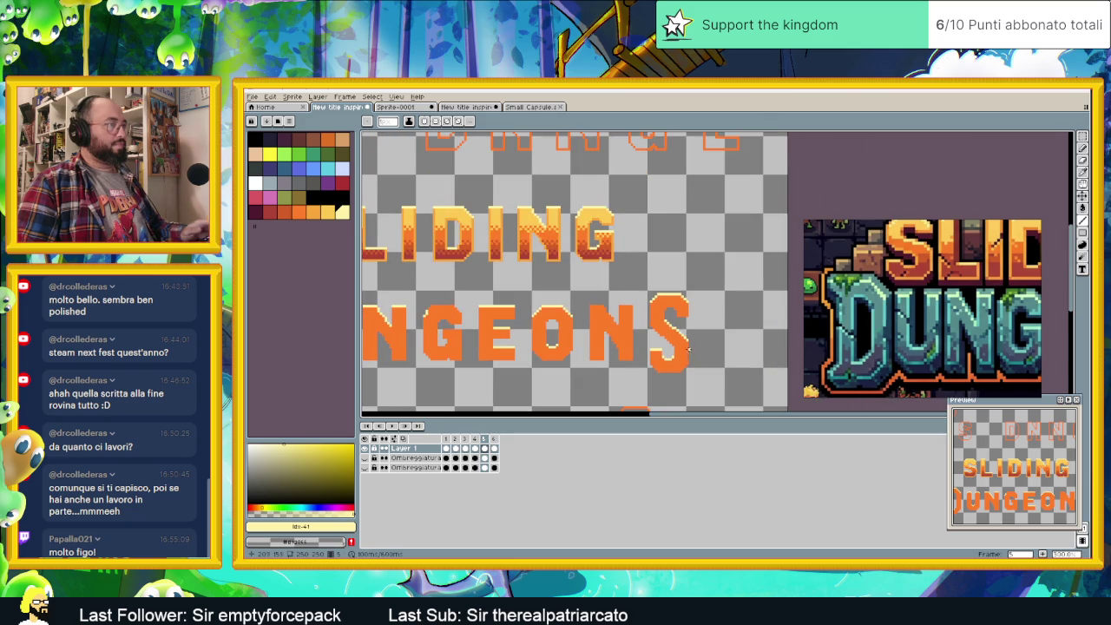
pyautogui.scroll(-3)
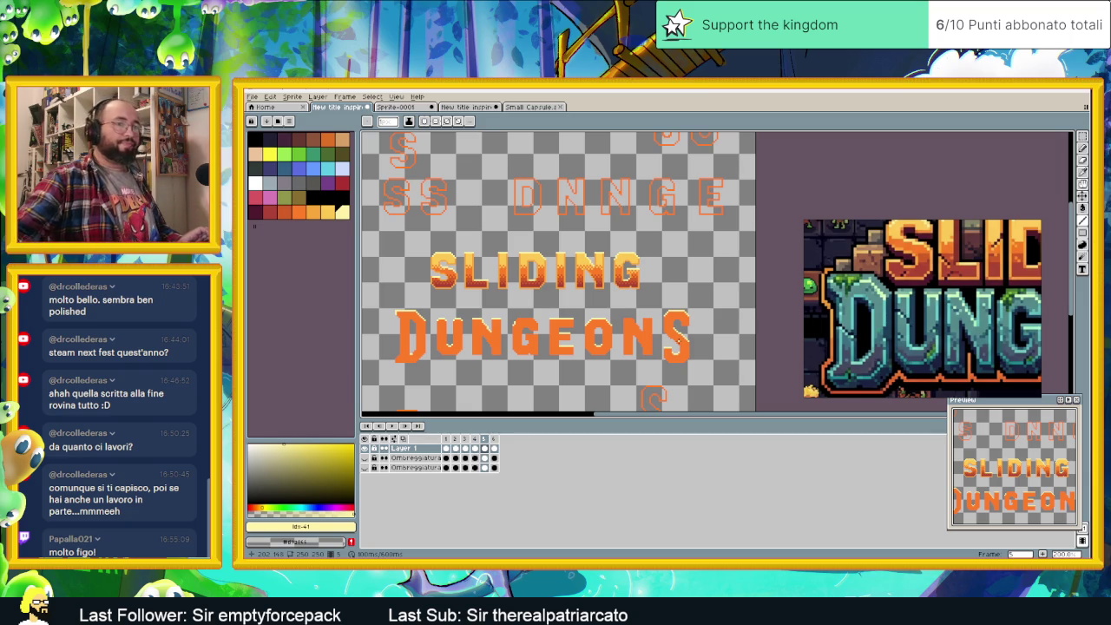
pyautogui.scroll(3)
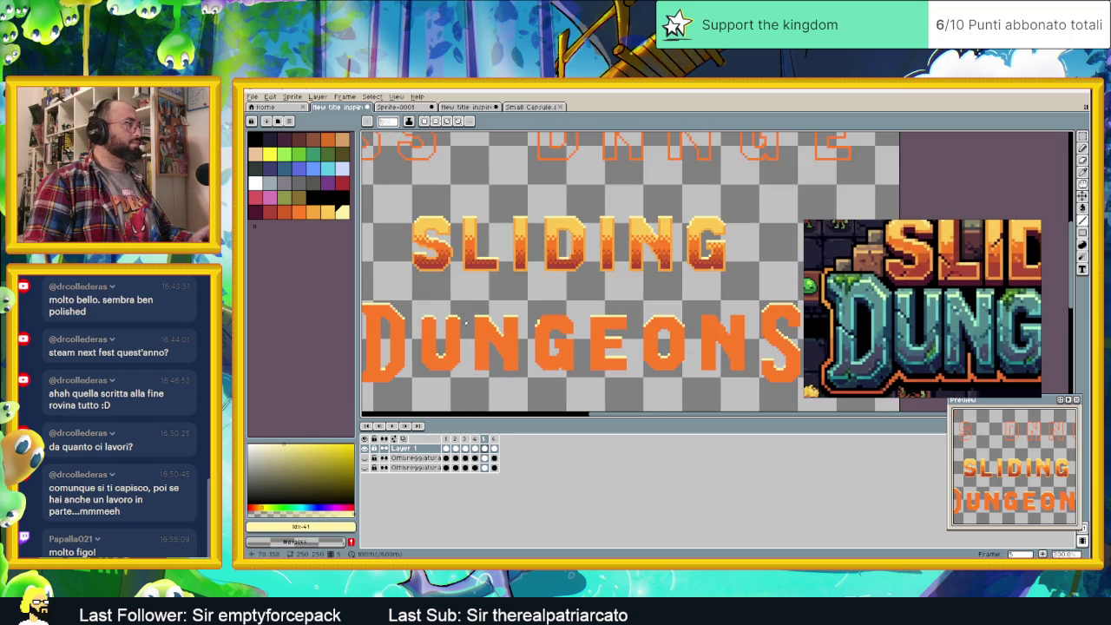
pyautogui.scroll(3)
pyautogui.scroll(3)
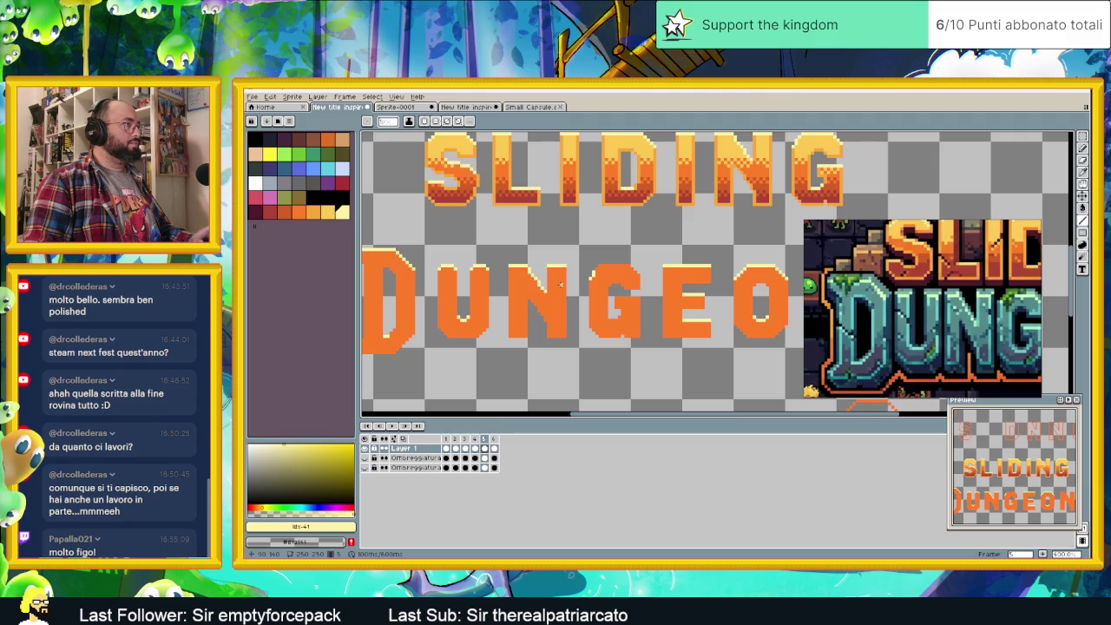
pyautogui.scroll(-3)
pyautogui.scroll(-3)
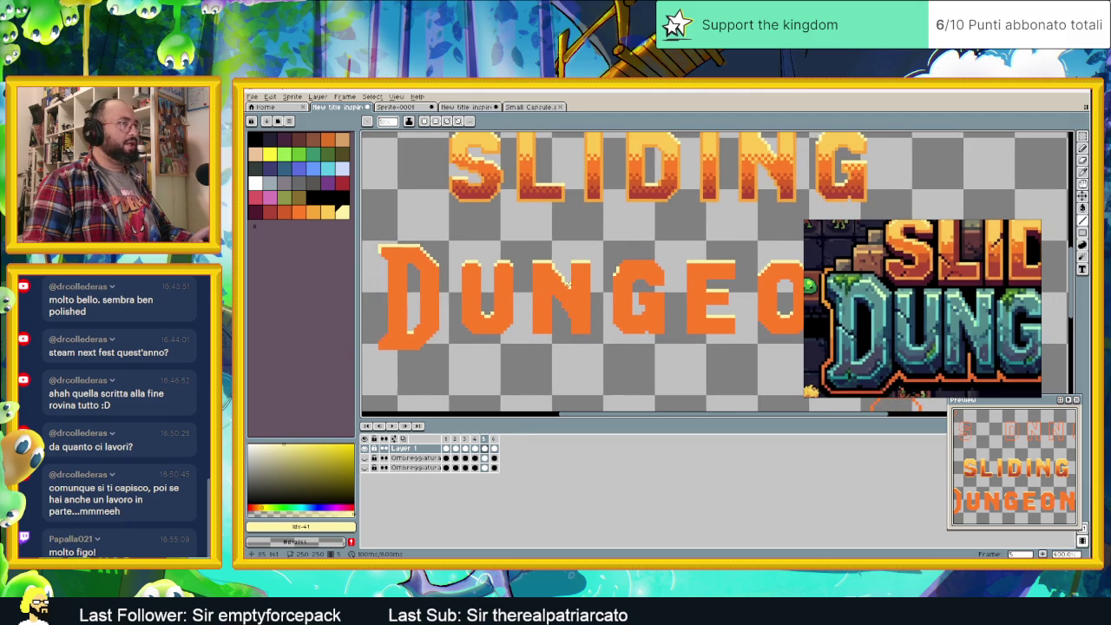
pyautogui.scroll(-3)
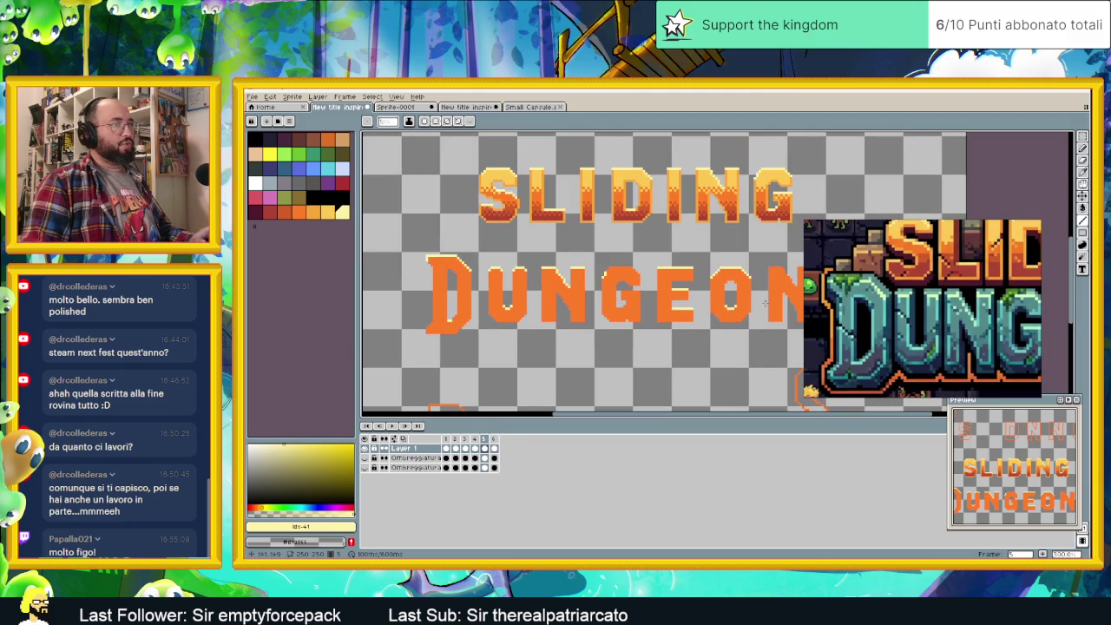
pyautogui.scroll(3)
pyautogui.scroll(3)
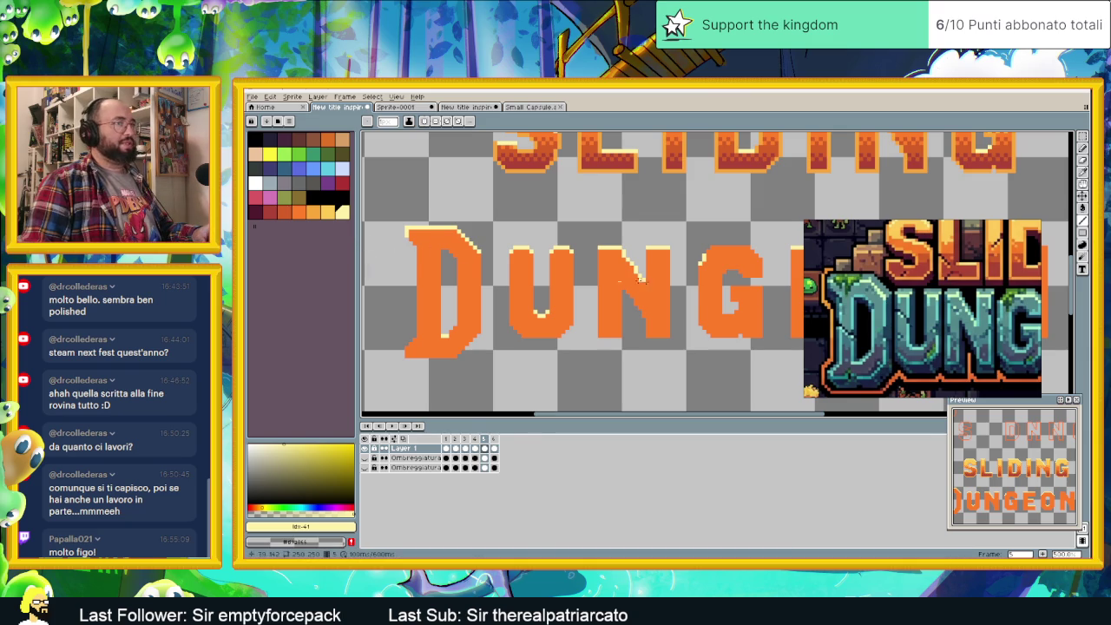
pyautogui.scroll(-3)
pyautogui.scroll(-3)
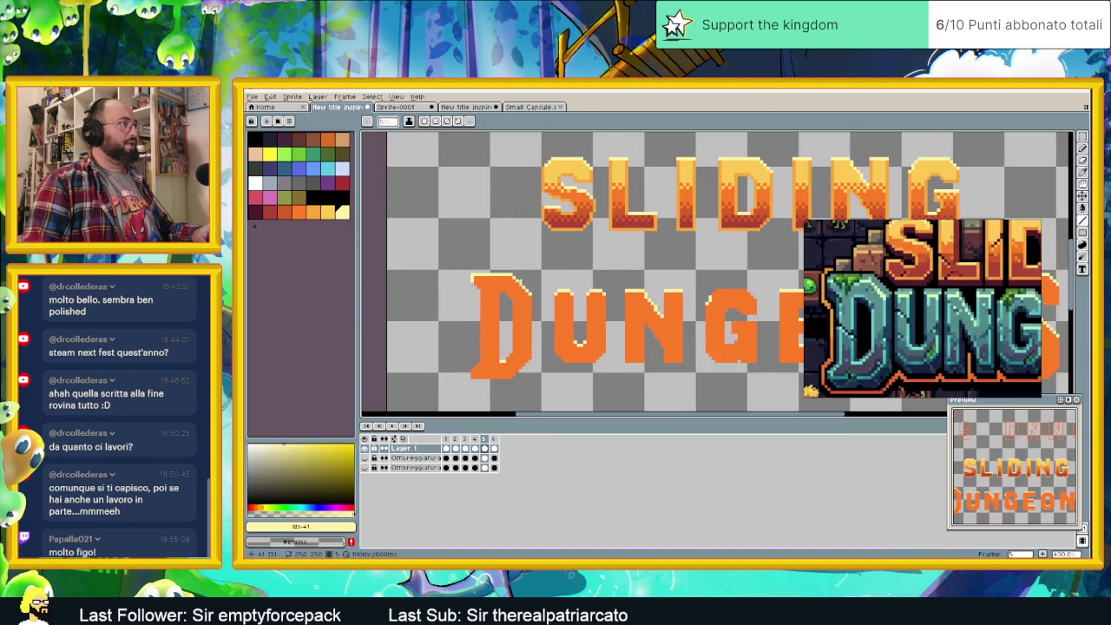
pyautogui.scroll(3)
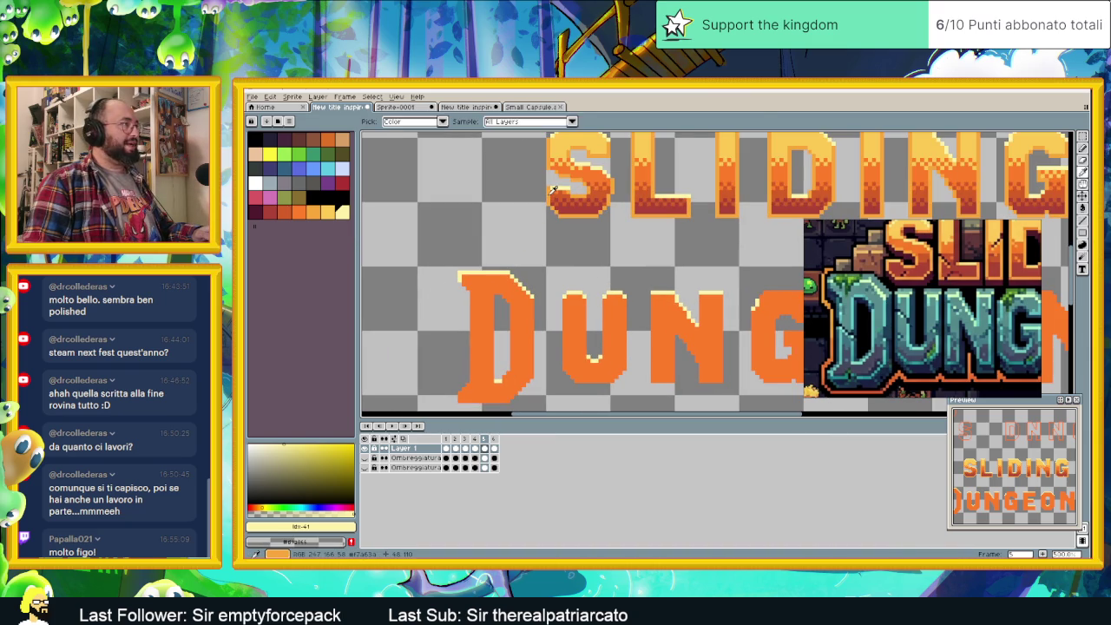
# - Sample the letters' orange and paint it along the D's left edge
pyautogui.click(463, 280)
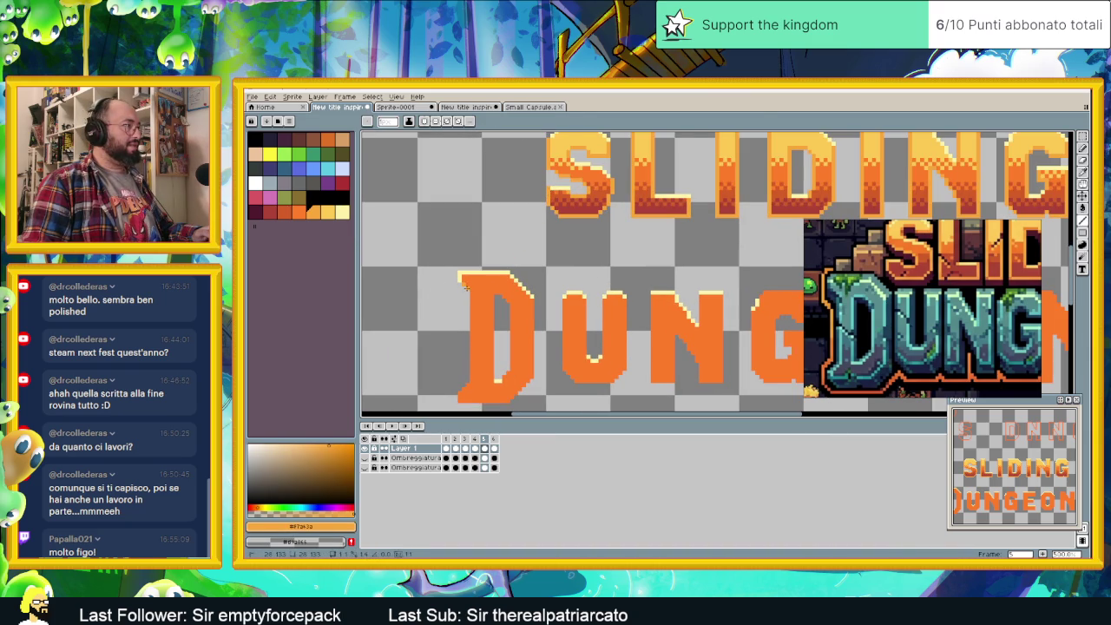
pyautogui.moveTo(469, 328); pyautogui.dragTo(471, 379)
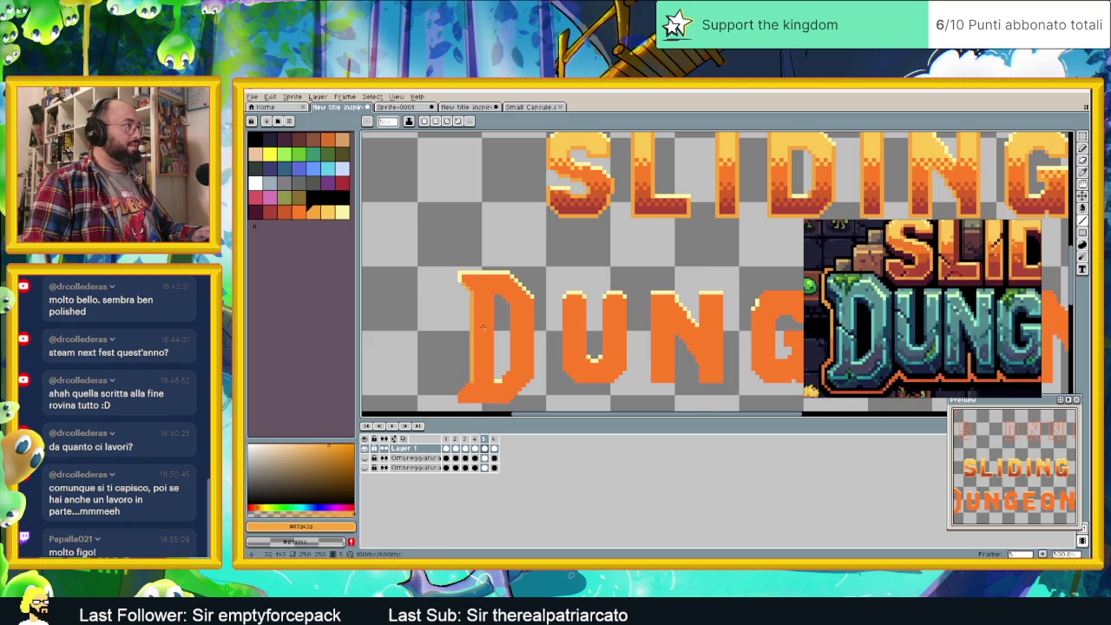
pyautogui.scroll(-3)
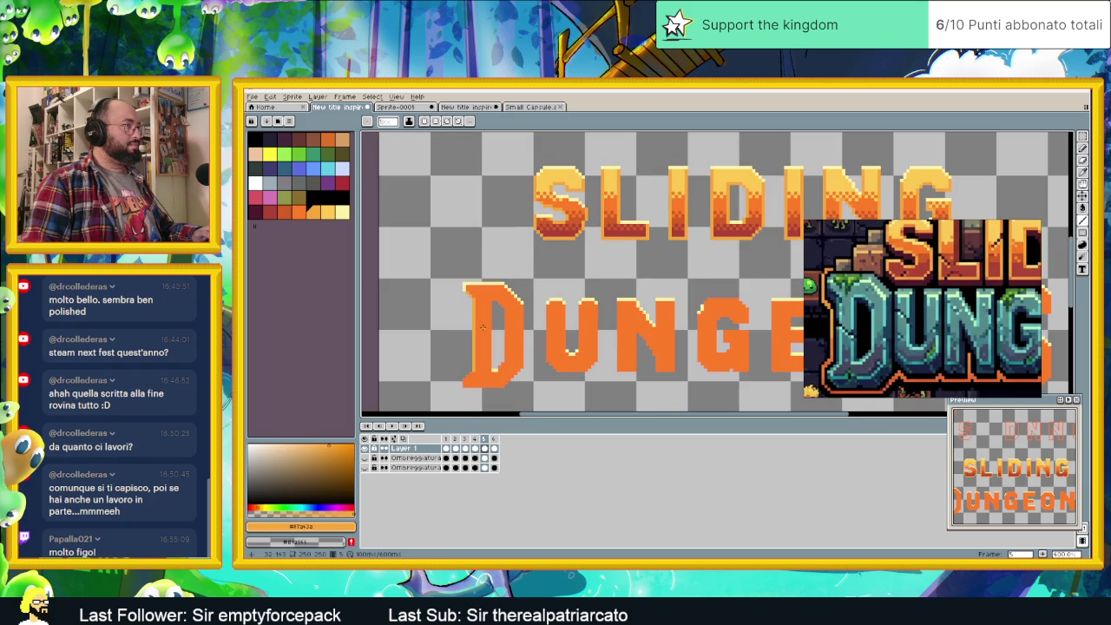
pyautogui.moveTo(625, 324); pyautogui.dragTo(527, 319)
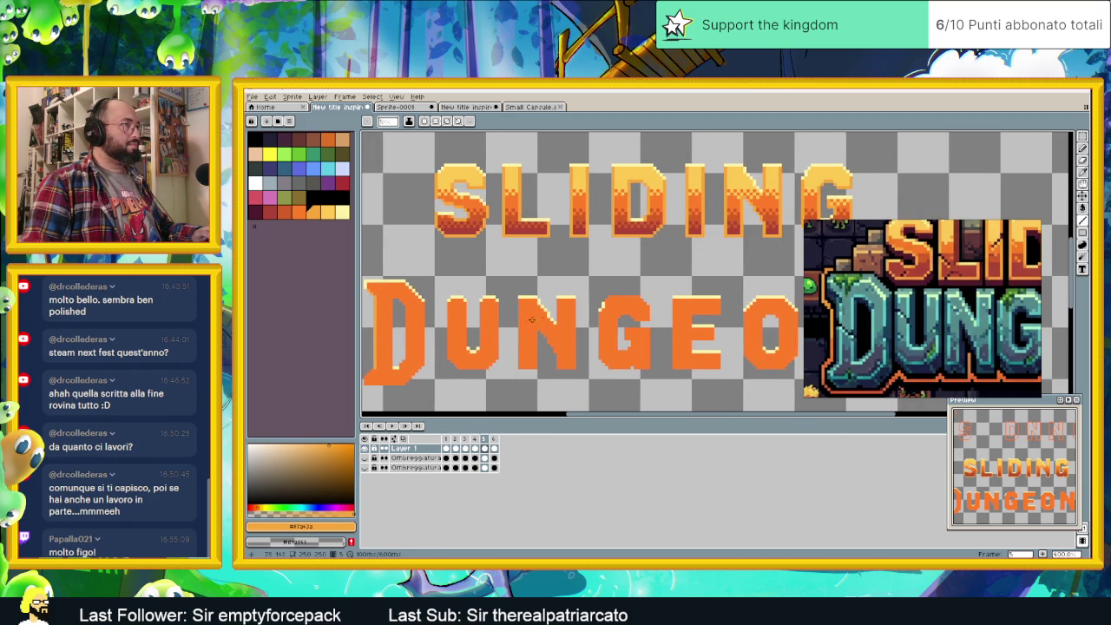
pyautogui.moveTo(616, 317); pyautogui.dragTo(542, 342)
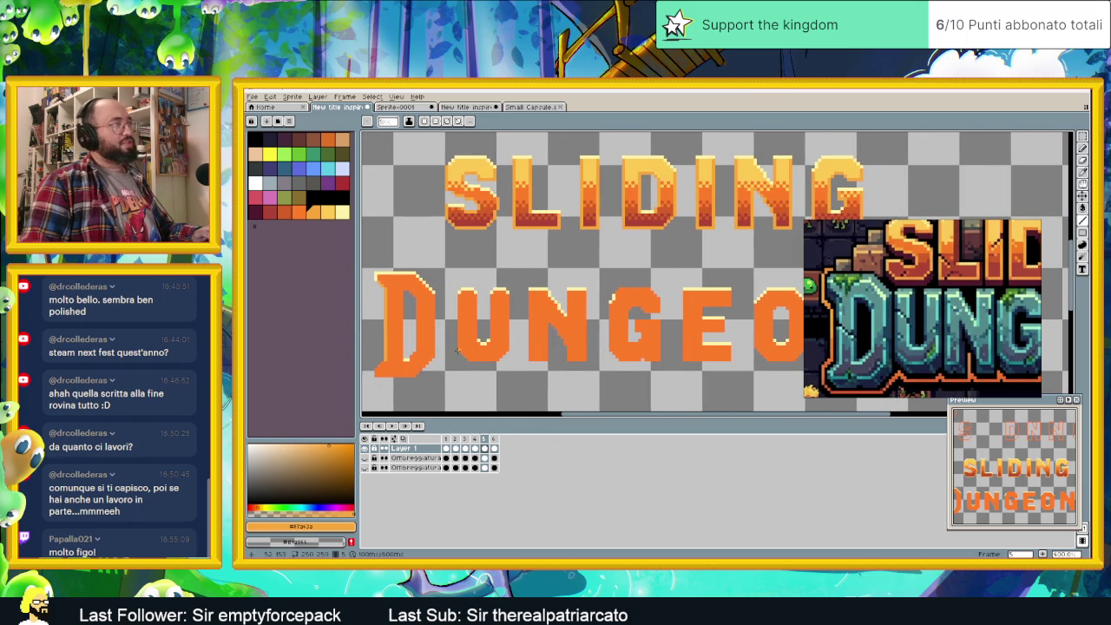
pyautogui.scroll(3)
pyautogui.scroll(3)
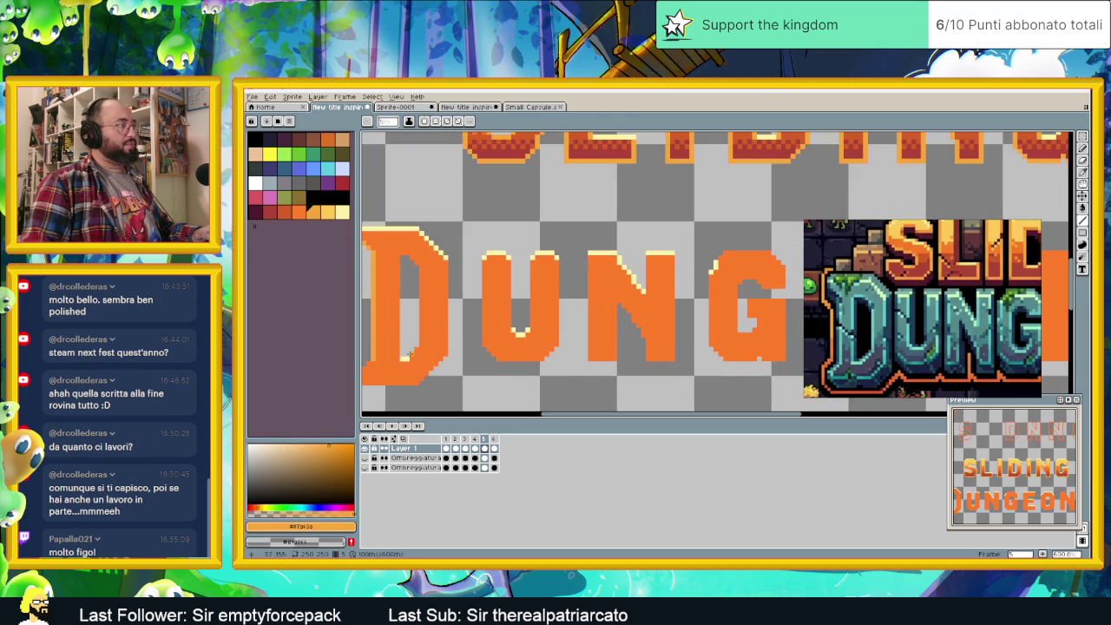
# - Draw lighter highlights along the D's bottom, right edge and stem, undoing a stray stroke
pyautogui.click(404, 355)
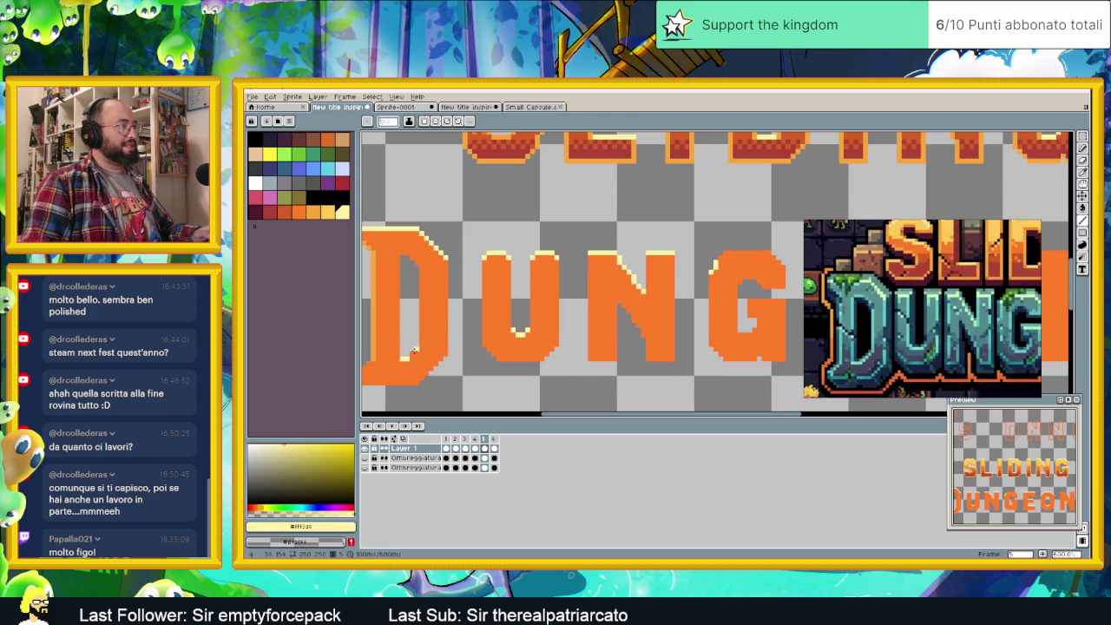
pyautogui.moveTo(406, 354); pyautogui.dragTo(486, 356)
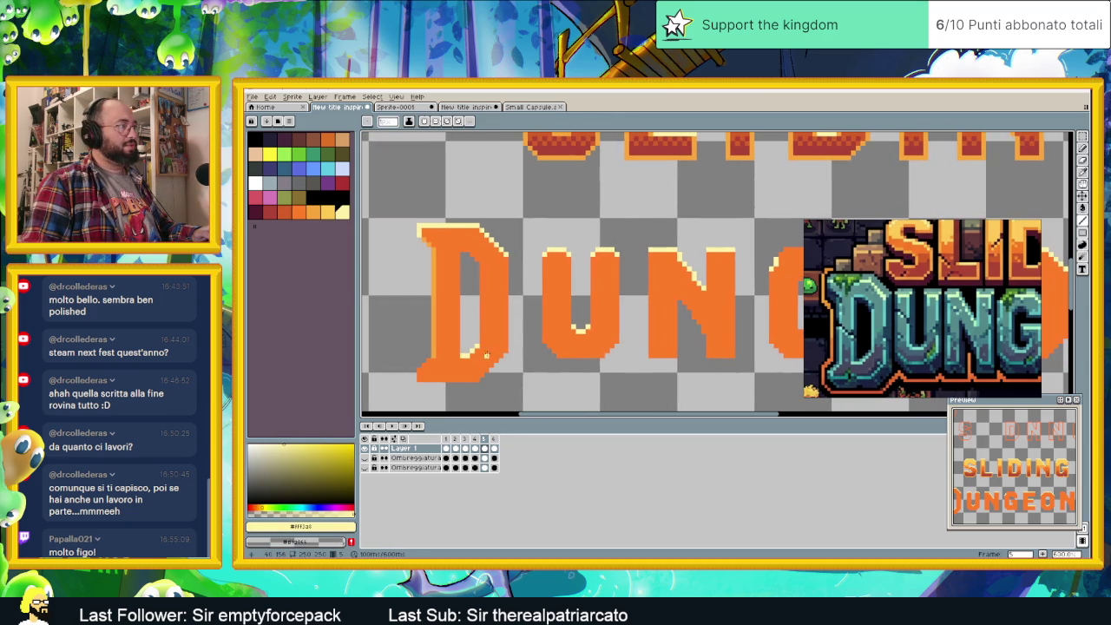
pyautogui.click(439, 319)
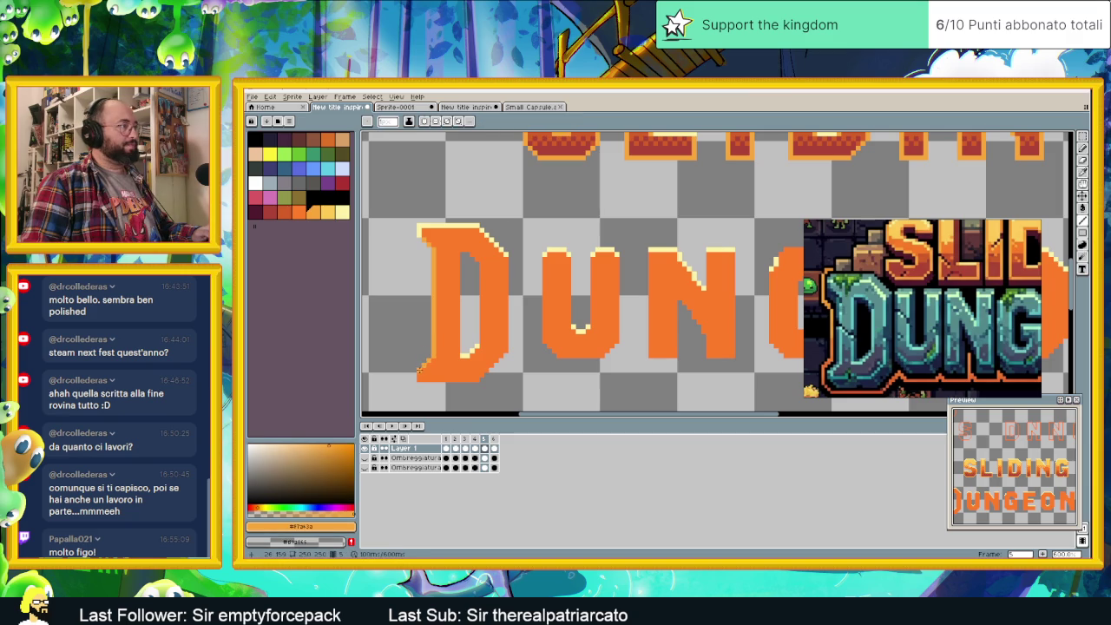
pyautogui.moveTo(417, 379); pyautogui.dragTo(478, 379)
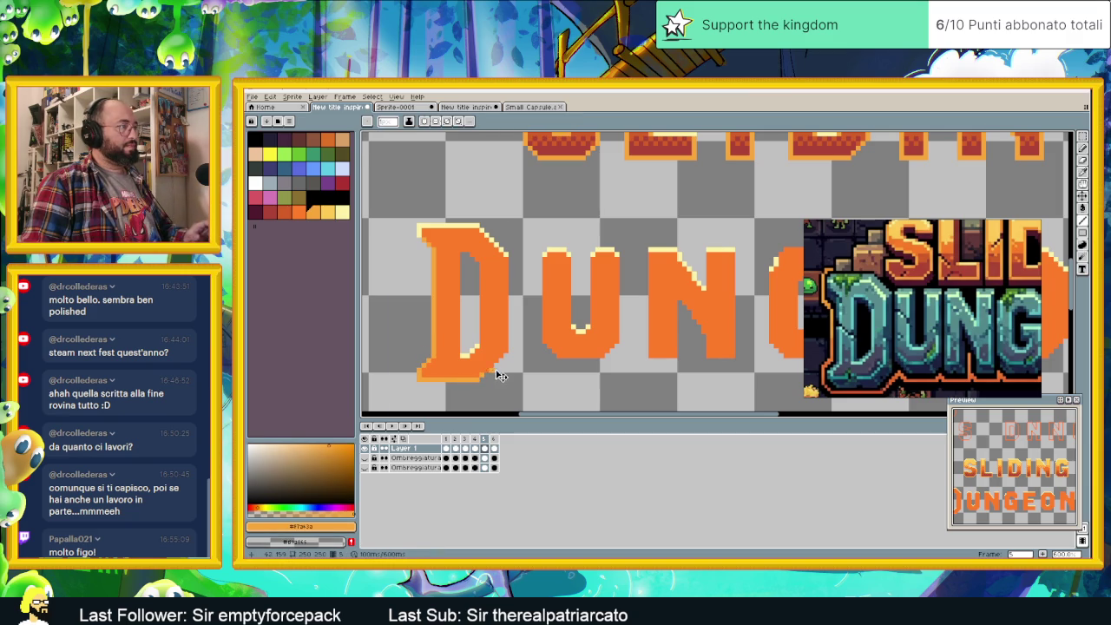
pyautogui.press('ctrl')
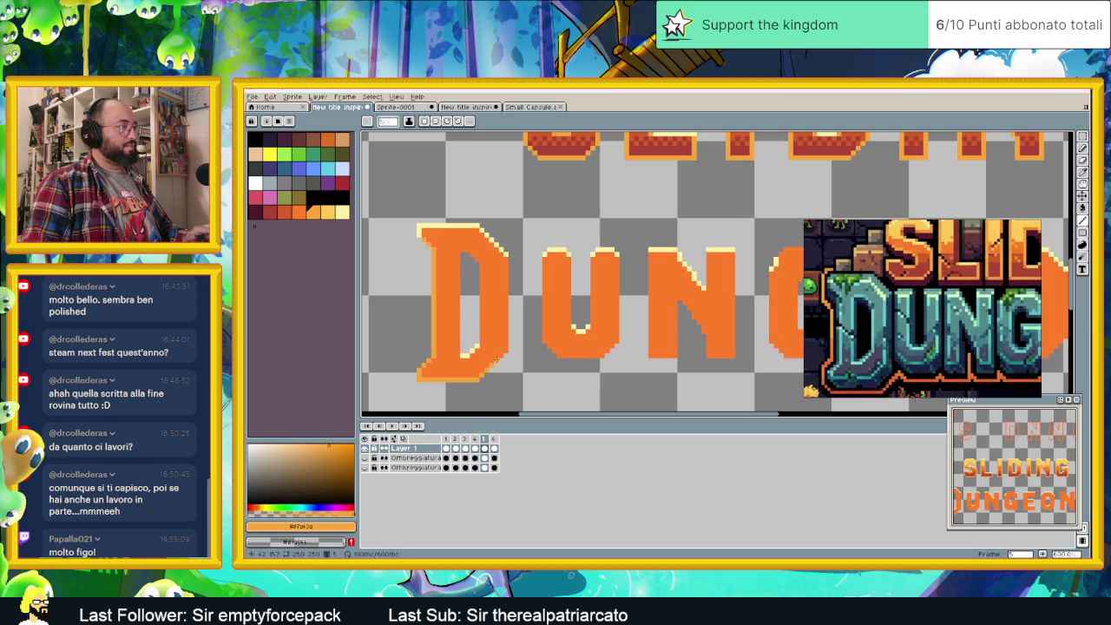
pyautogui.moveTo(505, 351); pyautogui.dragTo(509, 259)
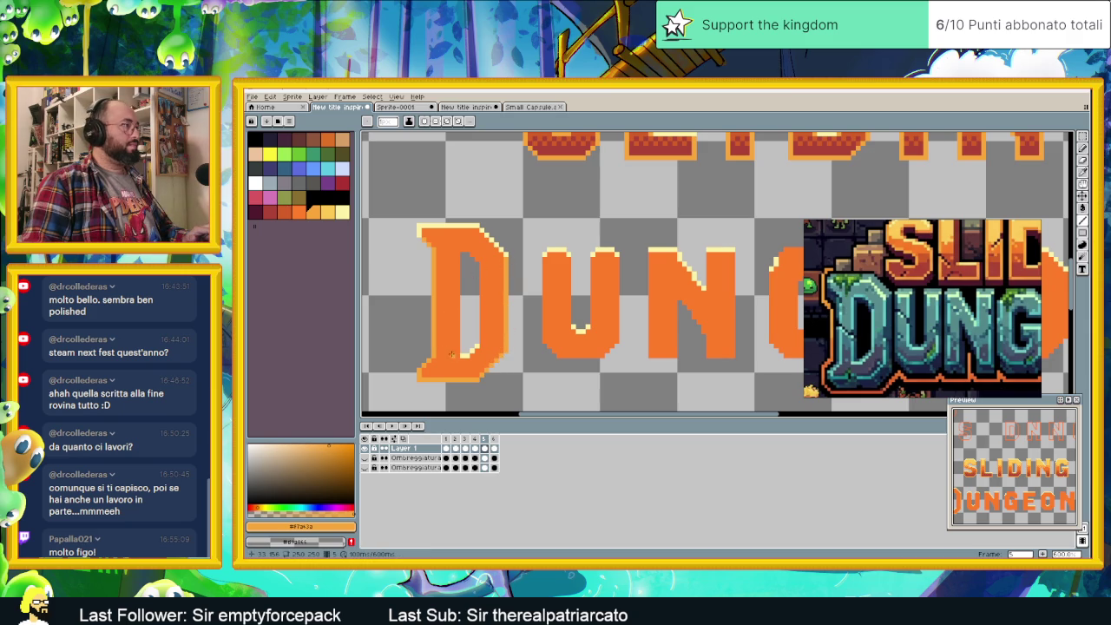
pyautogui.moveTo(460, 358); pyautogui.dragTo(461, 250)
pyautogui.hotkey('ctrl', 'z')
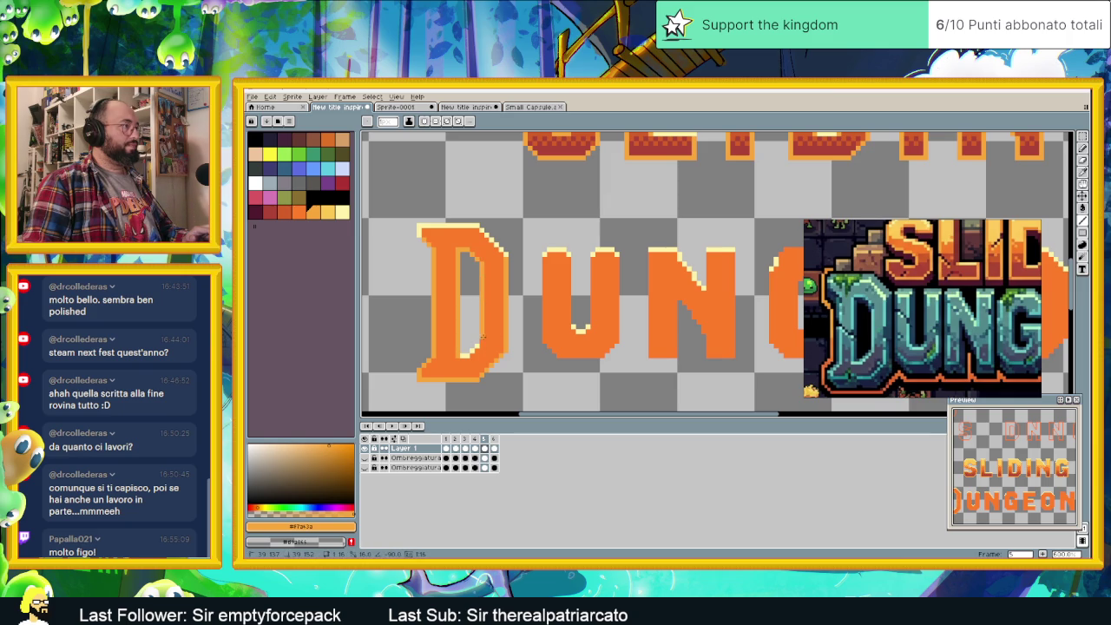
# - Draw light orange highlights along the U's left, right, bottom and inner edges
pyautogui.hscroll(3)
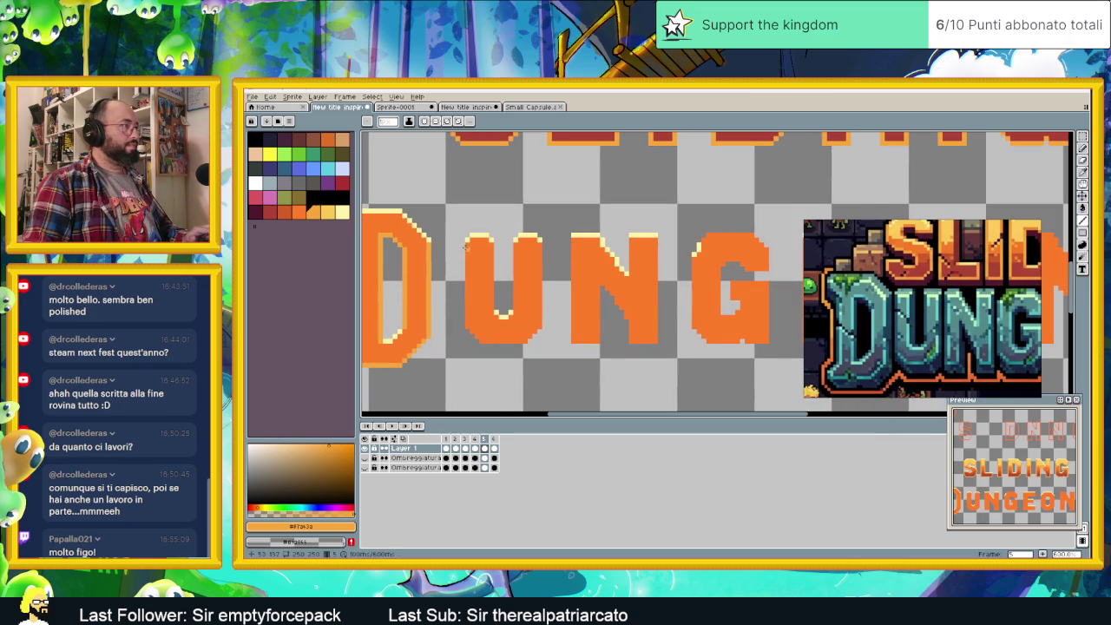
pyautogui.moveTo(467, 245); pyautogui.dragTo(467, 325)
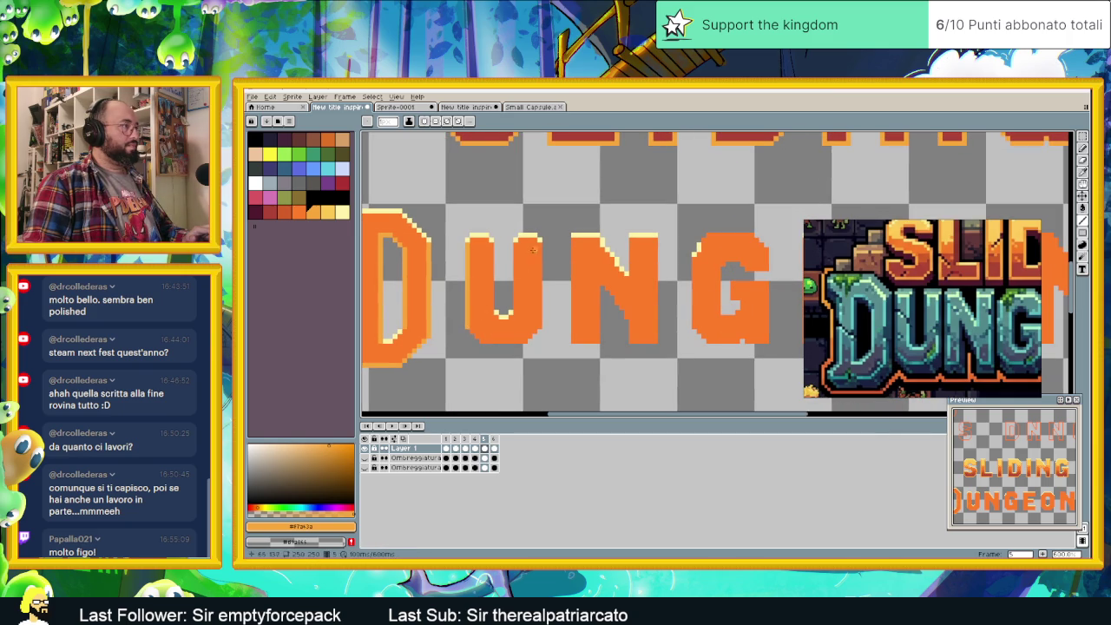
pyautogui.moveTo(539, 246); pyautogui.dragTo(539, 325)
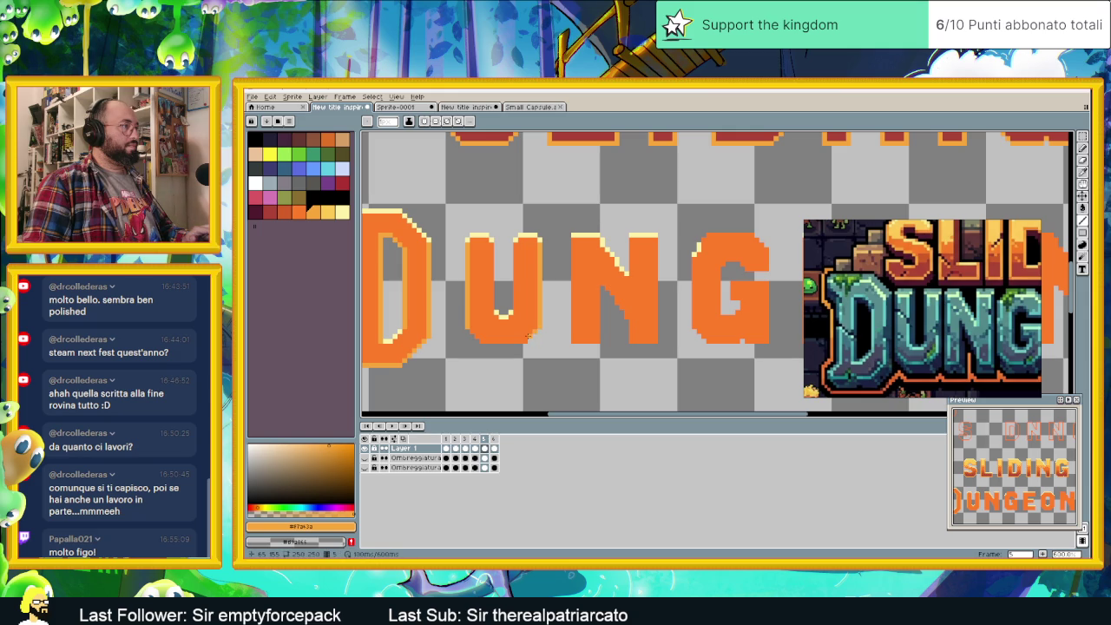
pyautogui.moveTo(524, 340); pyautogui.dragTo(479, 339)
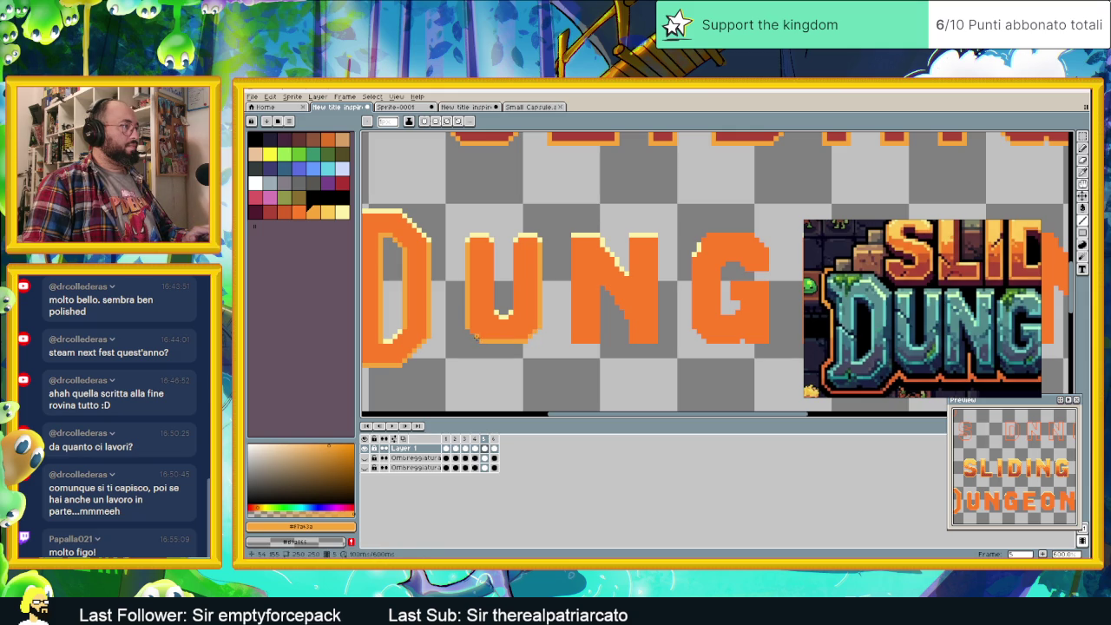
pyautogui.moveTo(491, 244); pyautogui.dragTo(570, 341)
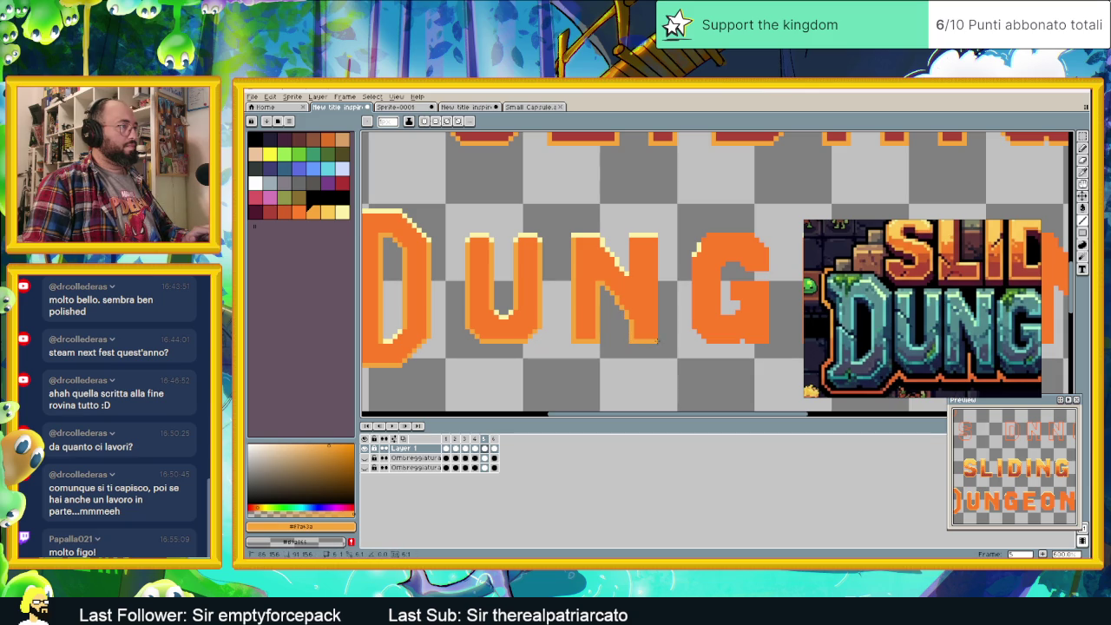
# - Highlight the N's right edge and the O's left edge in light orange
pyautogui.moveTo(657, 340); pyautogui.dragTo(658, 248)
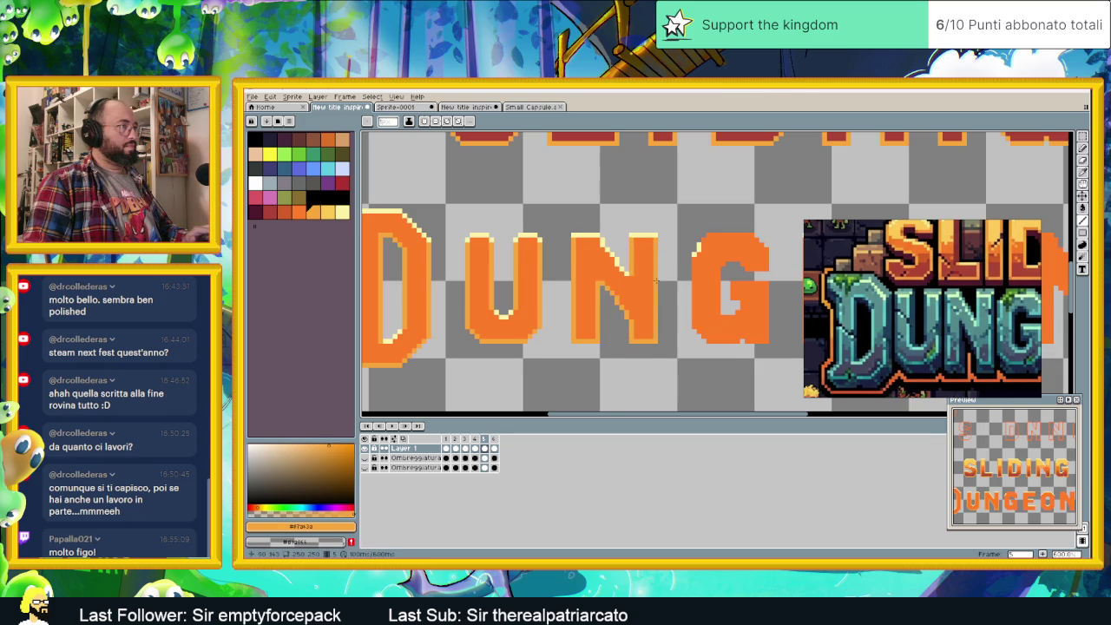
pyautogui.scroll(-3)
pyautogui.scroll(3)
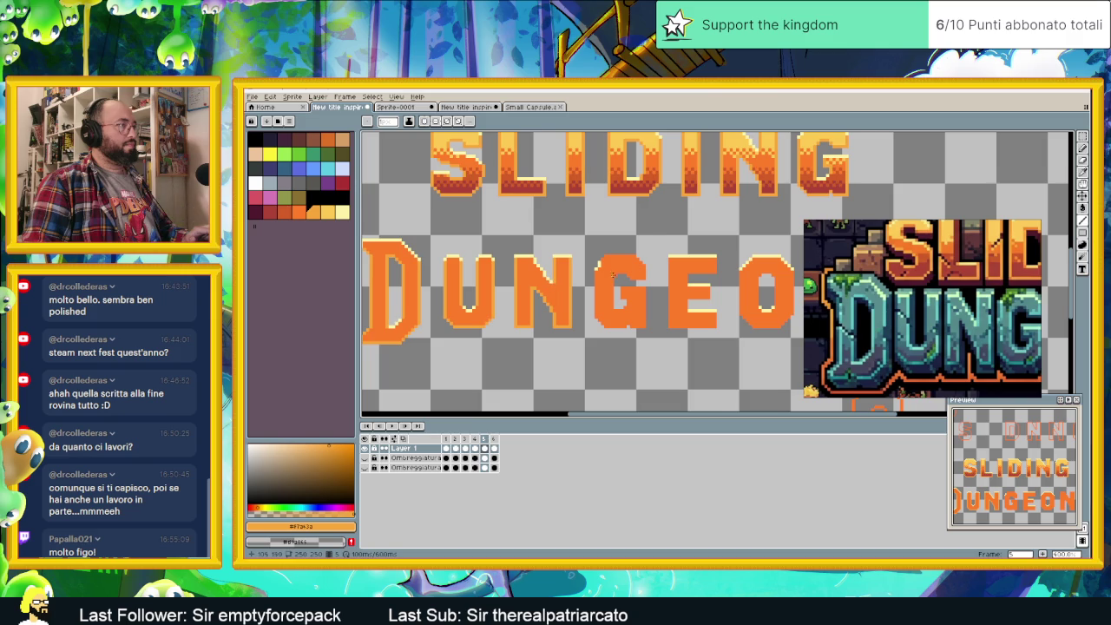
pyautogui.scroll(-3)
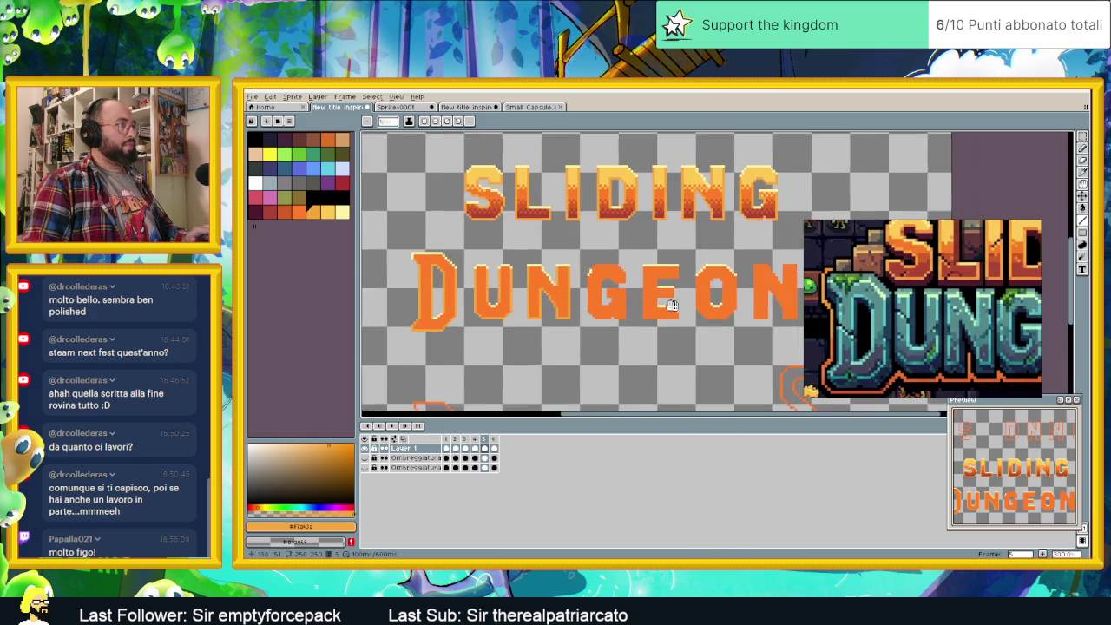
pyautogui.scroll(3)
pyautogui.scroll(-3)
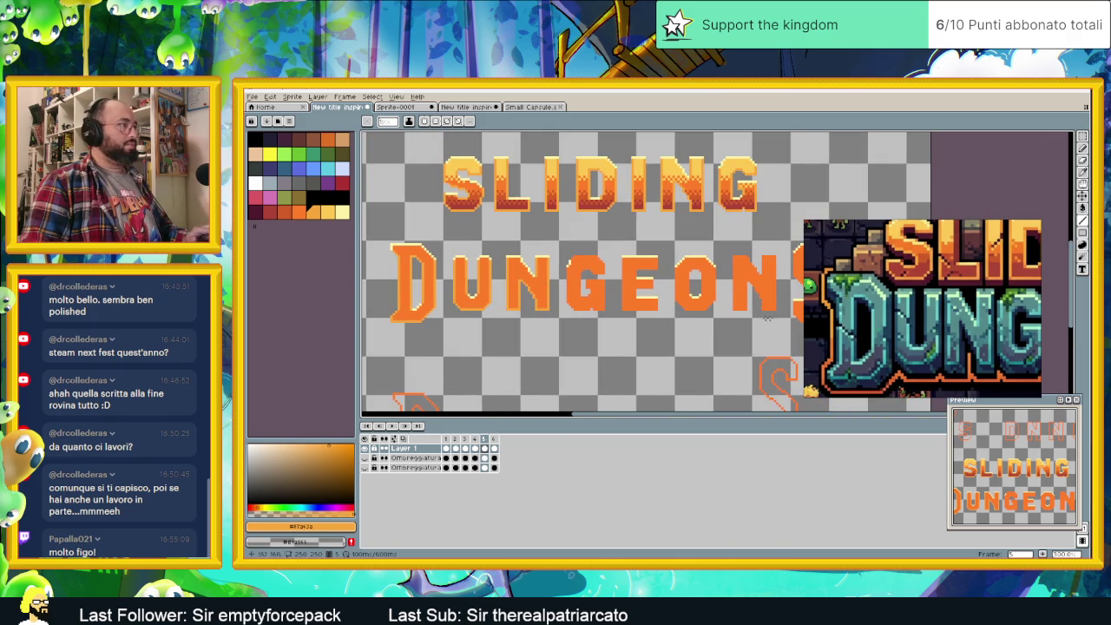
pyautogui.scroll(3)
pyautogui.scroll(3)
pyautogui.moveTo(611, 250); pyautogui.dragTo(743, 224)
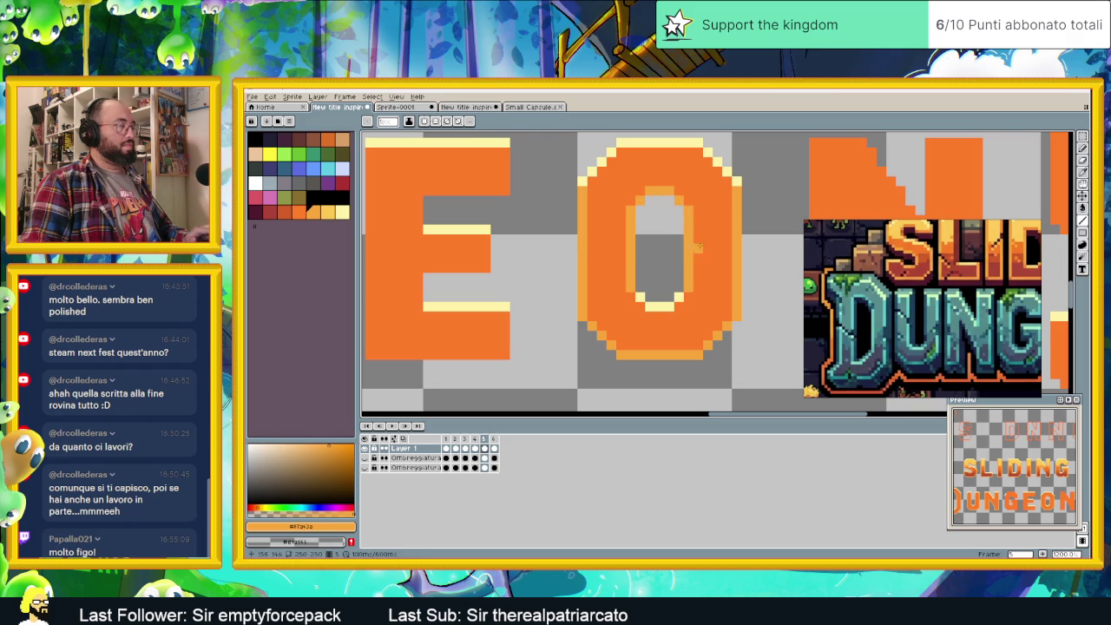
# - Paint light orange strips inside the S's top curve and down its right edge
pyautogui.scroll(-3)
pyautogui.hscroll(3)
pyautogui.hscroll(3)
pyautogui.scroll(3)
pyautogui.scroll(3)
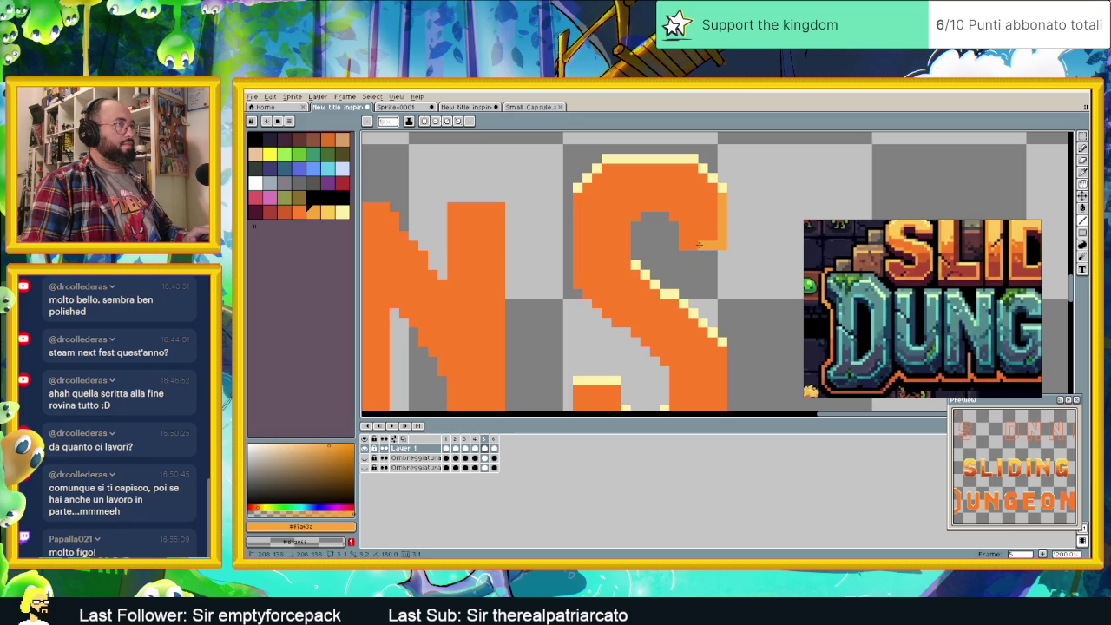
pyautogui.moveTo(664, 208); pyautogui.dragTo(625, 257)
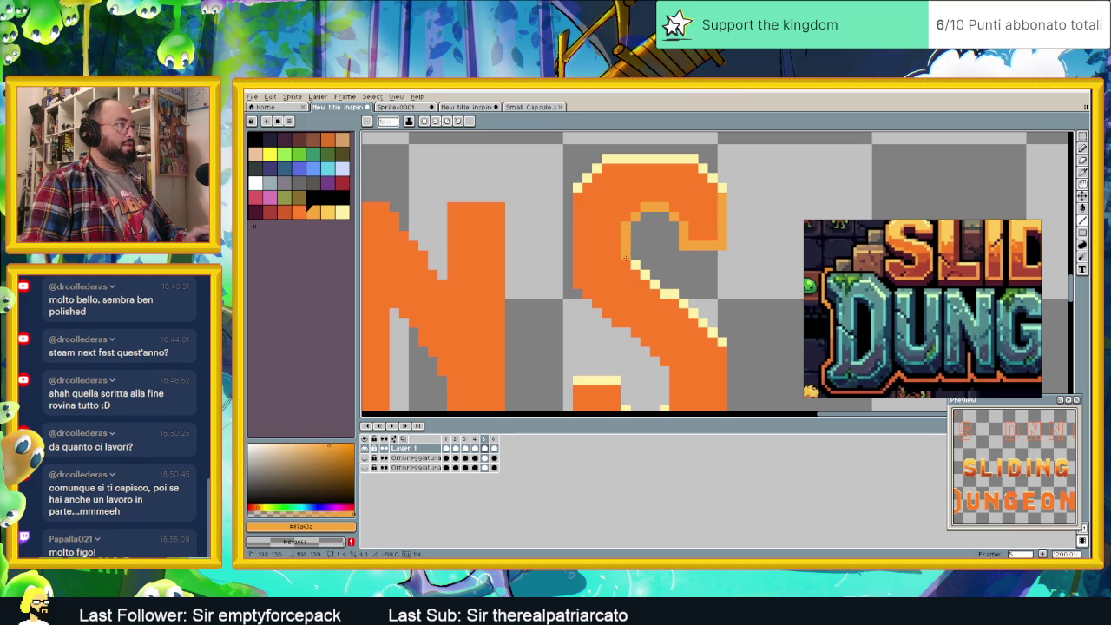
pyautogui.scroll(-3)
pyautogui.moveTo(721, 262); pyautogui.dragTo(594, 370)
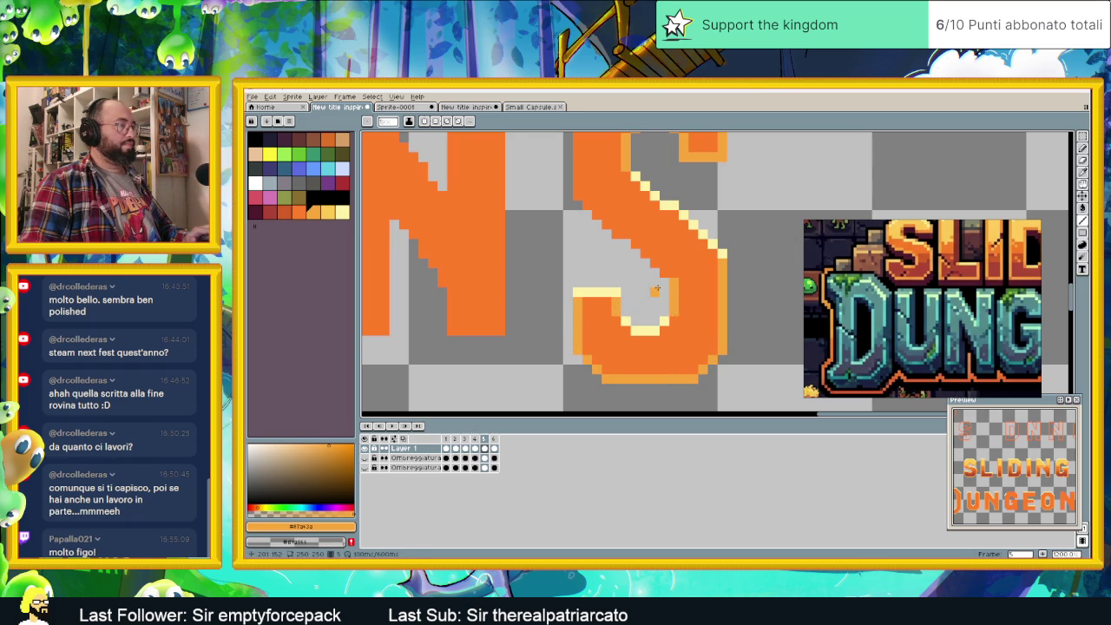
# - Zoom out and centre the whole title to review the finished highlights
pyautogui.scroll(3)
pyautogui.scroll(3)
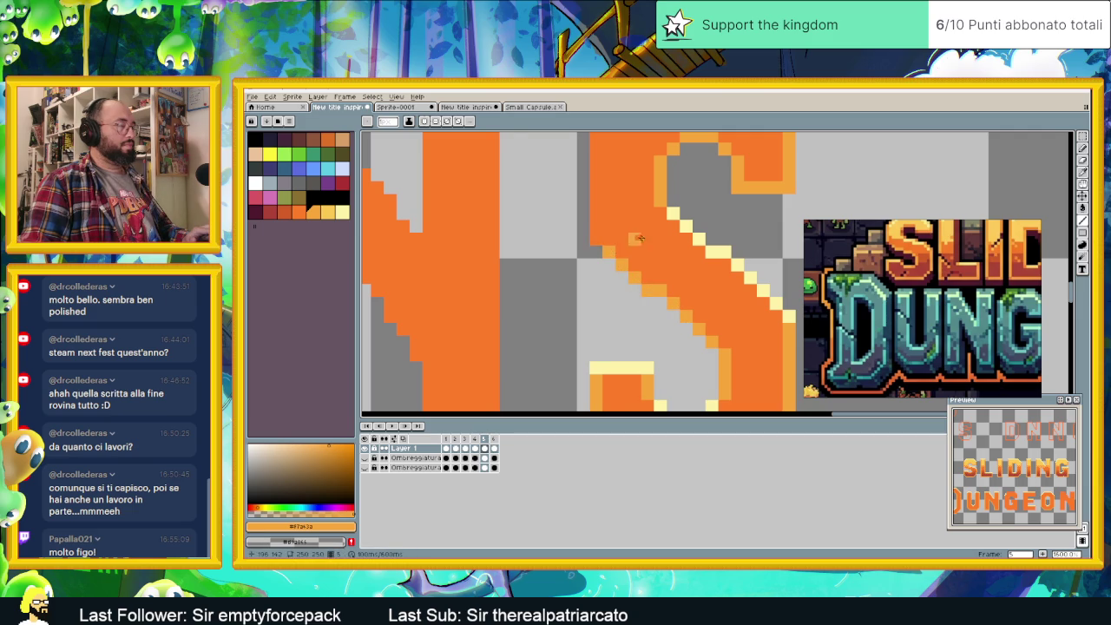
pyautogui.scroll(-3)
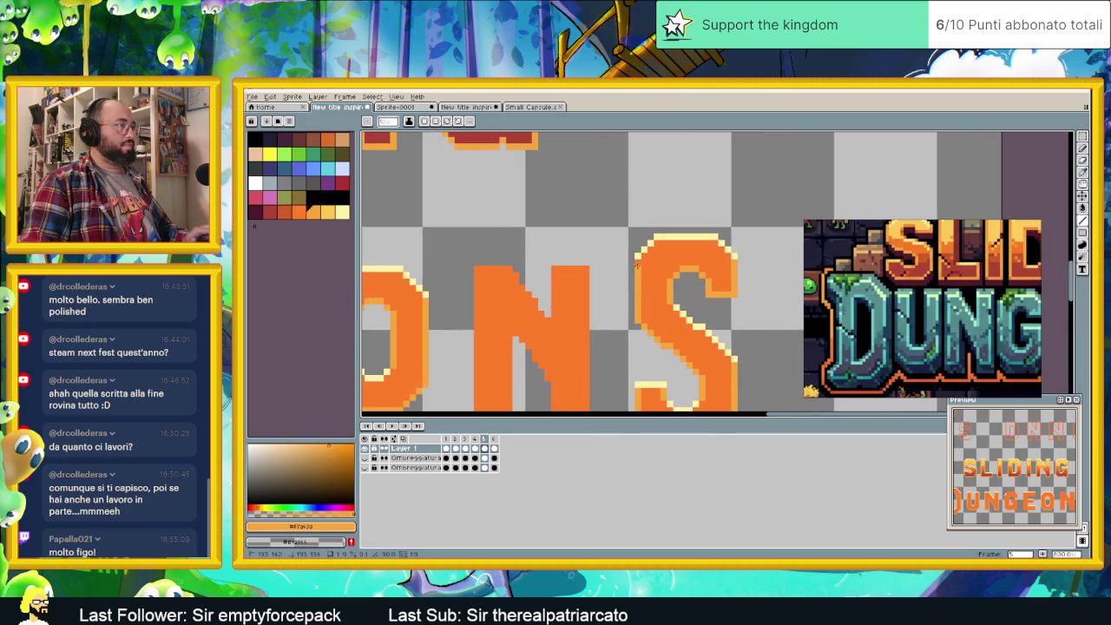
pyautogui.scroll(-3)
pyautogui.scroll(-3)
pyautogui.scroll(-3)
pyautogui.scroll(-3)
pyautogui.moveTo(590, 278); pyautogui.dragTo(625, 282)
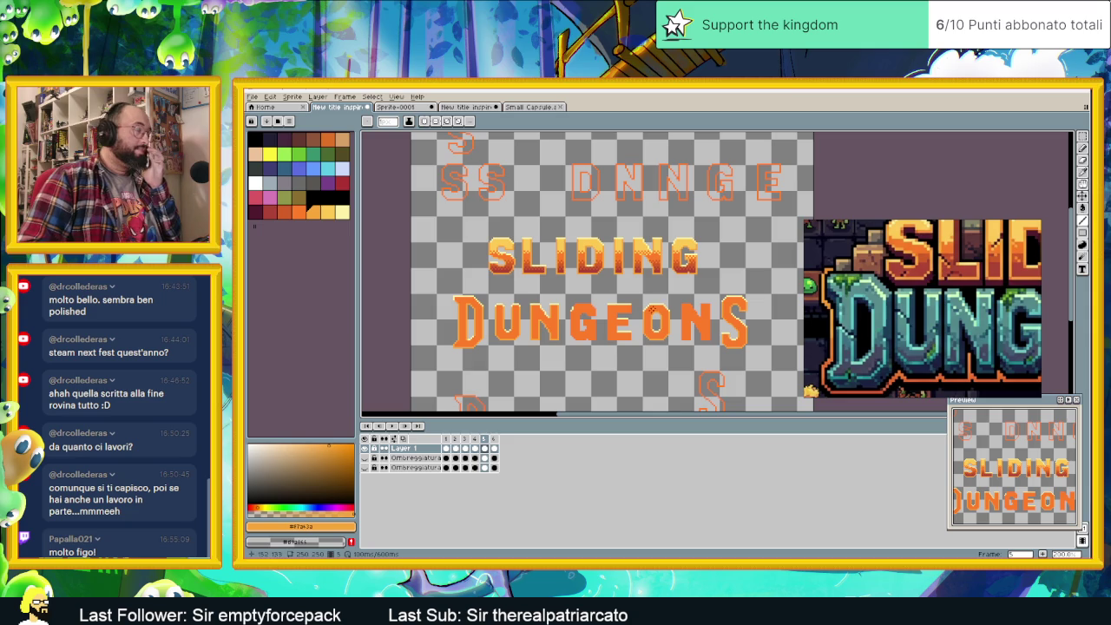
# - Copy SLIDING's shaded G and paste it over the G in DUNGEONS
pyautogui.scroll(3)
pyautogui.scroll(3)
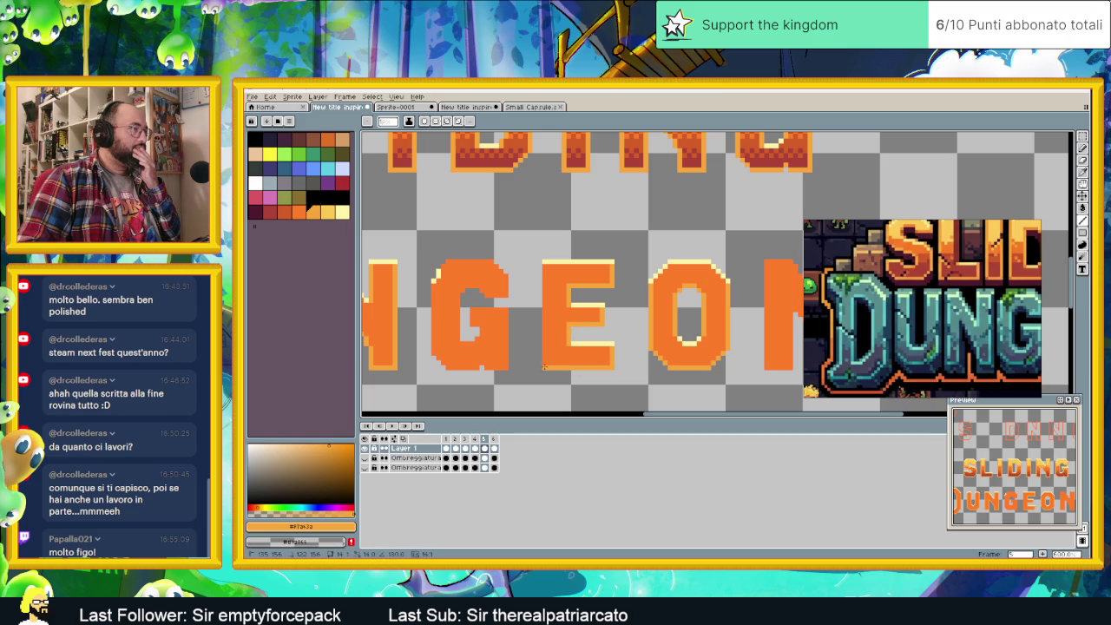
pyautogui.scroll(-3)
pyautogui.scroll(-3)
pyautogui.moveTo(626, 227); pyautogui.dragTo(669, 249)
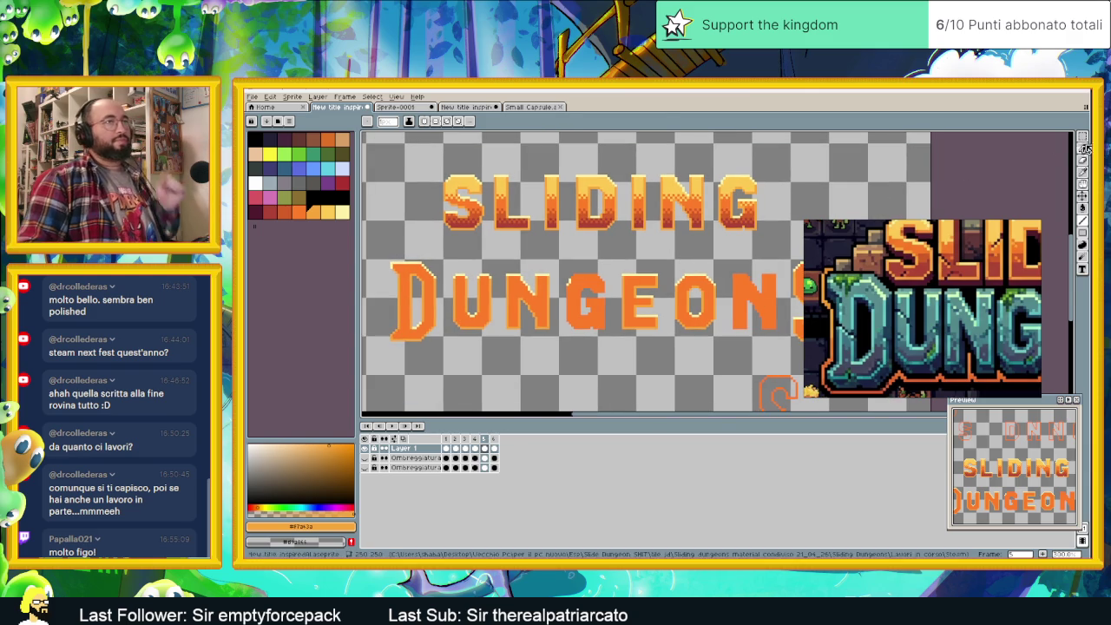
pyautogui.scroll(3)
pyautogui.scroll(3)
pyautogui.moveTo(754, 165); pyautogui.dragTo(662, 263)
pyautogui.hotkey('ctrl', 'c')
pyautogui.hotkey('ctrl', 'v')
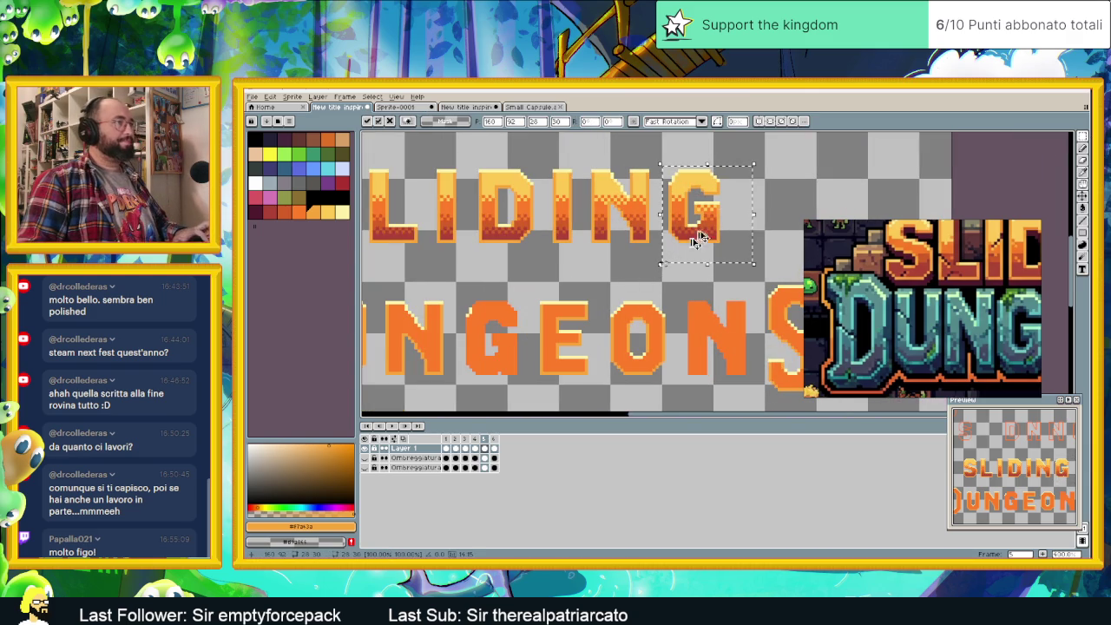
pyautogui.moveTo(704, 204); pyautogui.dragTo(502, 323)
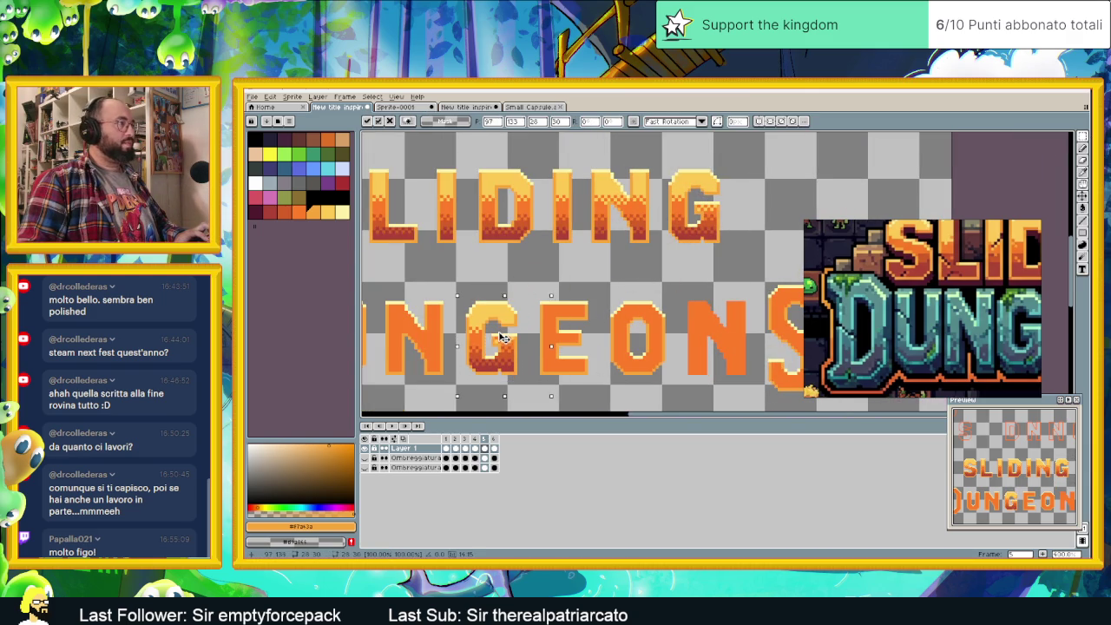
pyautogui.click(512, 274)
# - Copy SLIDING's shaded N and place it over DUNGEONS' N, redoing a misplaced move
pyautogui.hscroll(-3)
pyautogui.hscroll(-3)
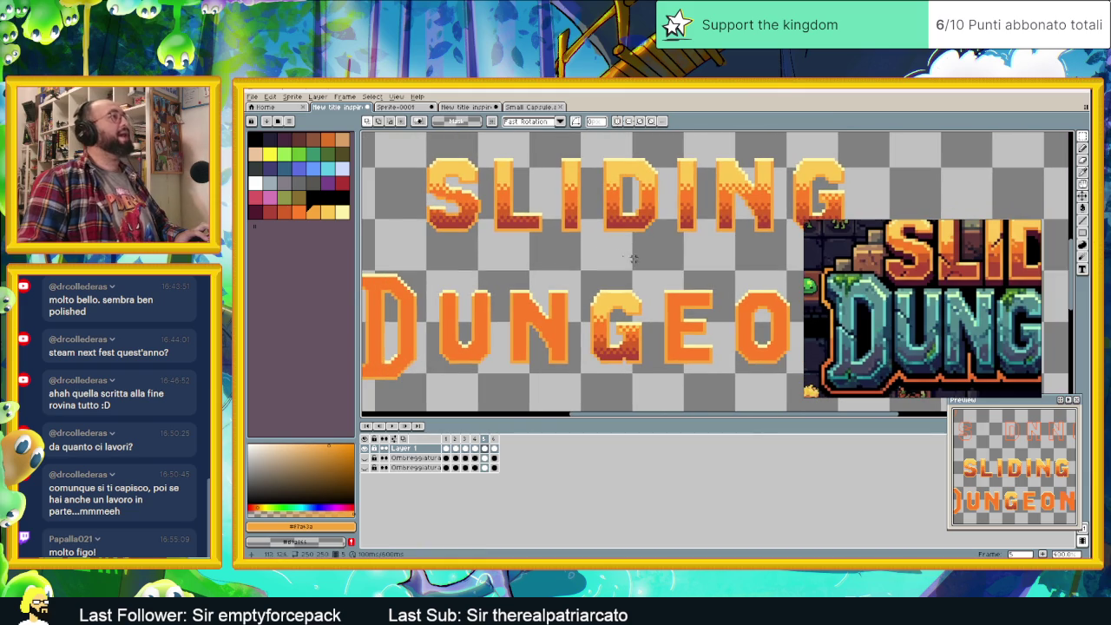
pyautogui.scroll(-3)
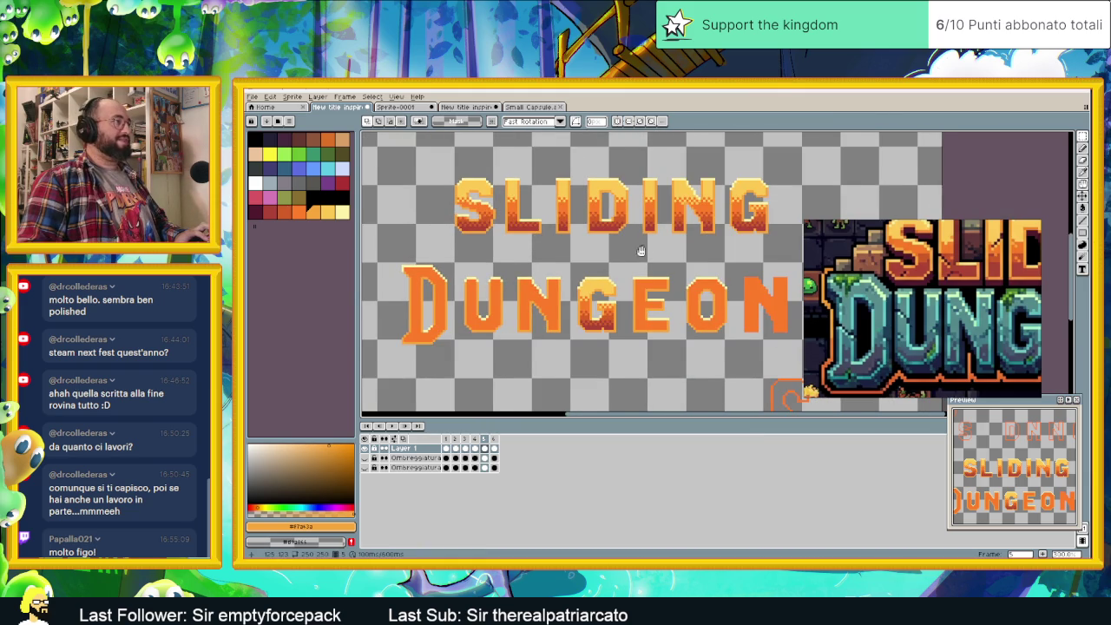
pyautogui.hscroll(3)
pyautogui.moveTo(647, 171); pyautogui.dragTo(714, 251)
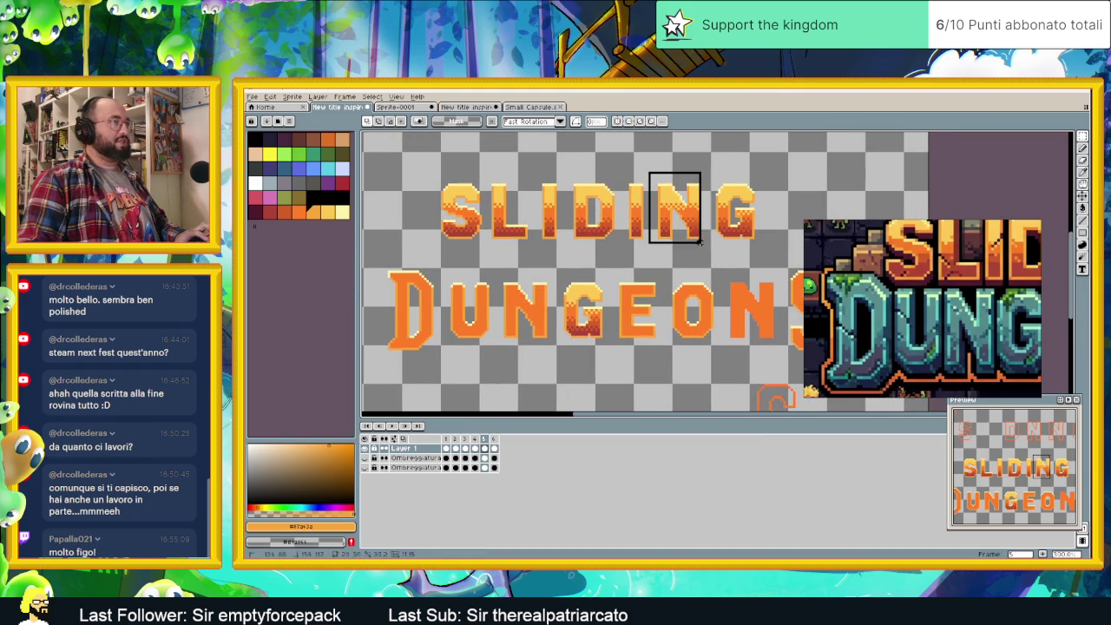
pyautogui.hotkey('ctrl', 'c')
pyautogui.hotkey('ctrl', 'v')
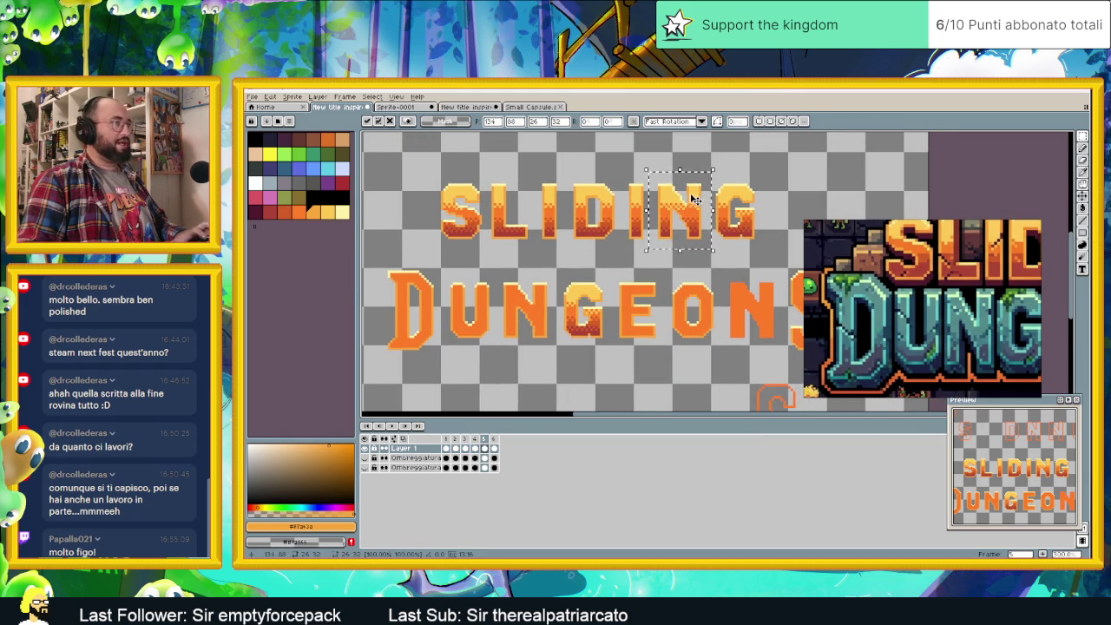
pyautogui.moveTo(691, 208); pyautogui.dragTo(535, 306)
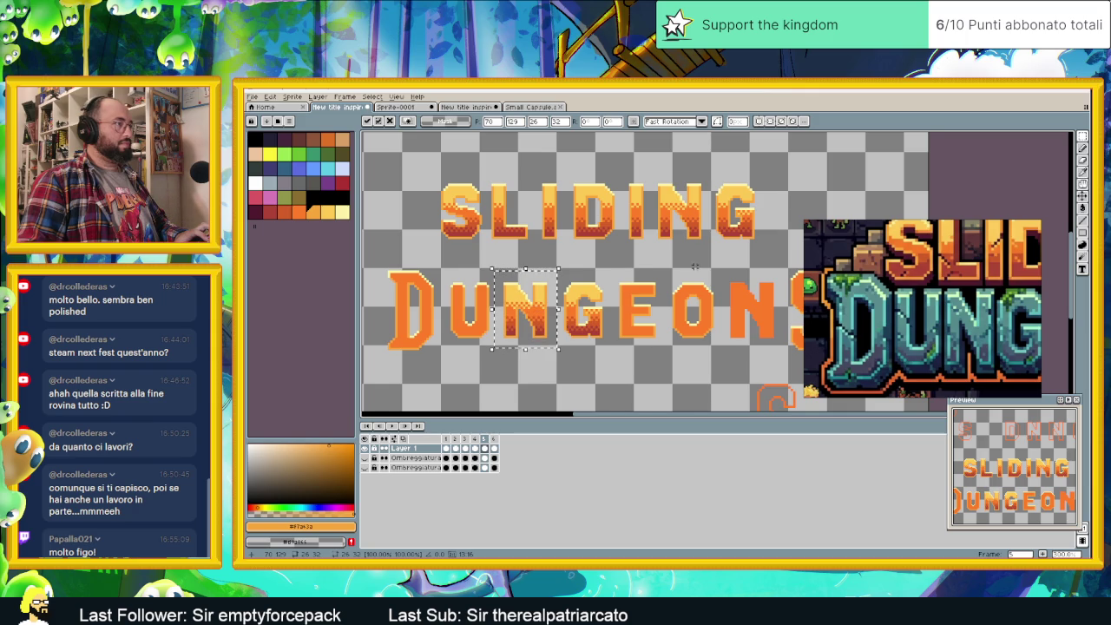
pyautogui.hotkey('ctrl', 'z')
pyautogui.hscroll(3)
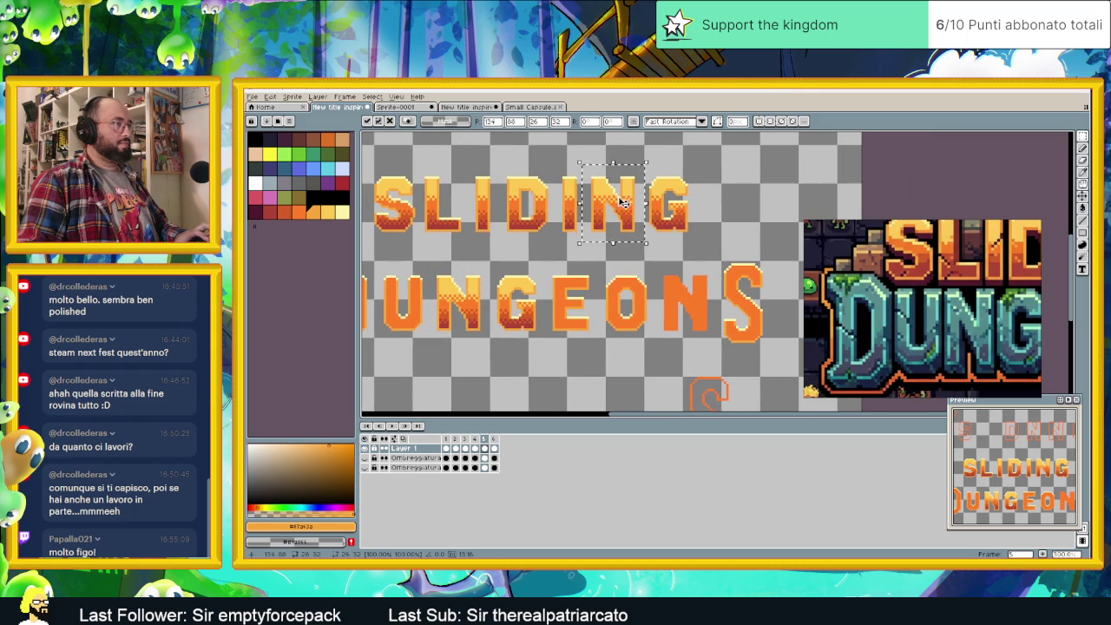
pyautogui.moveTo(621, 203); pyautogui.dragTo(697, 300)
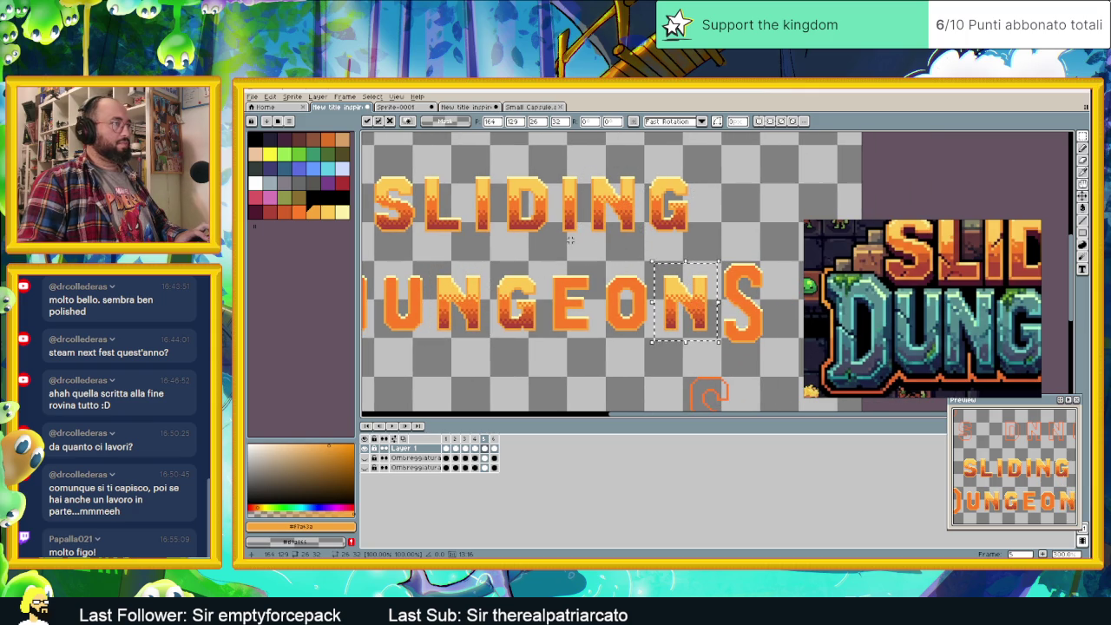
pyautogui.click(571, 241)
pyautogui.scroll(-3)
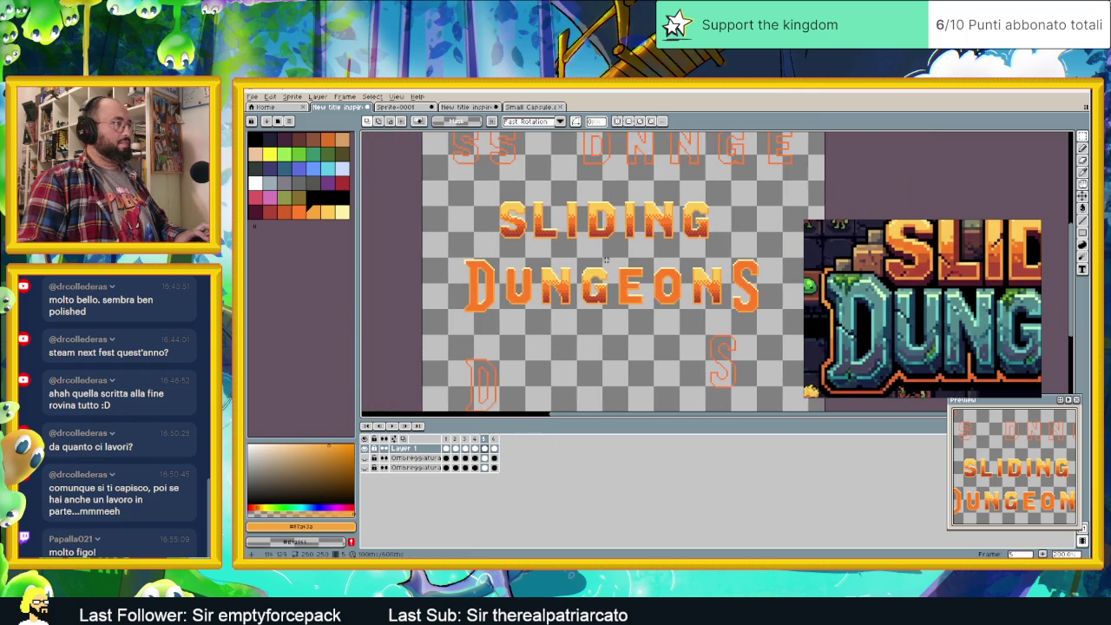
pyautogui.hscroll(3)
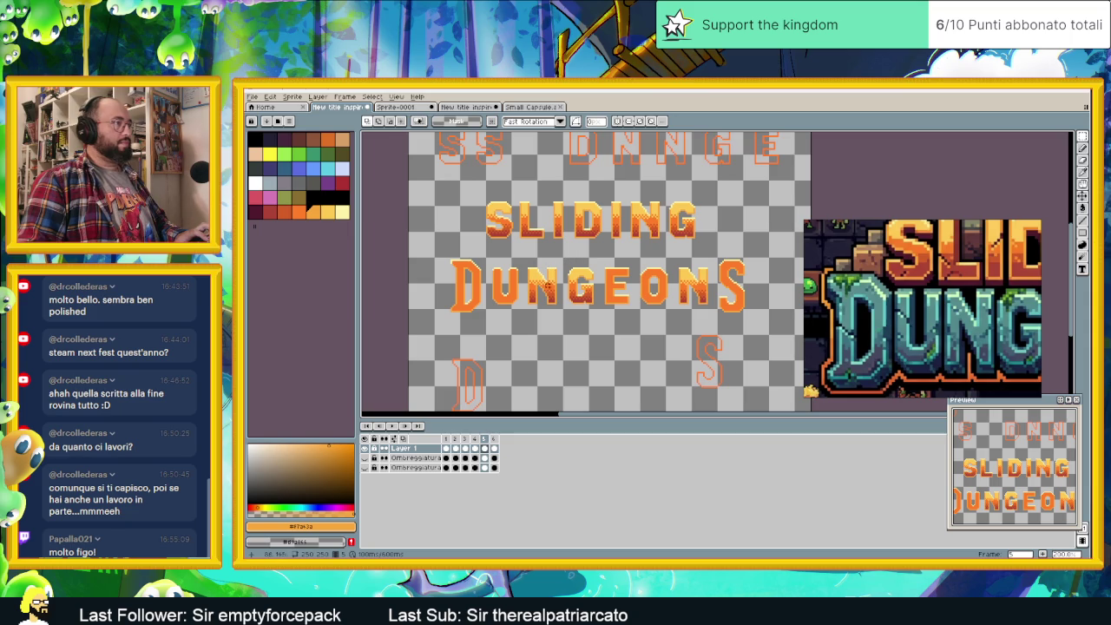
pyautogui.scroll(3)
pyautogui.scroll(3)
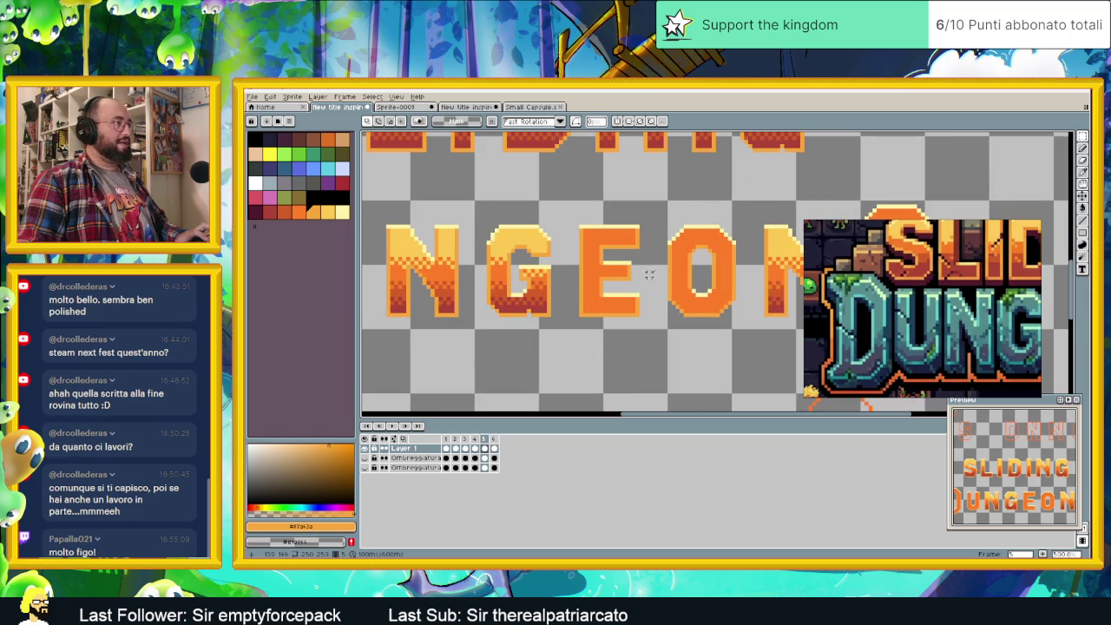
# - Fill an upper band across the E and O of GEON with a lighter orange
pyautogui.scroll(3)
pyautogui.moveTo(647, 274); pyautogui.dragTo(625, 281)
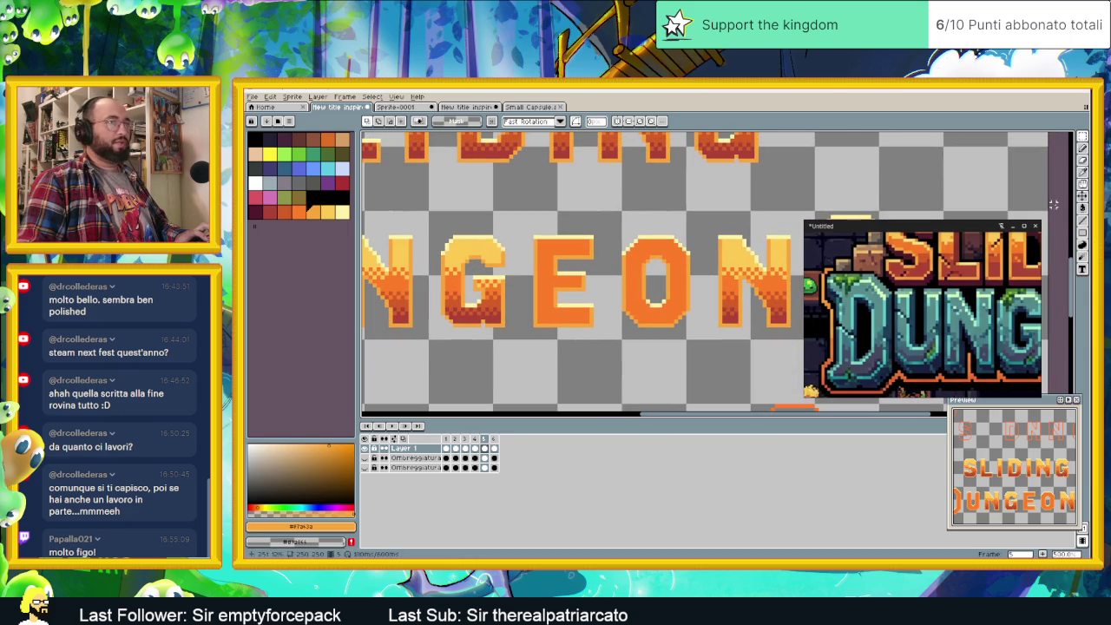
pyautogui.click(1085, 139)
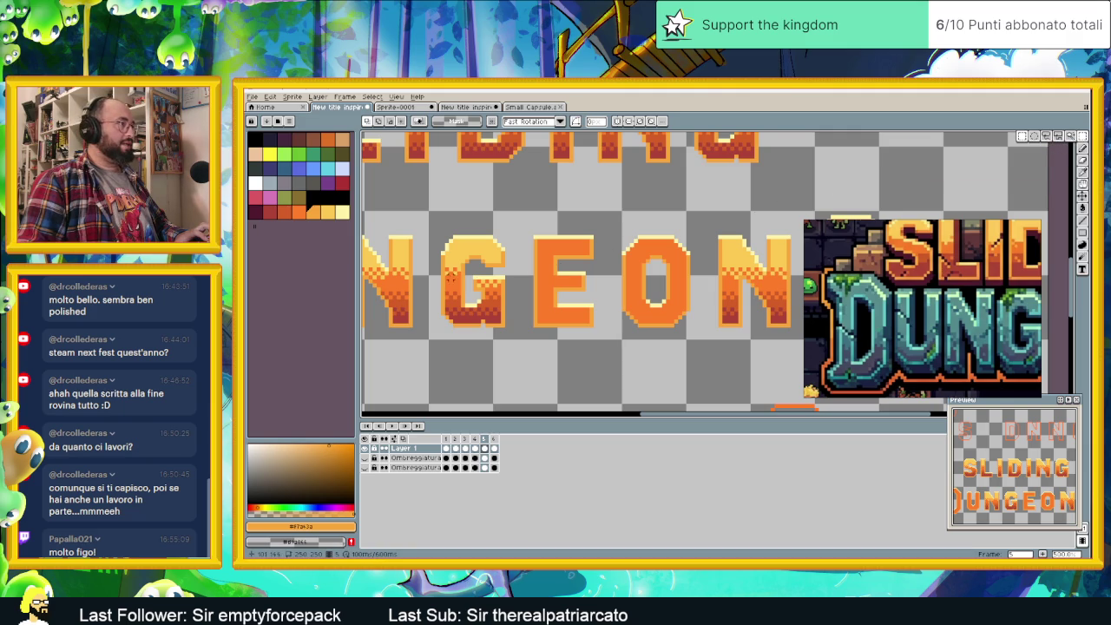
pyautogui.moveTo(446, 274); pyautogui.dragTo(807, 217)
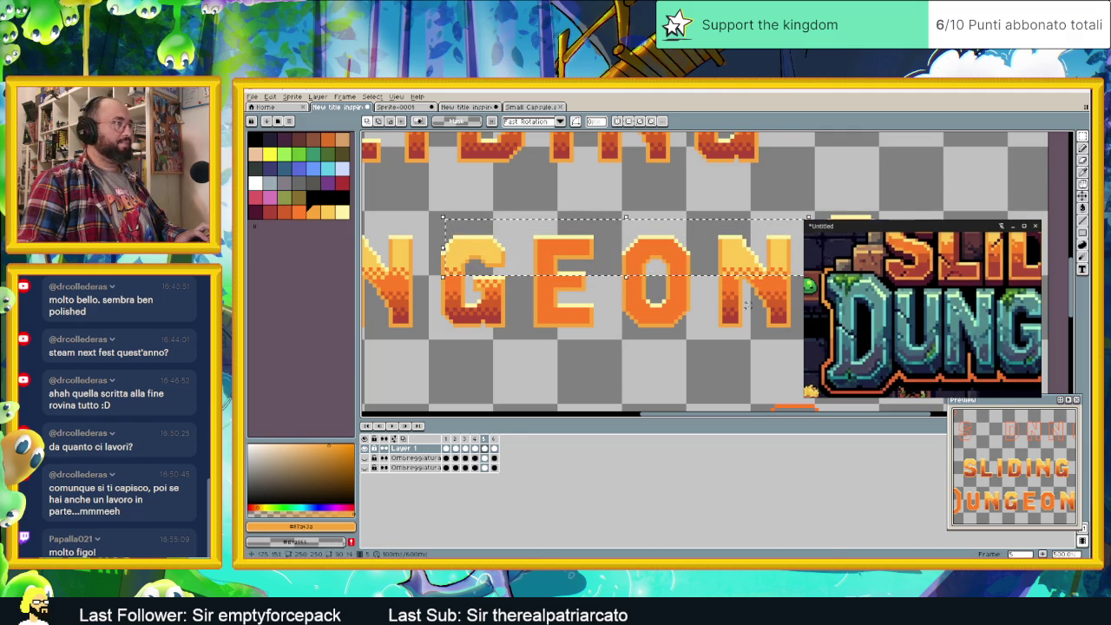
pyautogui.press('g')
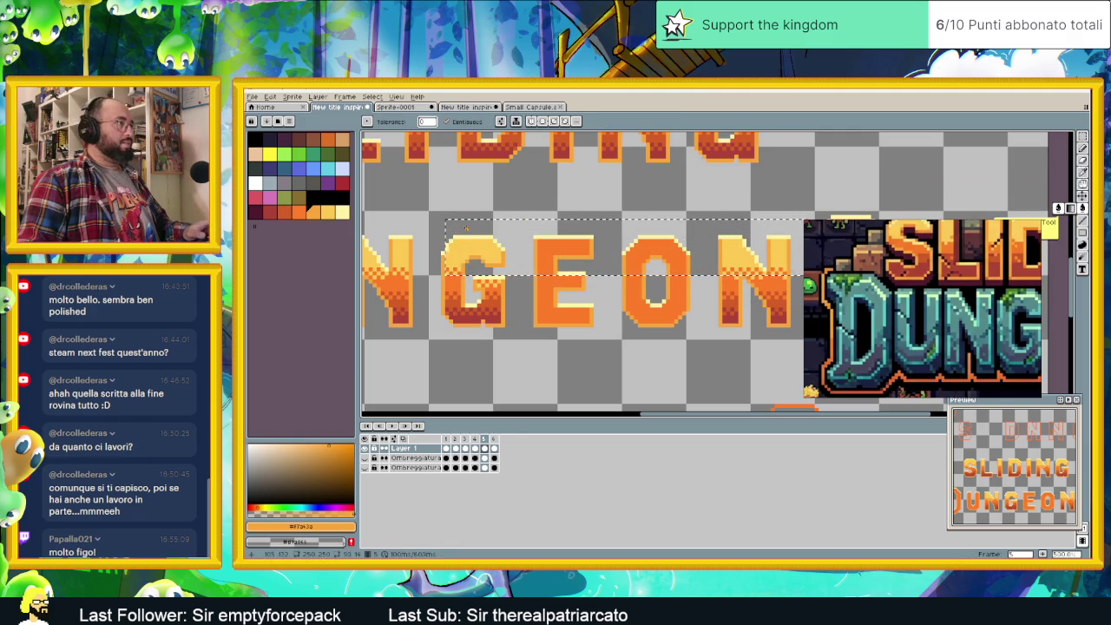
pyautogui.press(']')
pyautogui.click(554, 252)
pyautogui.click(655, 249)
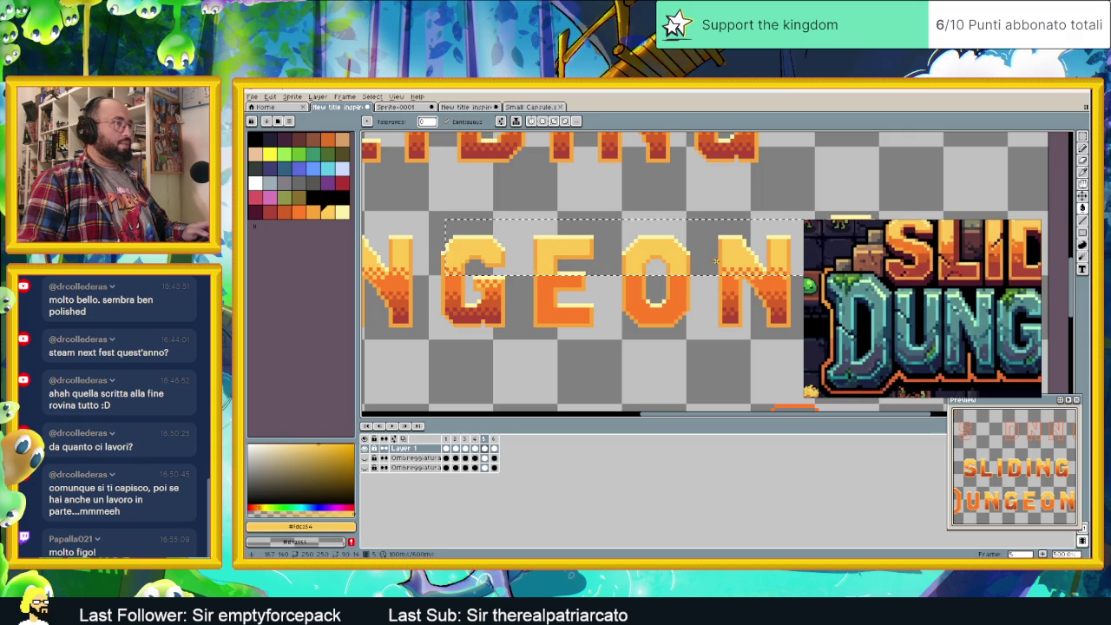
# - Fill a lower band across the GEON letters with dark red, then deselect
pyautogui.press('v')
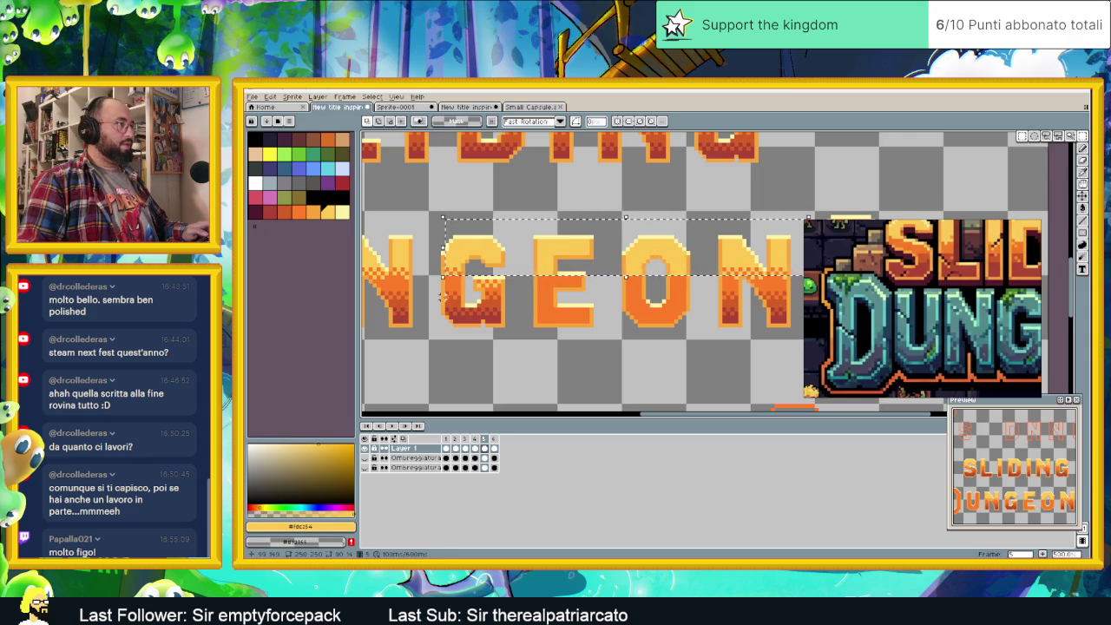
pyautogui.moveTo(444, 296); pyautogui.dragTo(744, 316)
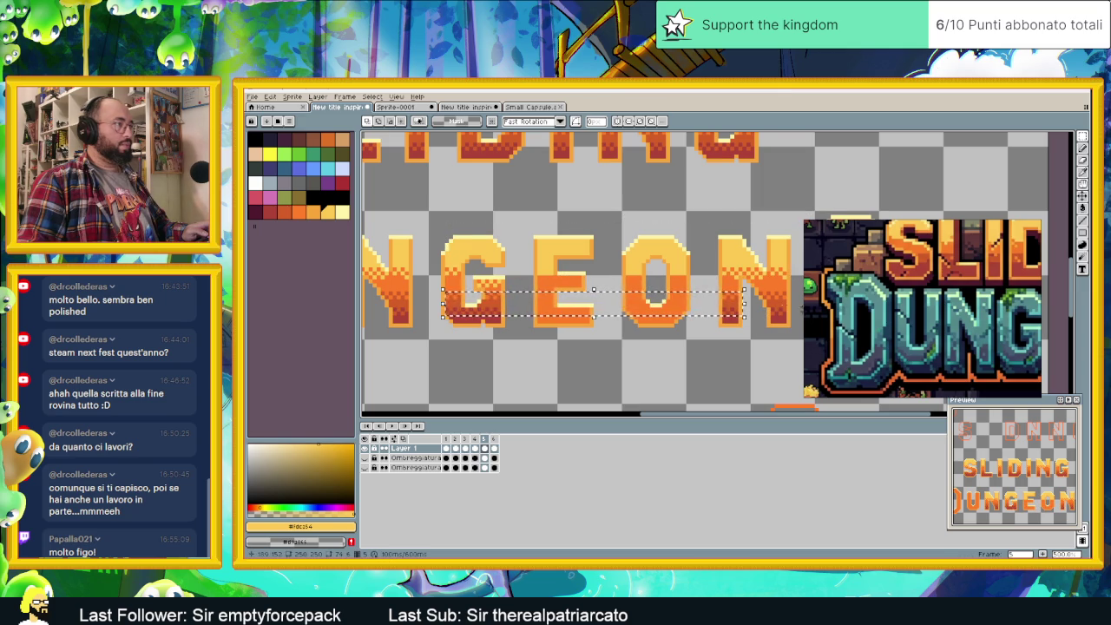
pyautogui.click(1080, 208)
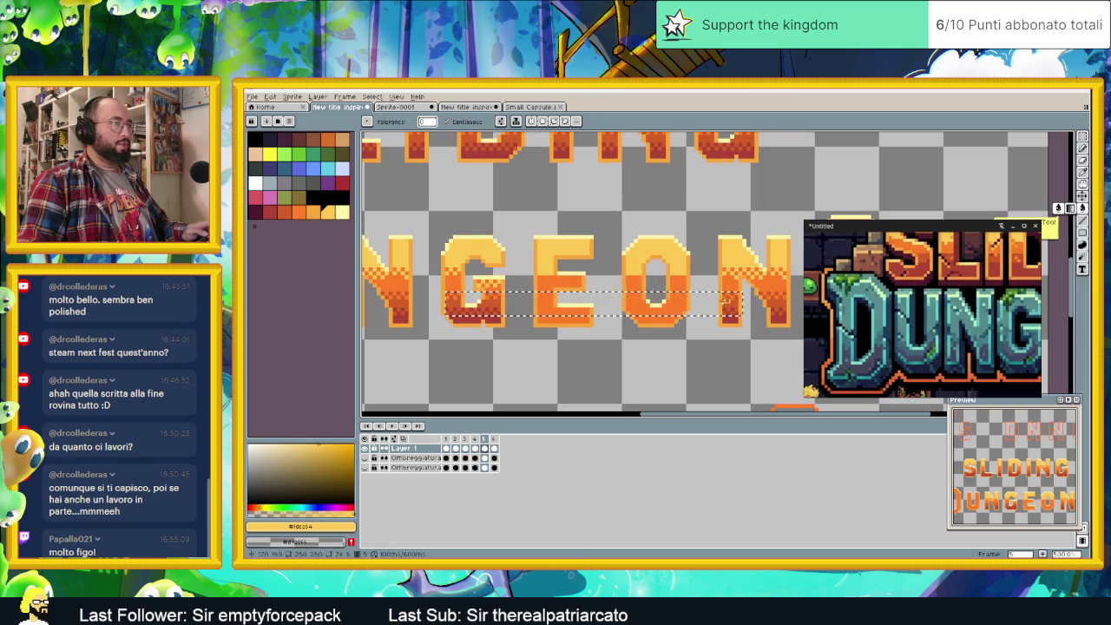
pyautogui.click(281, 208)
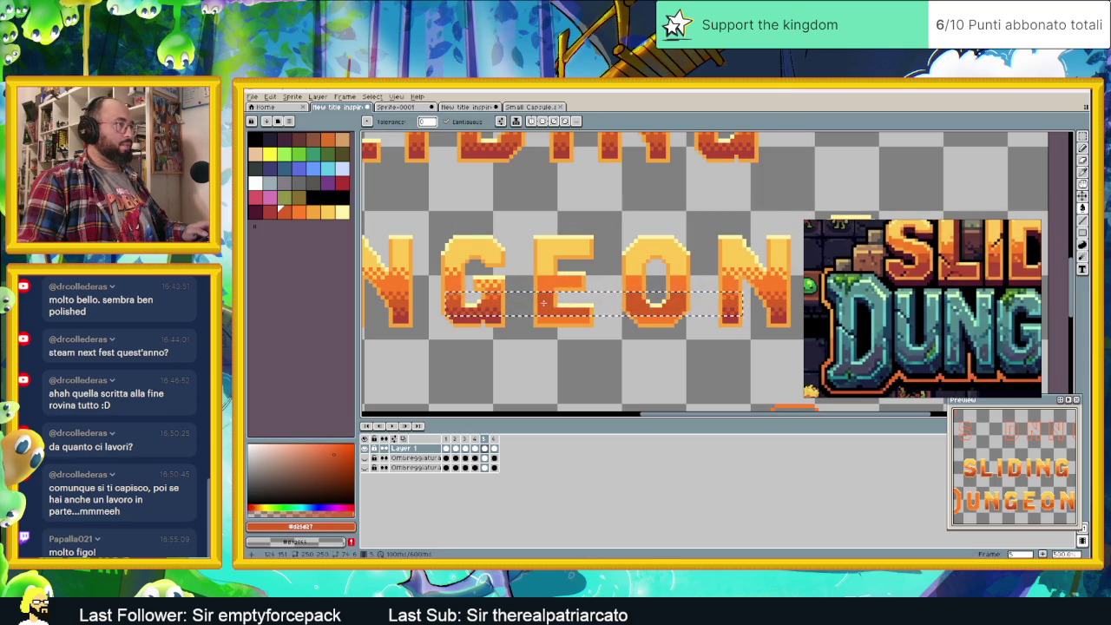
pyautogui.press('9')
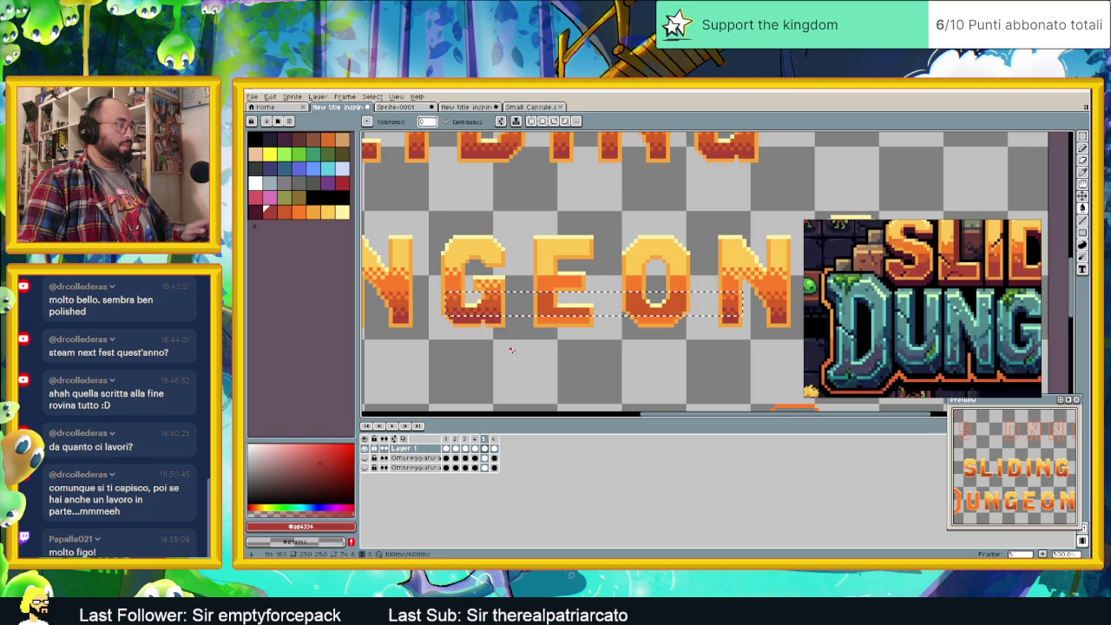
pyautogui.click(514, 291)
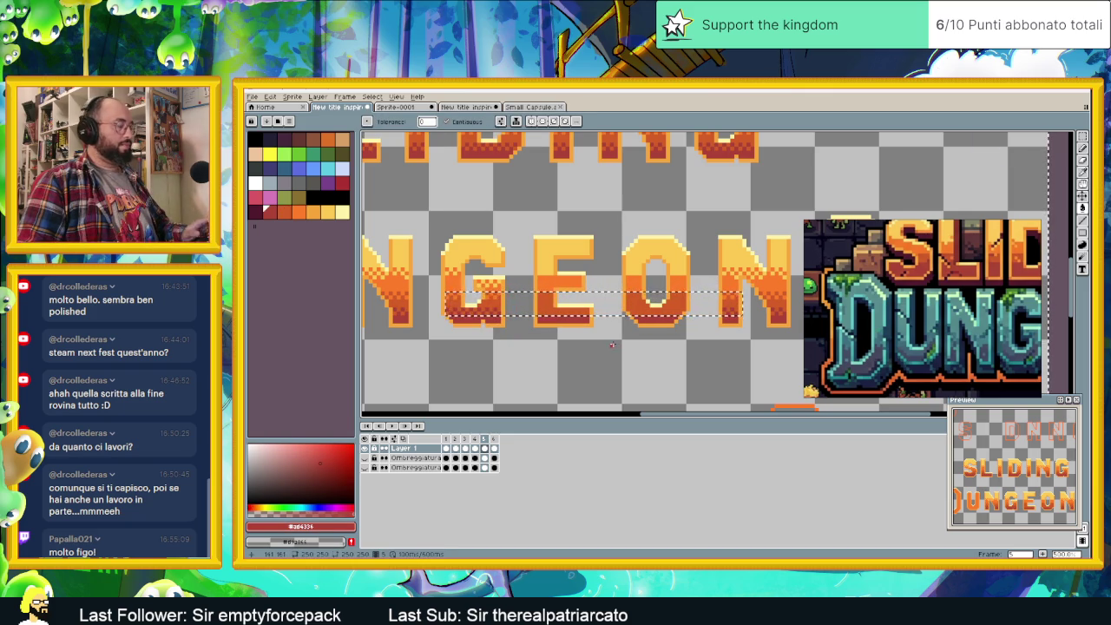
pyautogui.hotkey('ctrl', 'd')
pyautogui.scroll(-3)
pyautogui.scroll(-3)
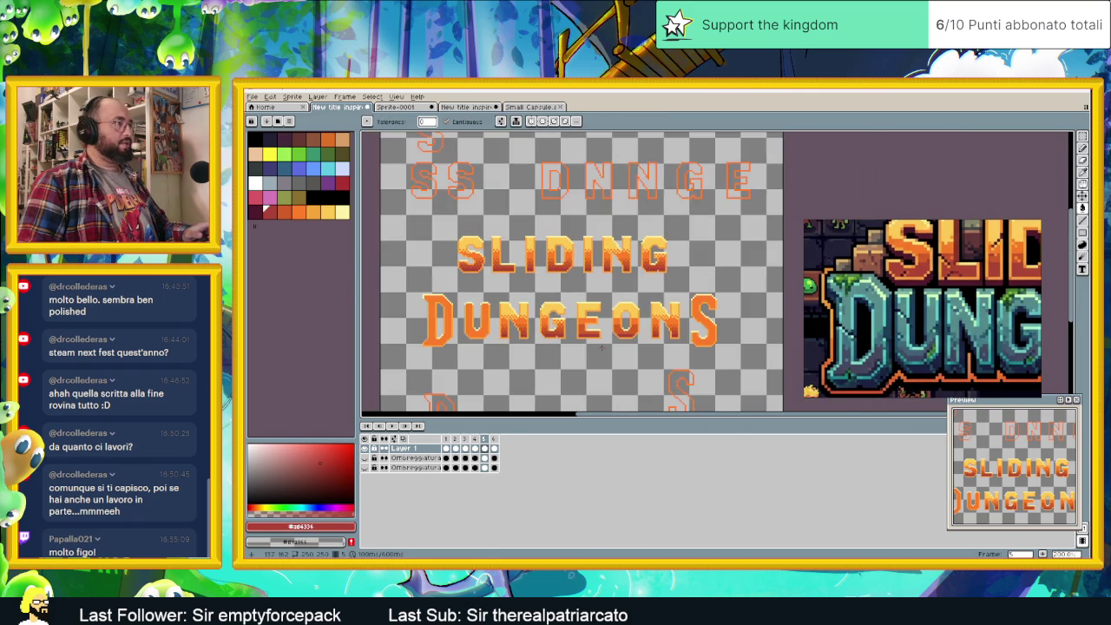
# - Try filling the top of the E with orange, then undo it
pyautogui.scroll(3)
pyautogui.scroll(3)
pyautogui.scroll(3)
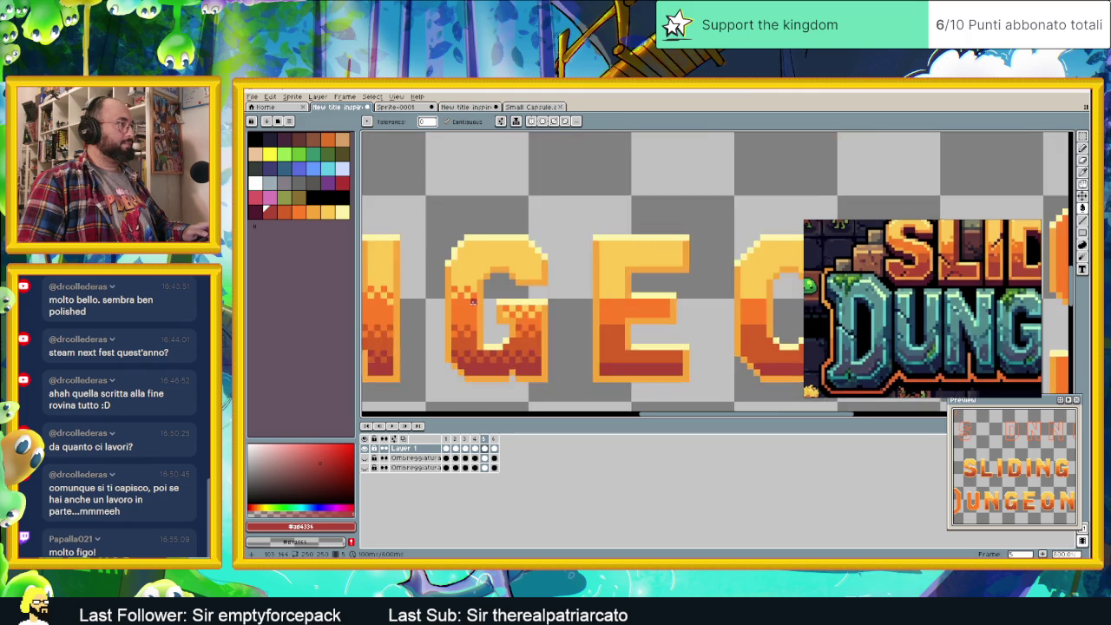
pyautogui.scroll(3)
pyautogui.click(478, 289)
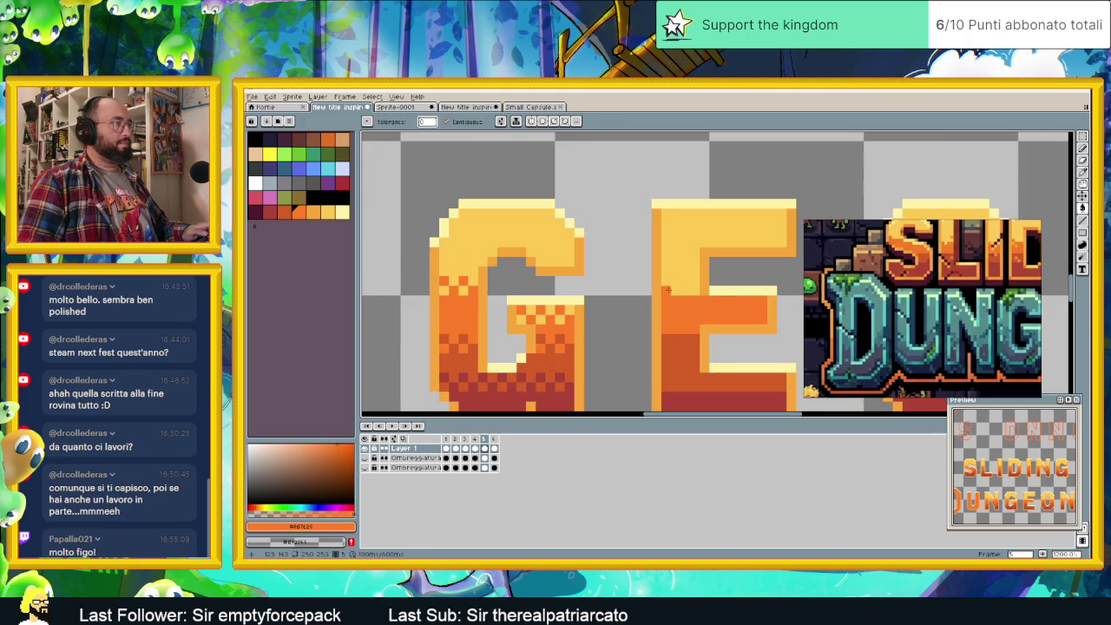
pyautogui.click(671, 281)
pyautogui.hotkey('ctrl', 'z')
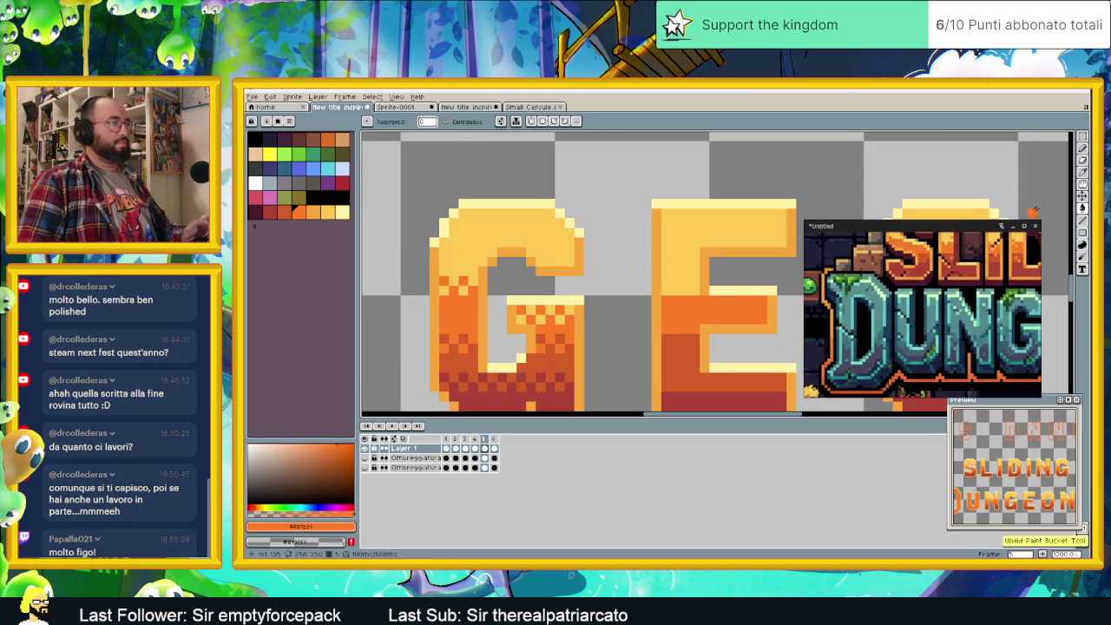
# - Switch to the Pencil, centre the E, and sample the light yellow
pyautogui.click(1082, 149)
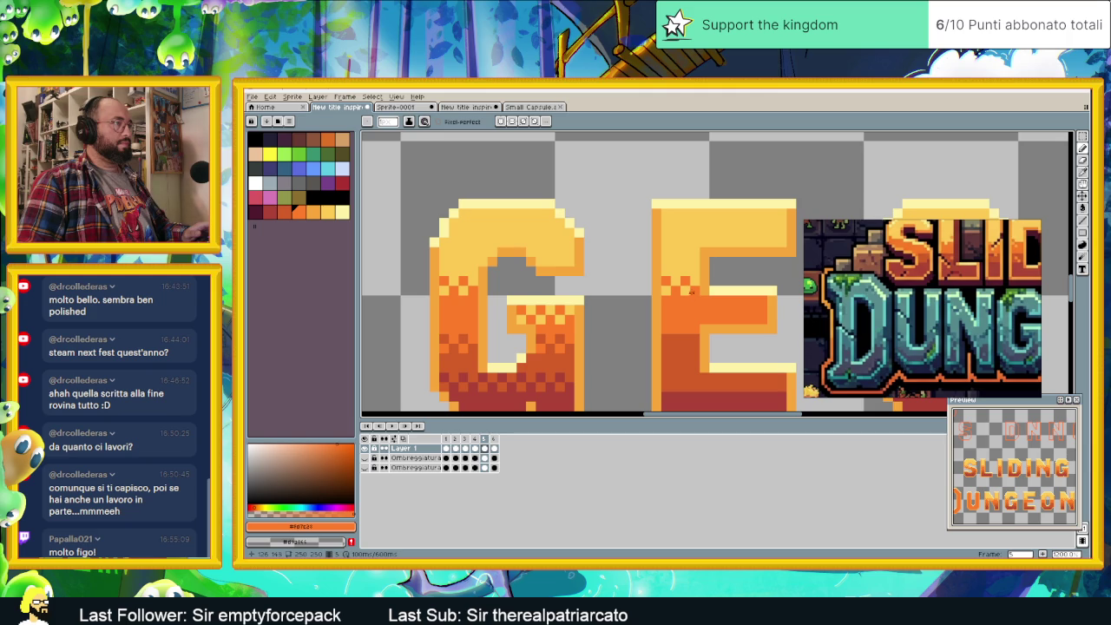
pyautogui.moveTo(742, 348); pyautogui.dragTo(669, 309)
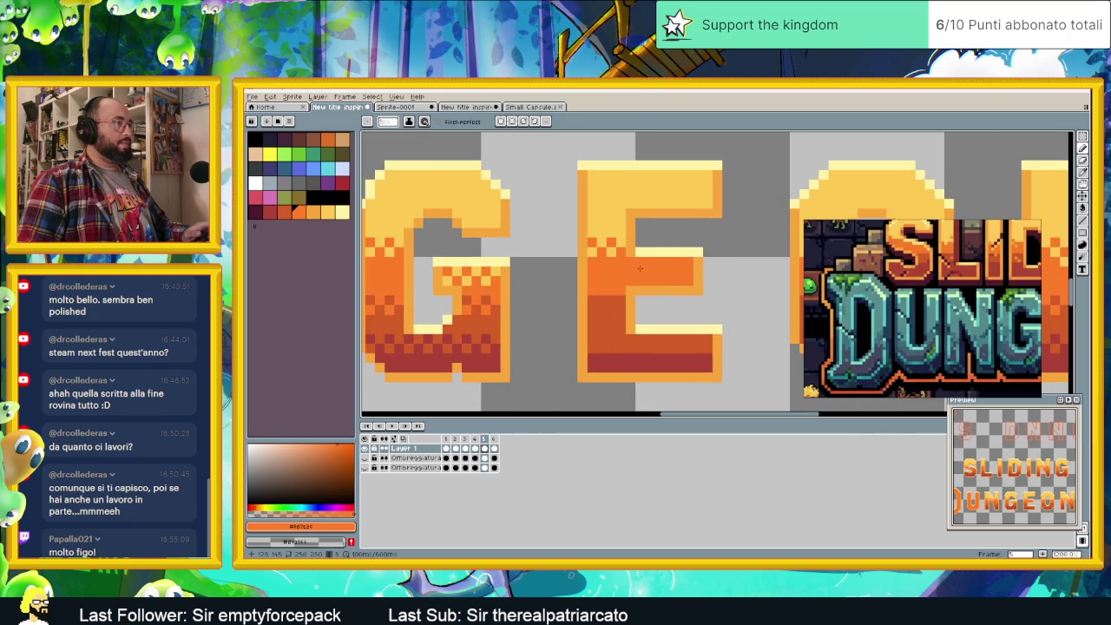
pyautogui.scroll(-3)
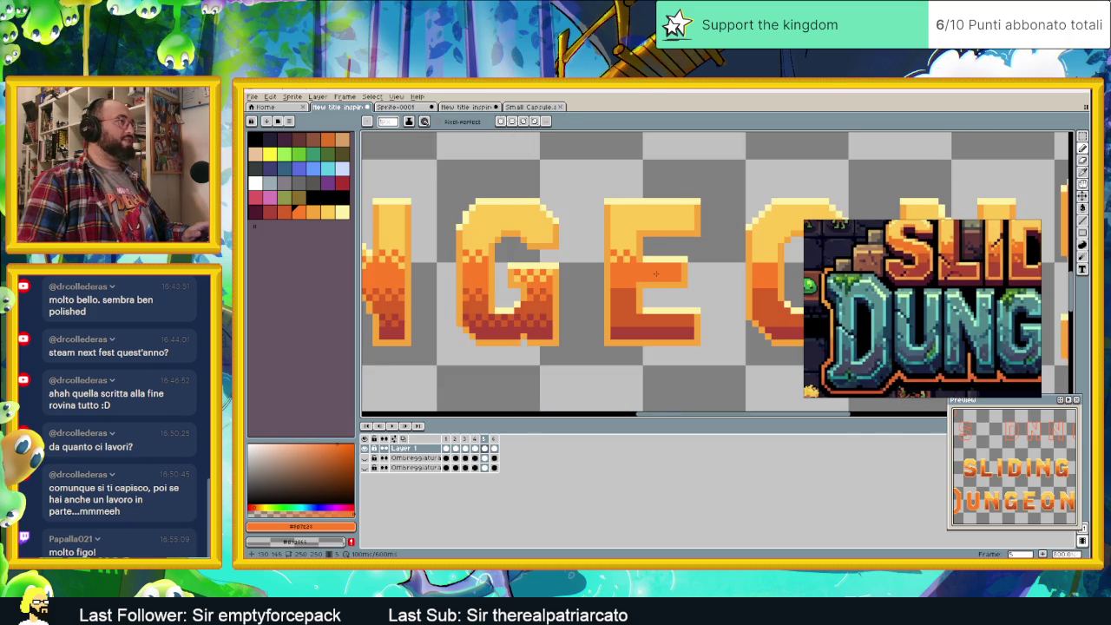
pyautogui.moveTo(652, 270); pyautogui.dragTo(672, 282)
pyautogui.scroll(3)
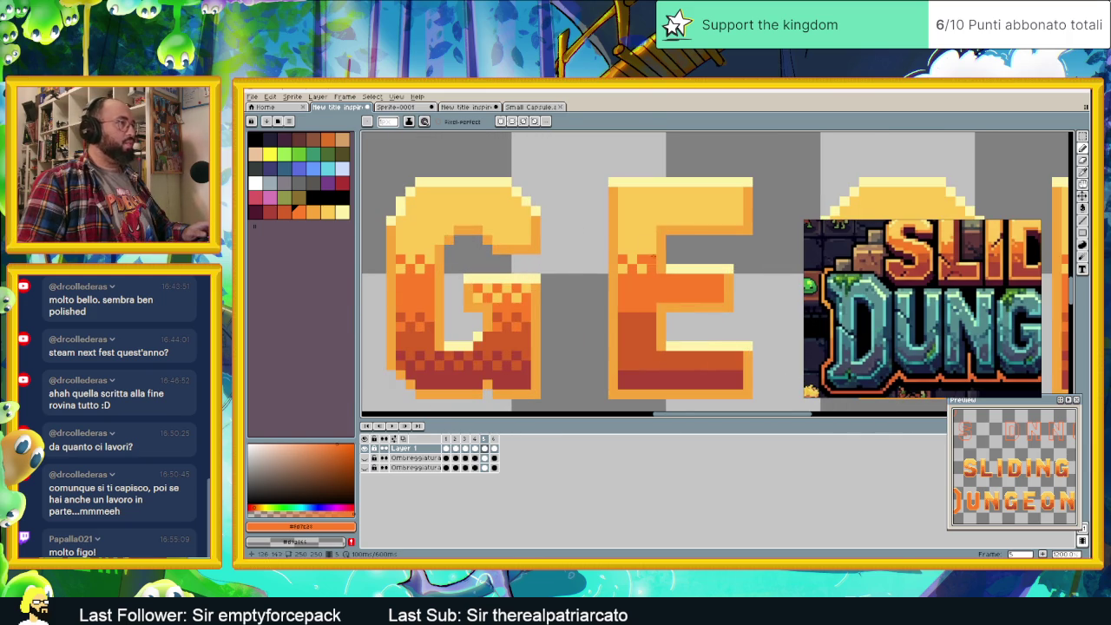
pyautogui.click(665, 261)
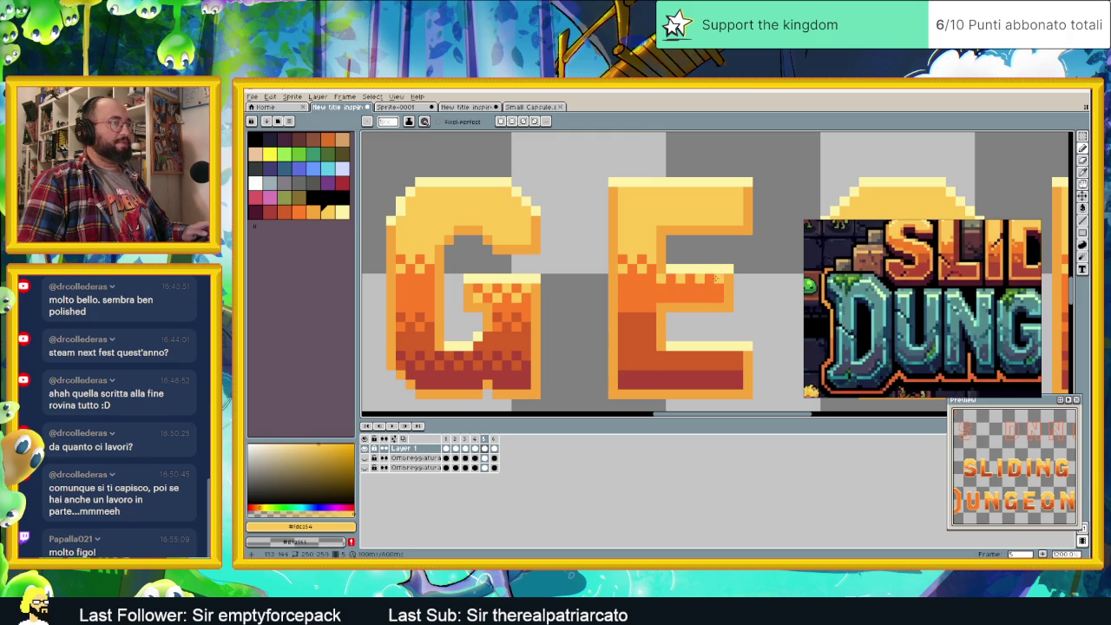
# - Sample orange from the G and pick the dark red for dithering the E
pyautogui.scroll(-3)
pyautogui.scroll(-3)
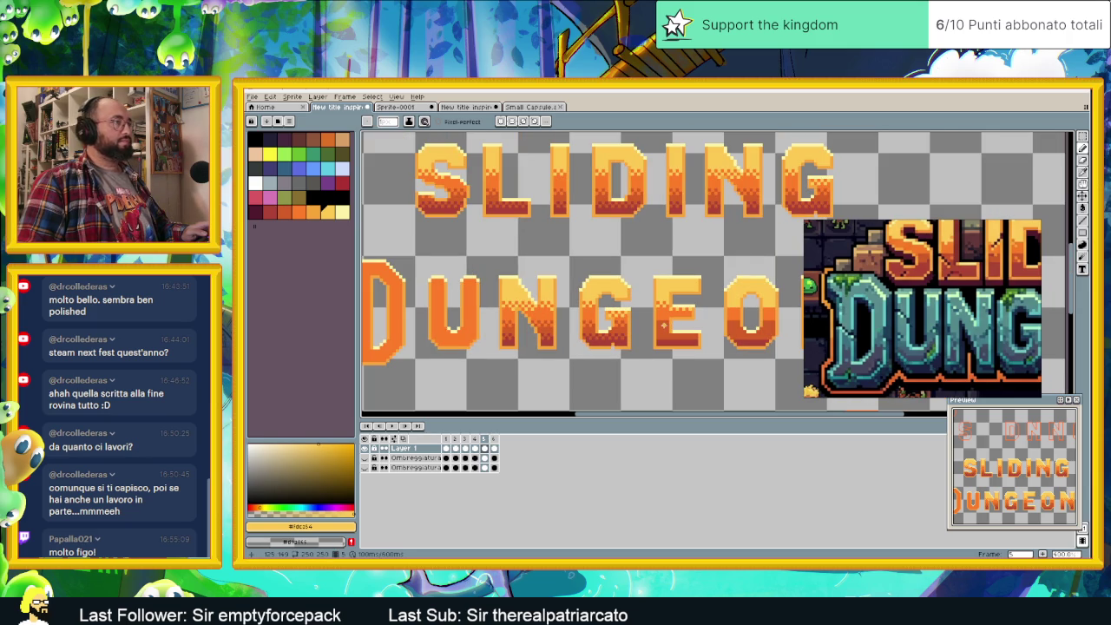
pyautogui.scroll(3)
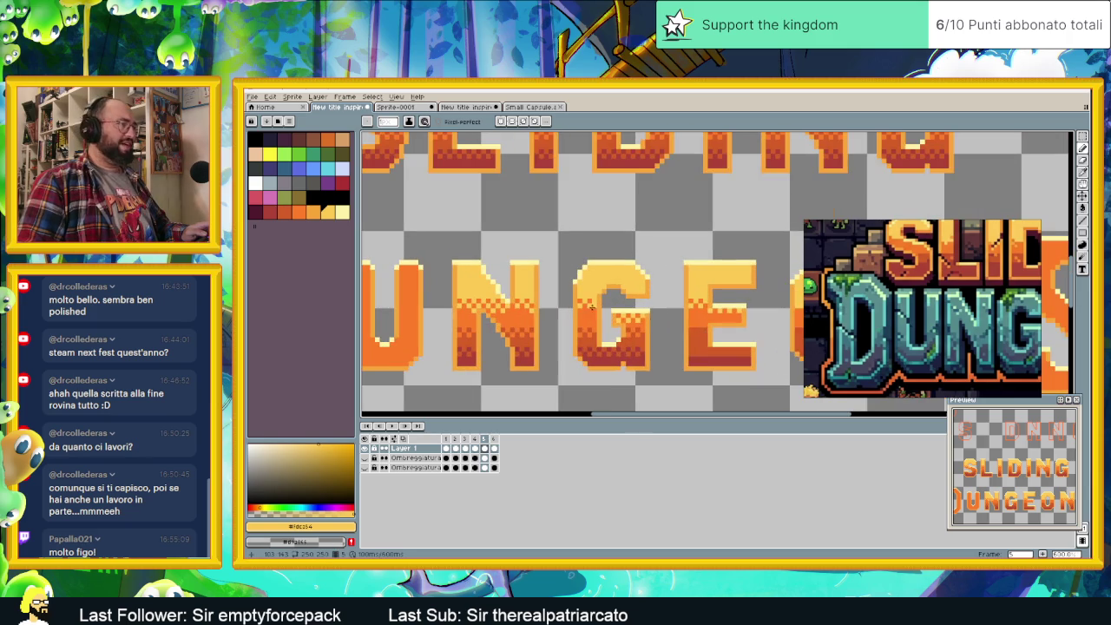
pyautogui.scroll(3)
pyautogui.scroll(3)
pyautogui.scroll(3)
pyautogui.press('alt')
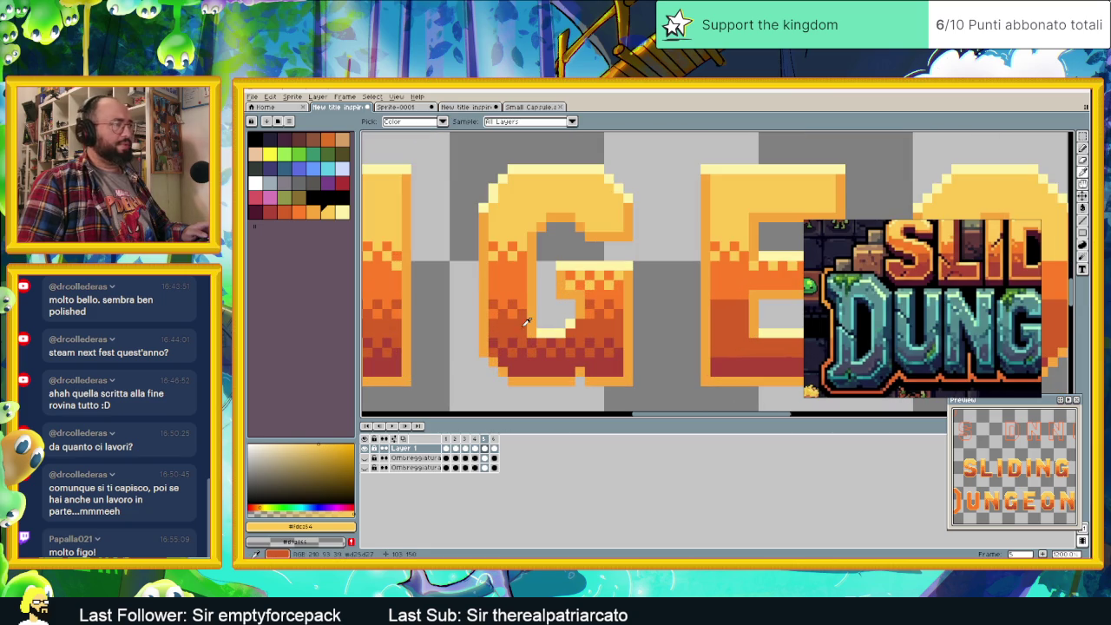
pyautogui.click(525, 304)
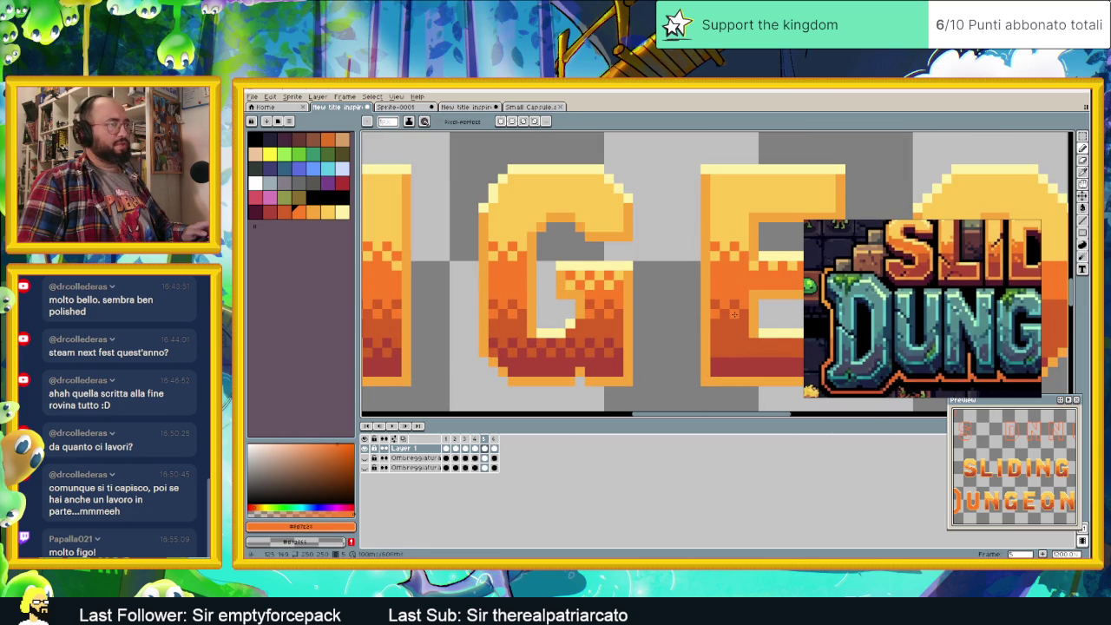
pyautogui.hscroll(3)
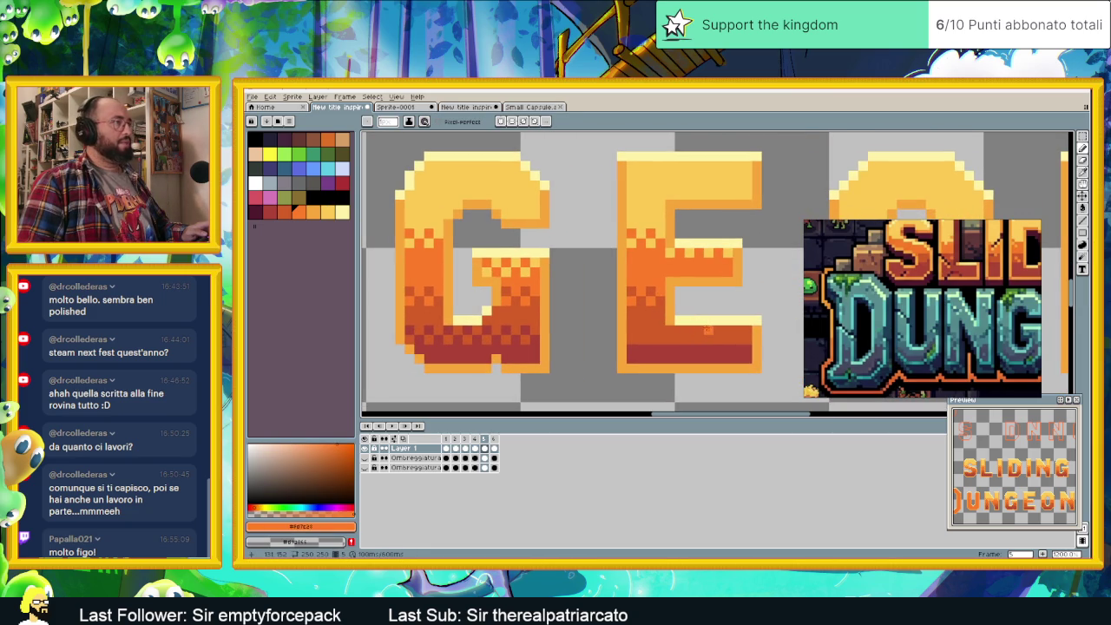
pyautogui.scroll(-3)
pyautogui.scroll(3)
pyautogui.click(685, 330)
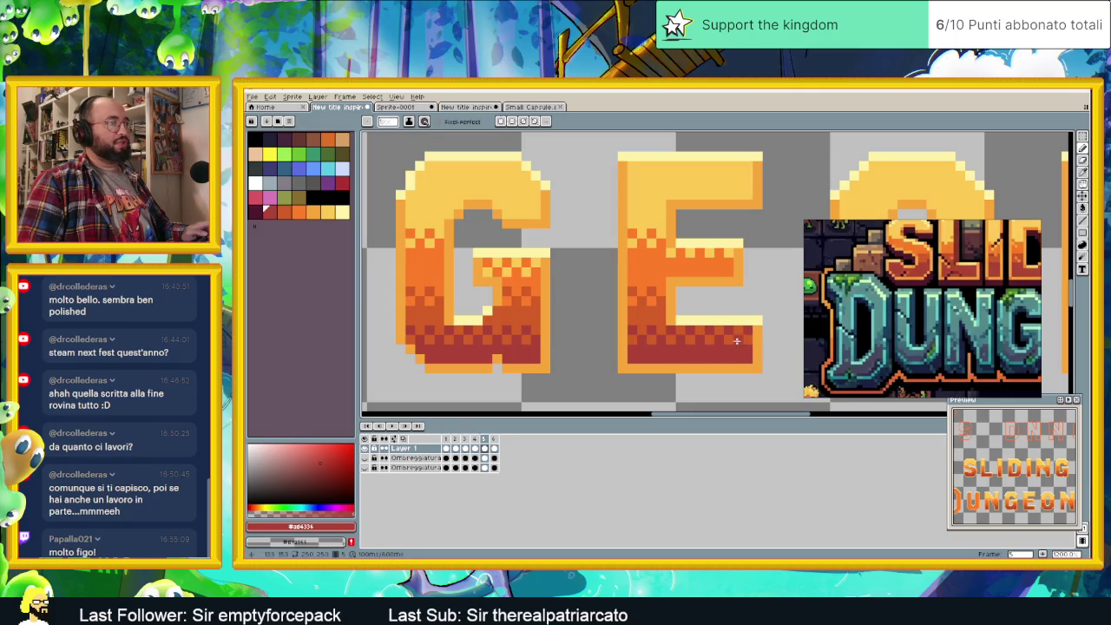
pyautogui.scroll(-3)
pyautogui.scroll(-3)
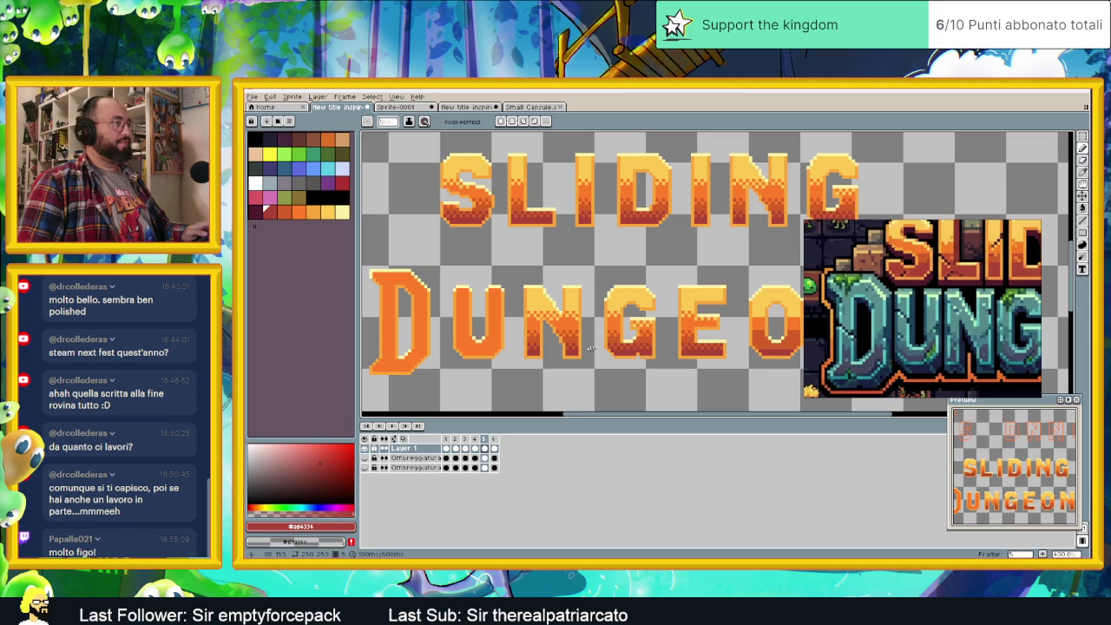
# - Fill the top band of both U arms with the light yellow sampled from the N
pyautogui.scroll(3)
pyautogui.scroll(3)
pyautogui.scroll(3)
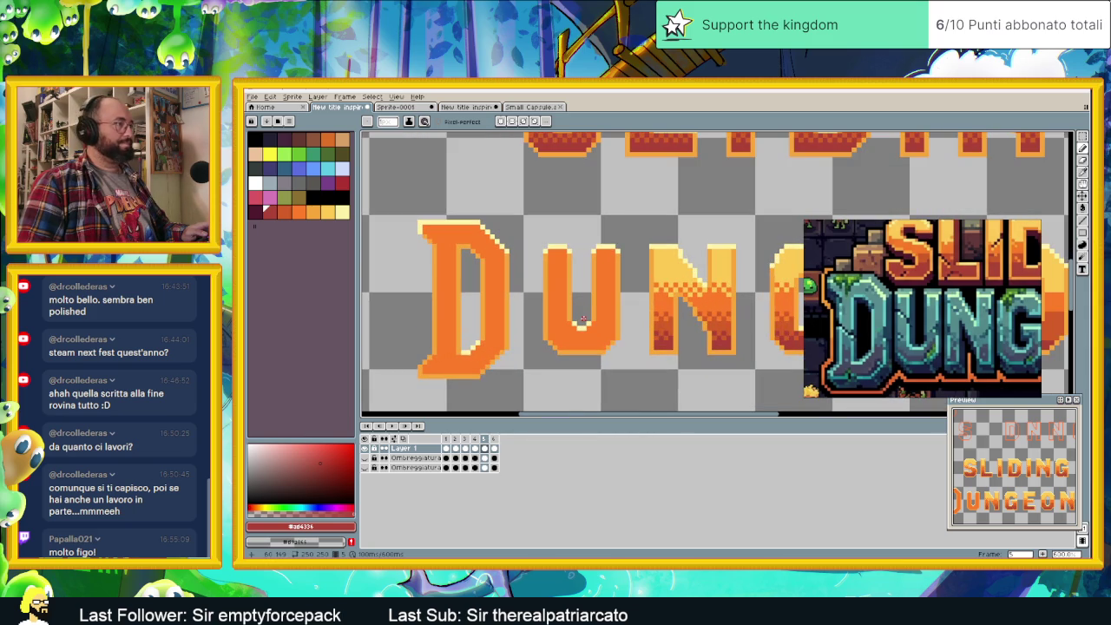
pyautogui.scroll(3)
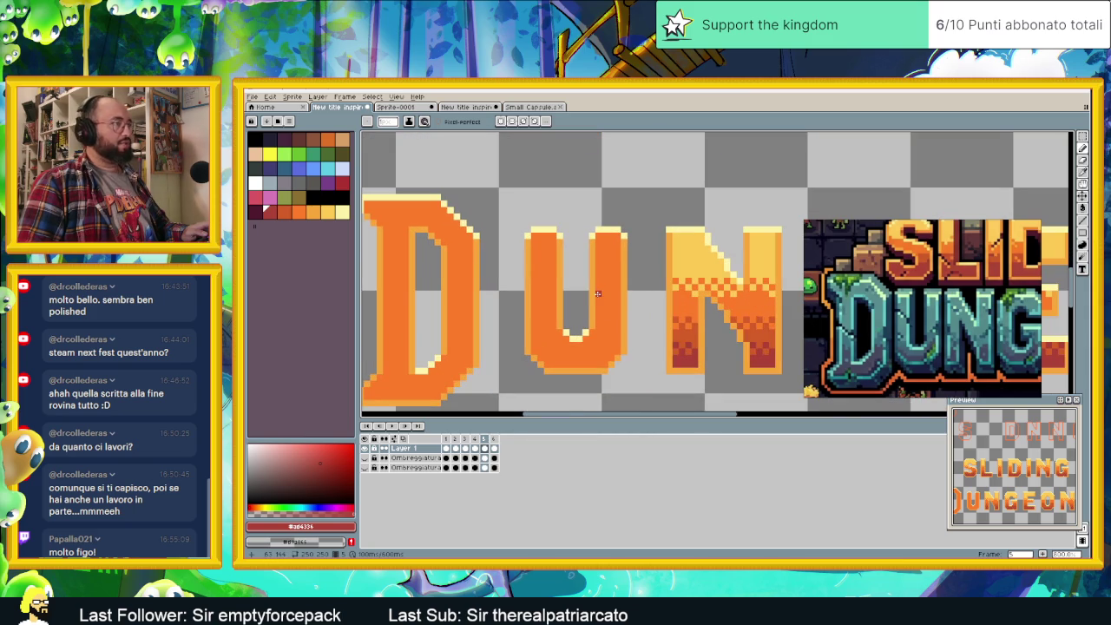
pyautogui.scroll(3)
pyautogui.click(749, 249)
pyautogui.scroll(-3)
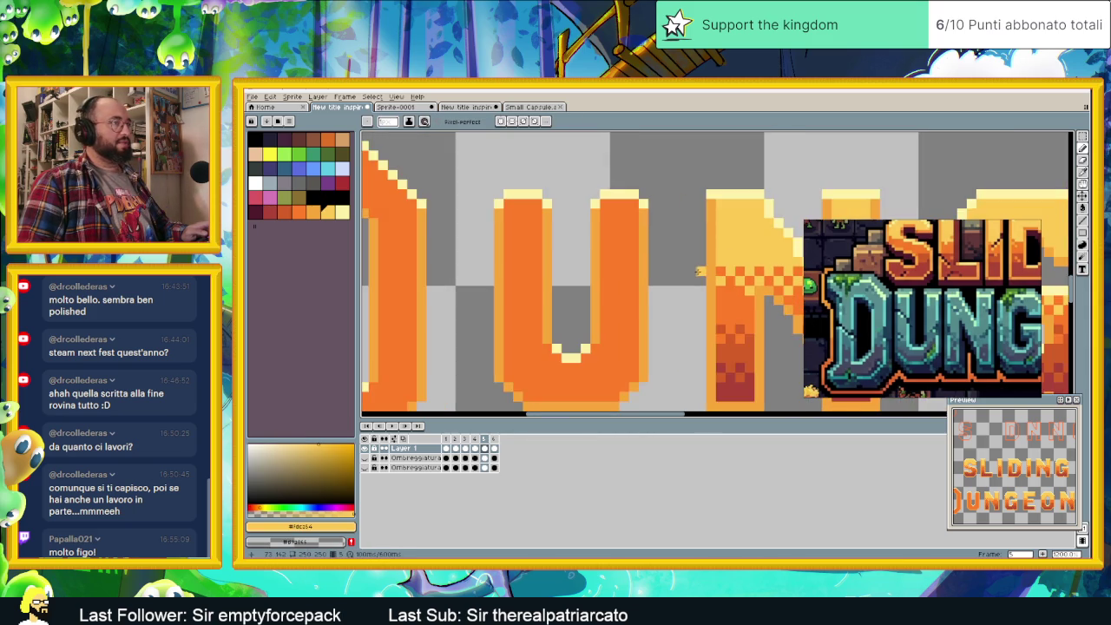
pyautogui.scroll(-3)
pyautogui.scroll(-3)
pyautogui.press('m')
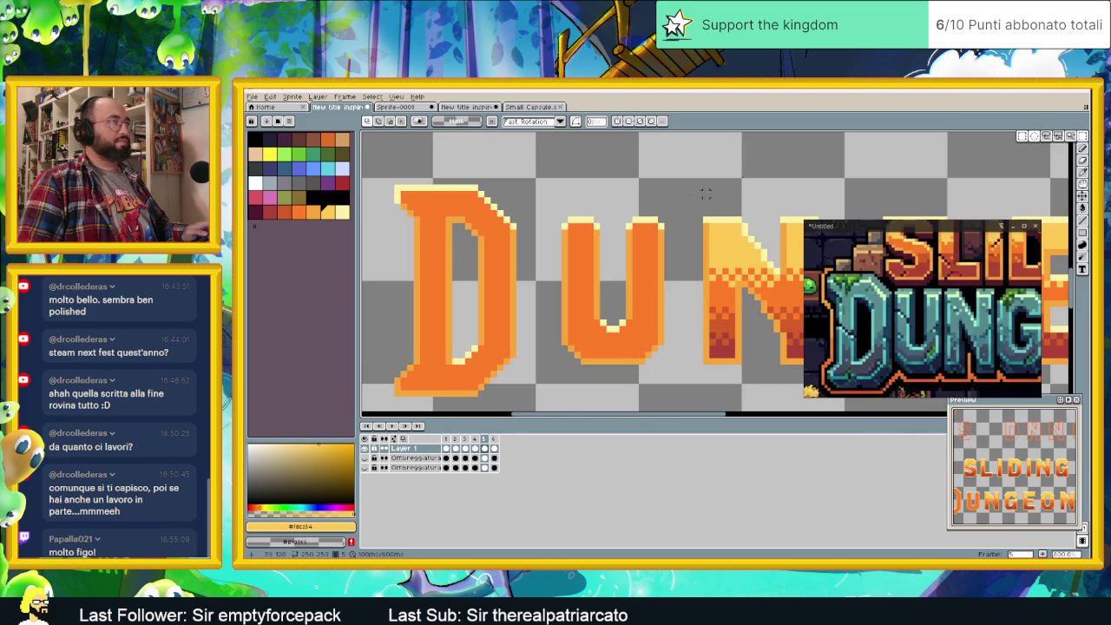
pyautogui.moveTo(550, 212); pyautogui.dragTo(705, 282)
pyautogui.click(1084, 208)
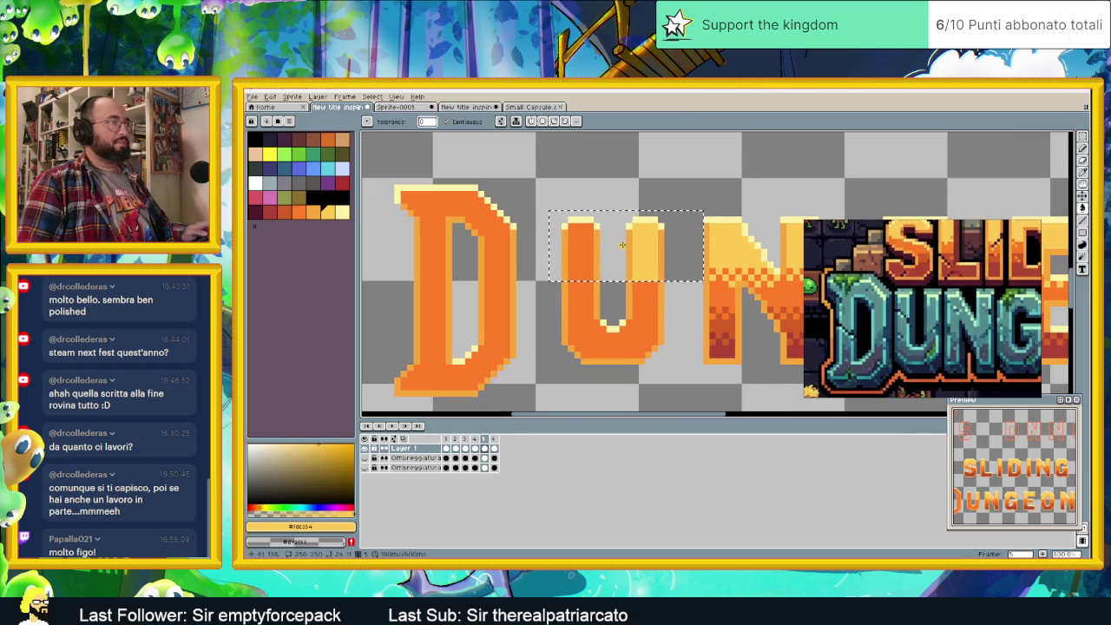
pyautogui.click(580, 248)
pyautogui.click(1083, 148)
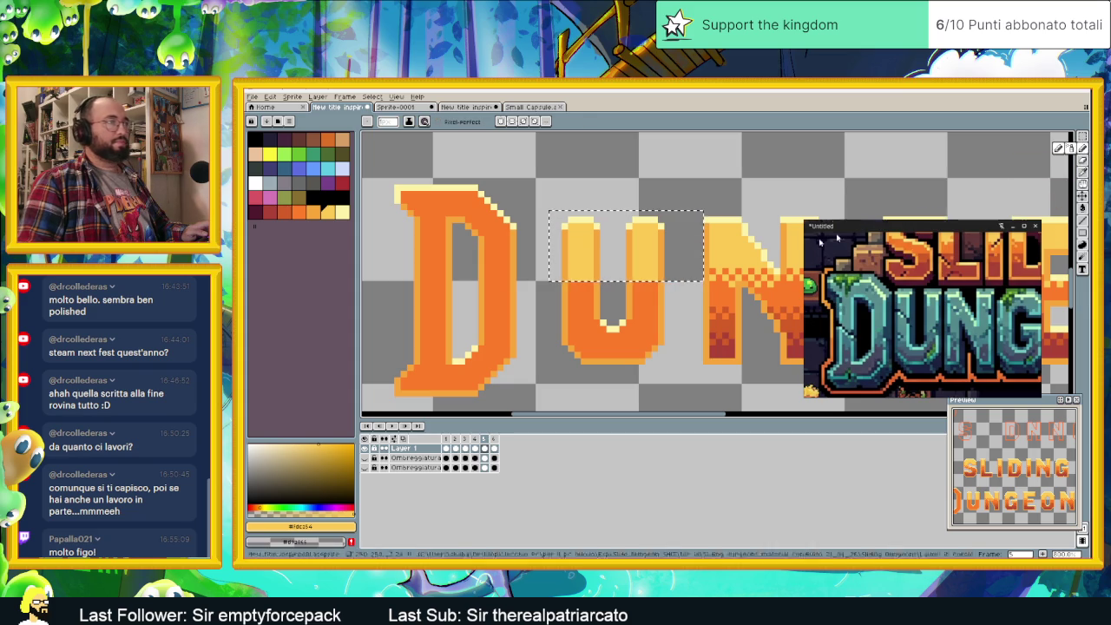
# - Add two orange dither pixels to the U's light yellow band
pyautogui.scroll(-3)
pyautogui.scroll(-3)
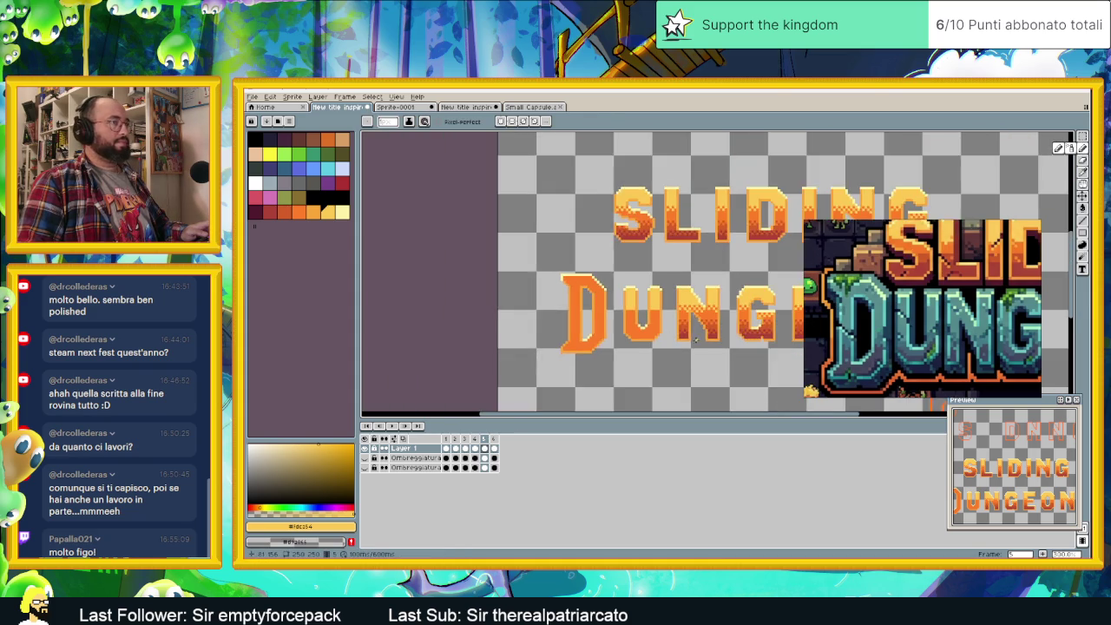
pyautogui.scroll(-3)
pyautogui.hscroll(-3)
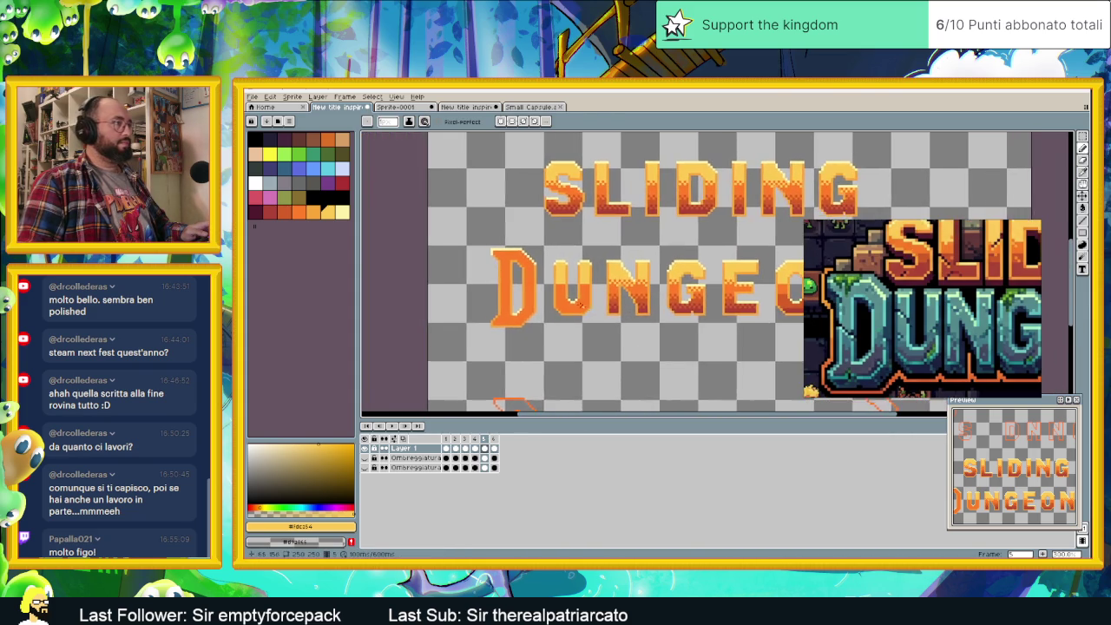
pyautogui.scroll(3)
pyautogui.scroll(3)
pyautogui.click(585, 307)
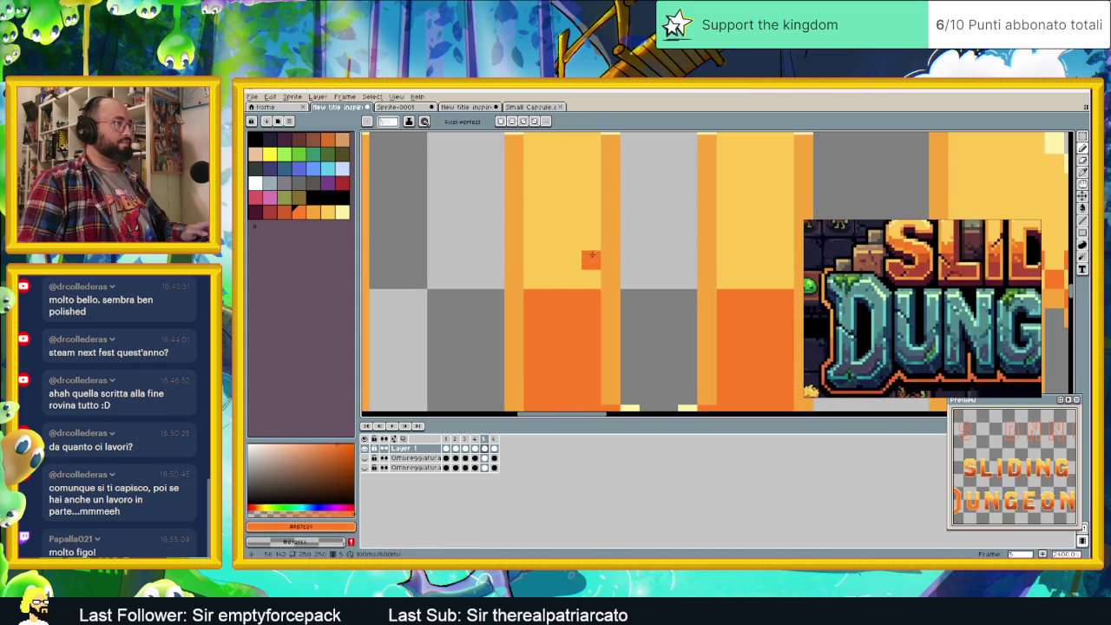
pyautogui.click(534, 258)
pyautogui.click(572, 260)
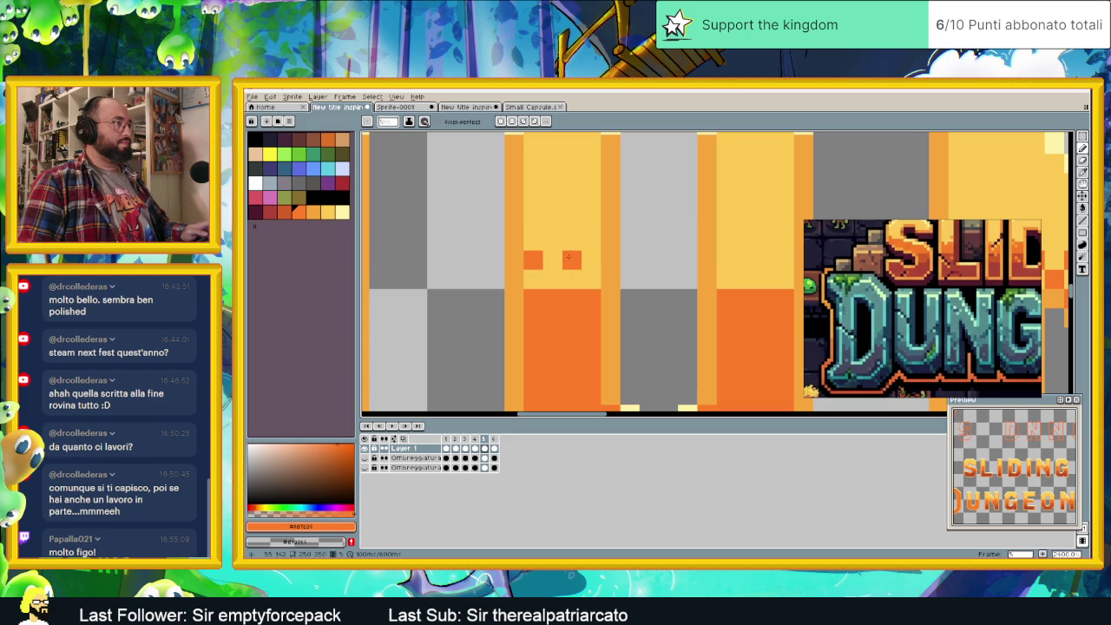
pyautogui.scroll(-3)
pyautogui.scroll(-3)
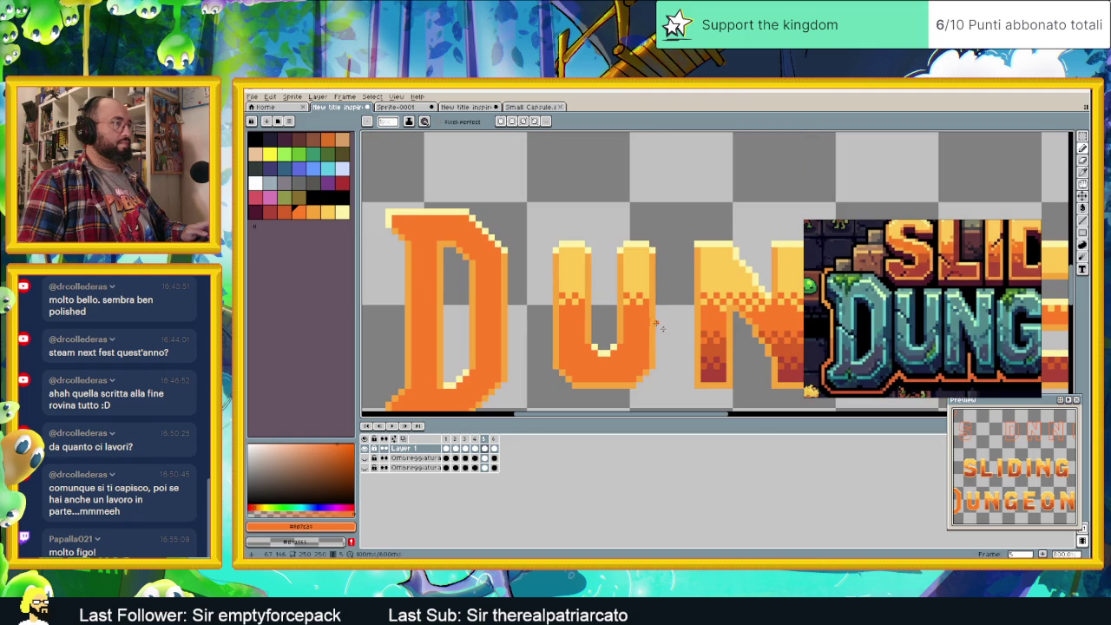
pyautogui.hscroll(3)
pyautogui.hscroll(3)
pyautogui.hscroll(3)
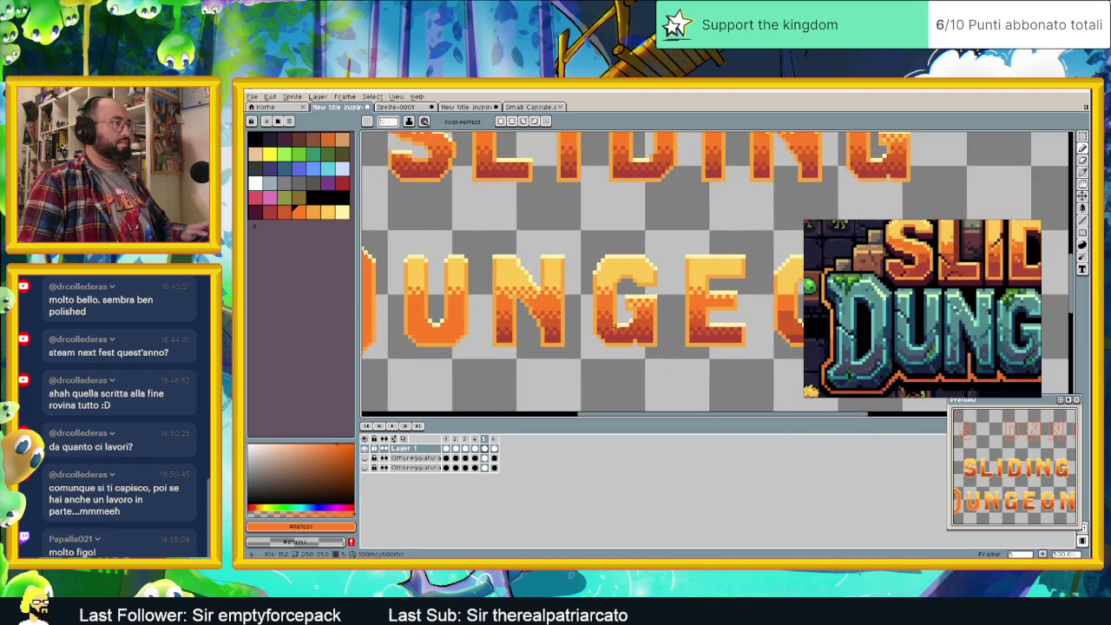
# - Paint checkered dark-orange pixels along the O's shading rows on both sides
pyautogui.scroll(3)
pyautogui.hscroll(3)
pyautogui.scroll(3)
pyautogui.scroll(-3)
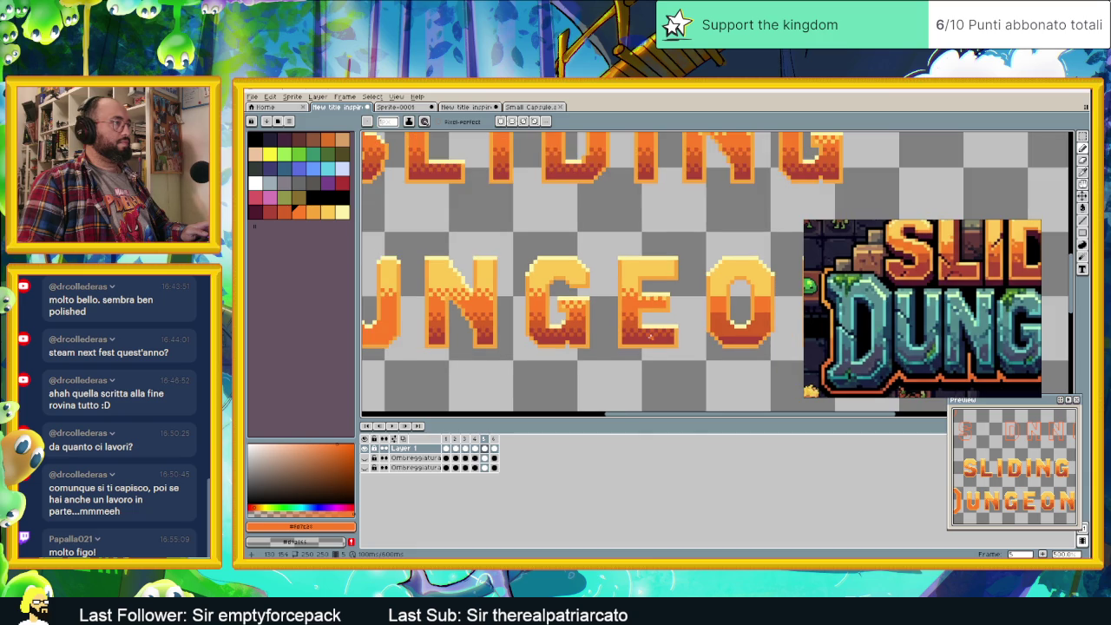
pyautogui.scroll(3)
pyautogui.scroll(3)
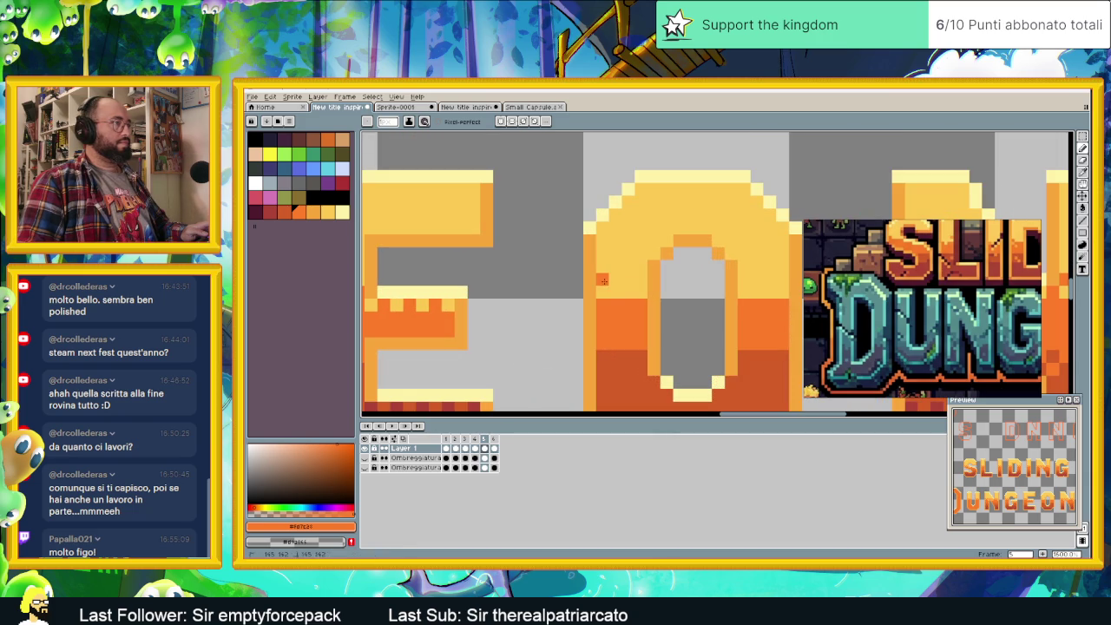
pyautogui.moveTo(607, 293); pyautogui.dragTo(632, 293)
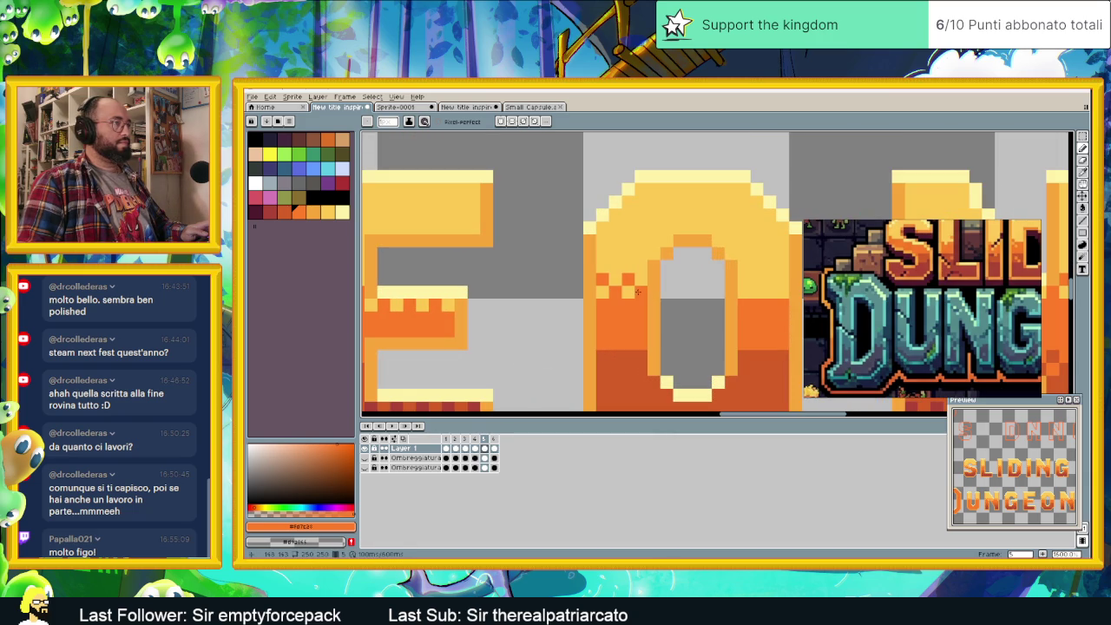
pyautogui.click(757, 279)
pyautogui.click(769, 279)
pyautogui.click(750, 292)
pyautogui.click(763, 292)
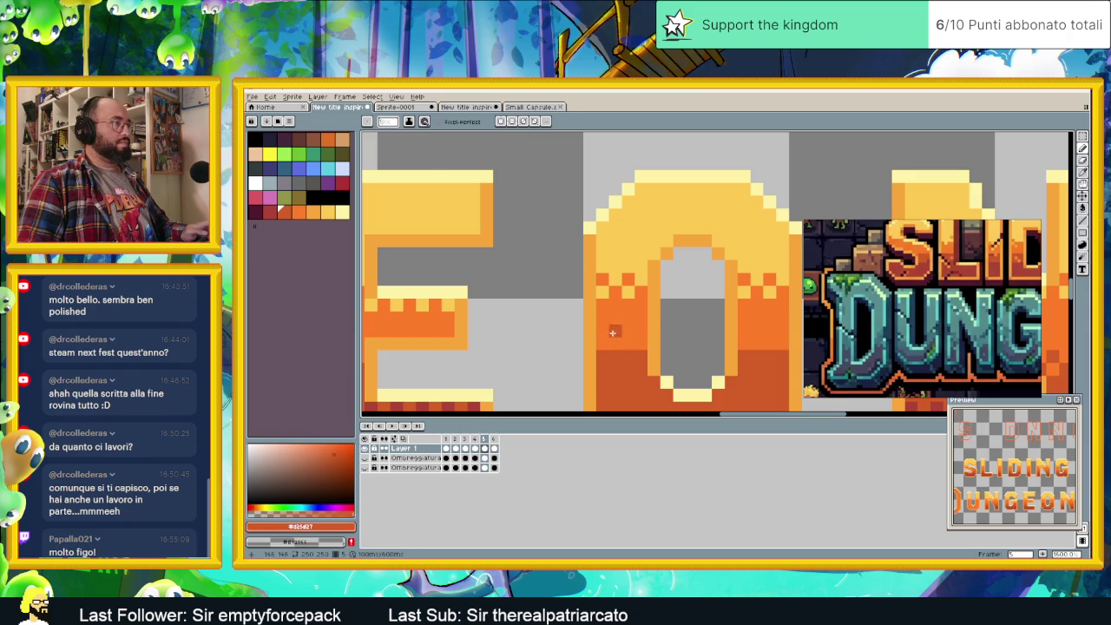
pyautogui.click(603, 331)
pyautogui.click(615, 343)
pyautogui.click(628, 331)
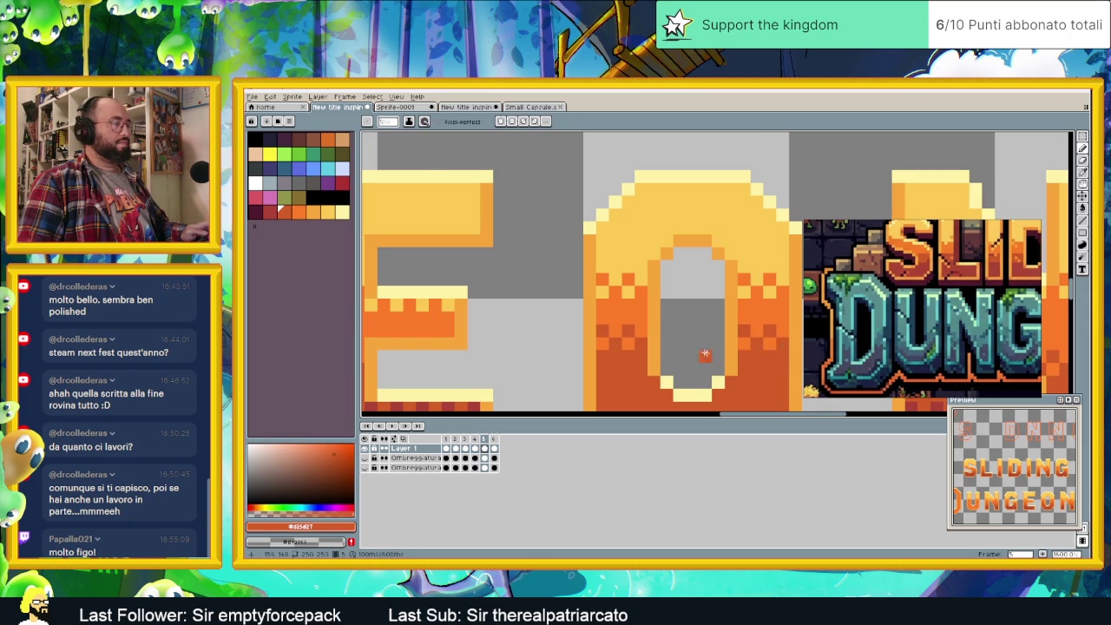
# - Add two checkered rows of dark-red pixels along the O's lower band
pyautogui.scroll(-3)
pyautogui.hscroll(-3)
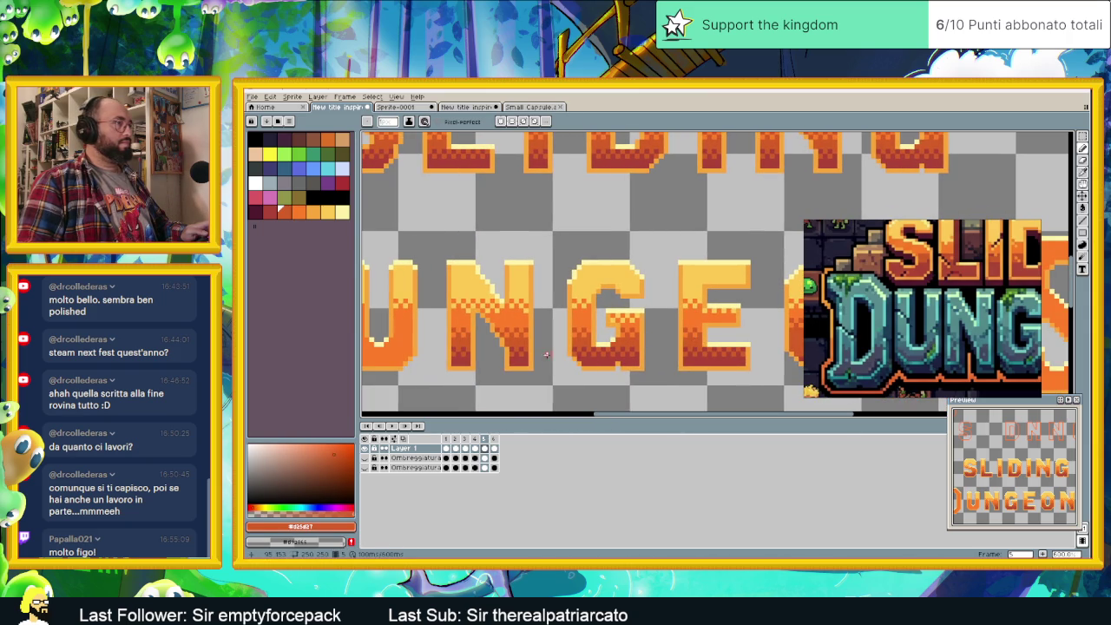
pyautogui.hscroll(-3)
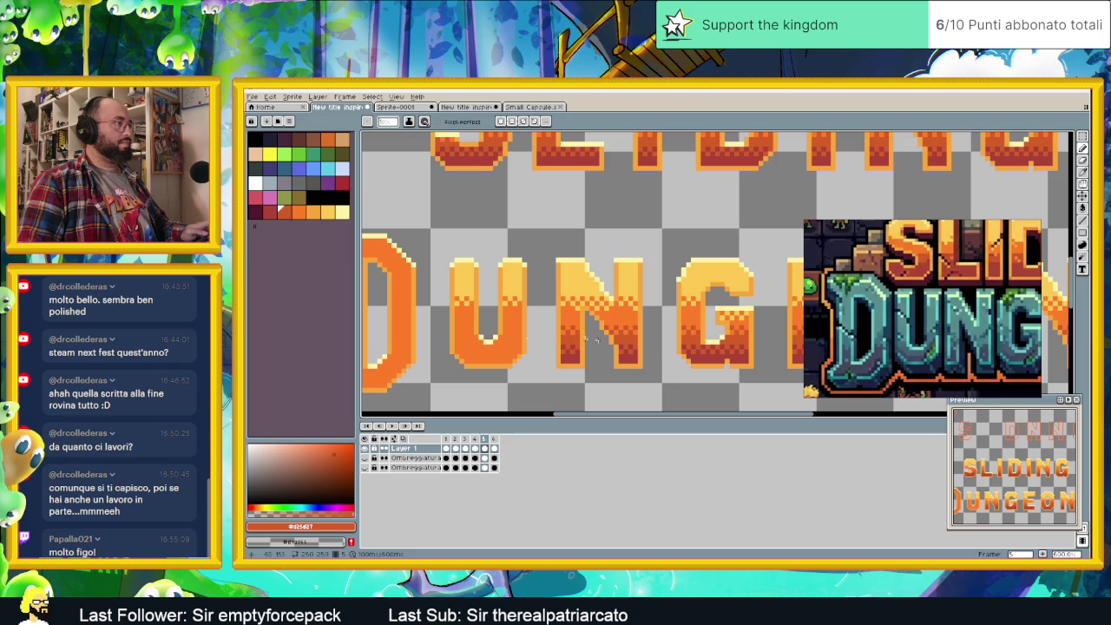
pyautogui.hscroll(3)
pyautogui.hscroll(3)
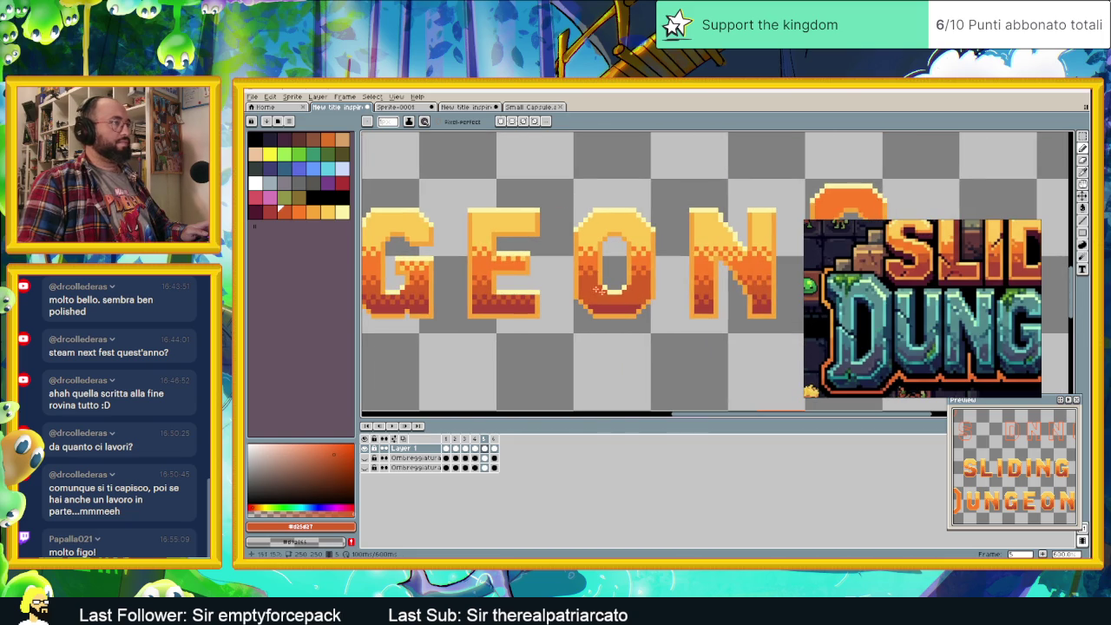
pyautogui.scroll(3)
pyautogui.scroll(3)
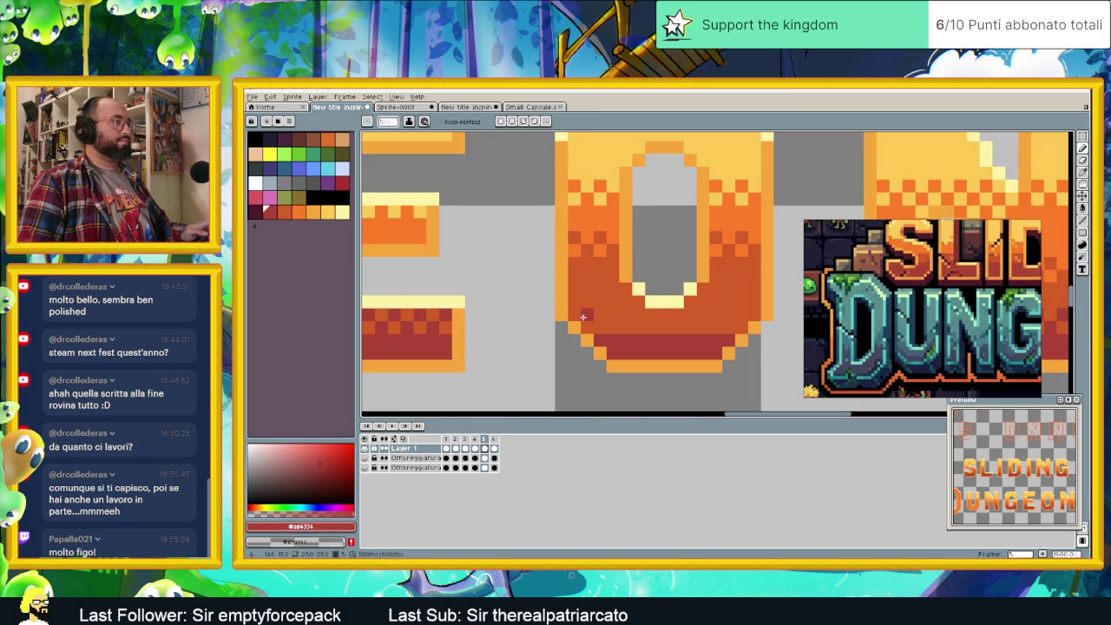
pyautogui.click(600, 315)
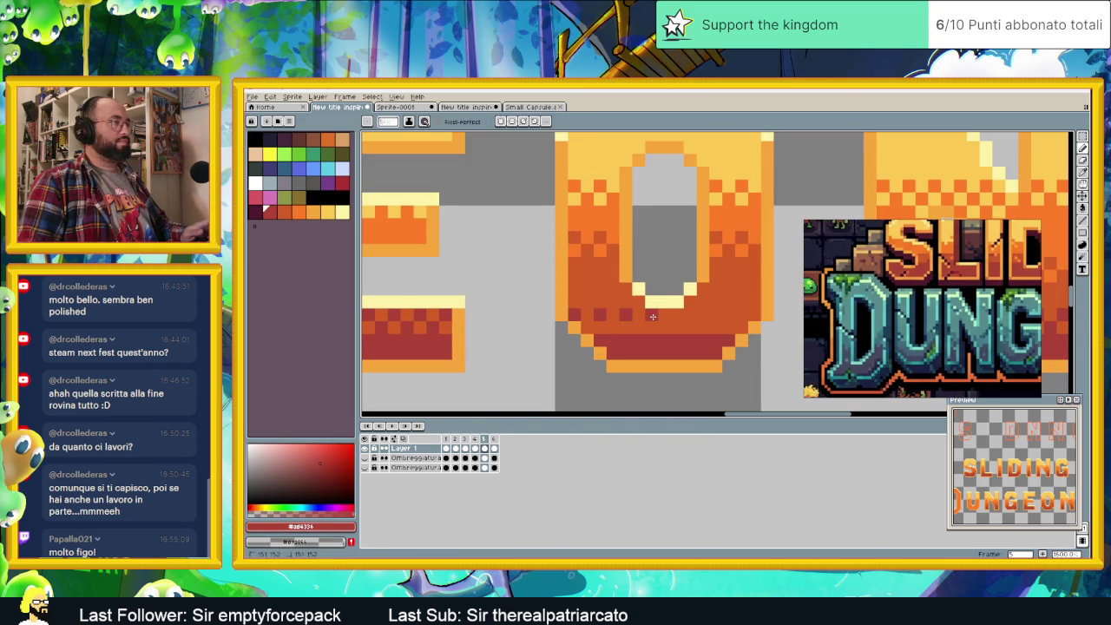
pyautogui.click(703, 314)
pyautogui.click(729, 314)
pyautogui.click(613, 329)
pyautogui.click(639, 328)
pyautogui.click(664, 327)
pyautogui.click(688, 328)
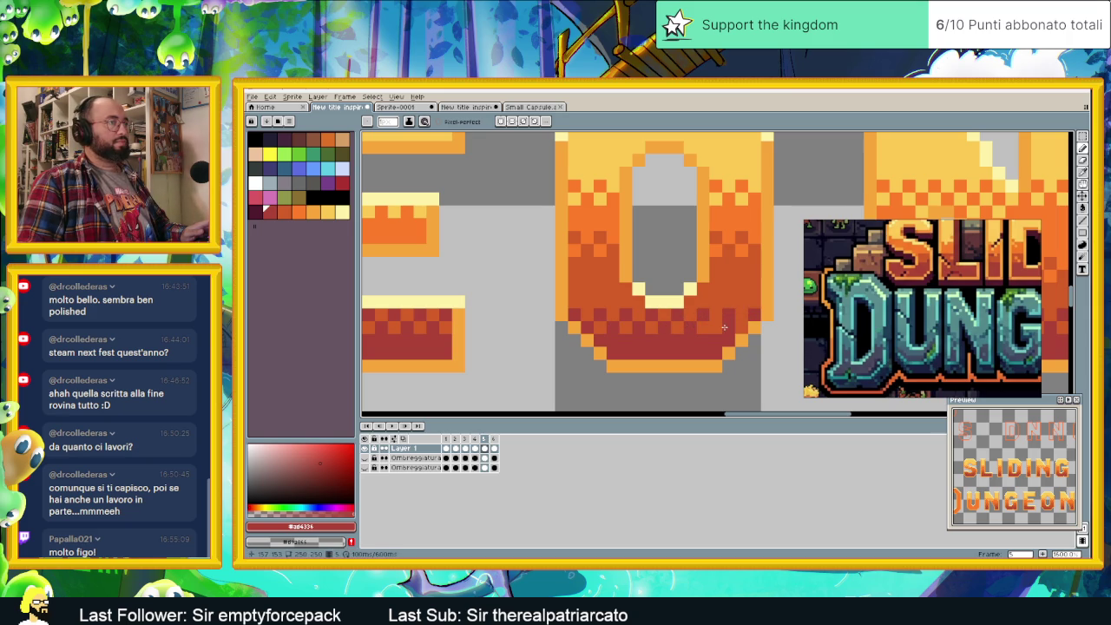
pyautogui.scroll(-3)
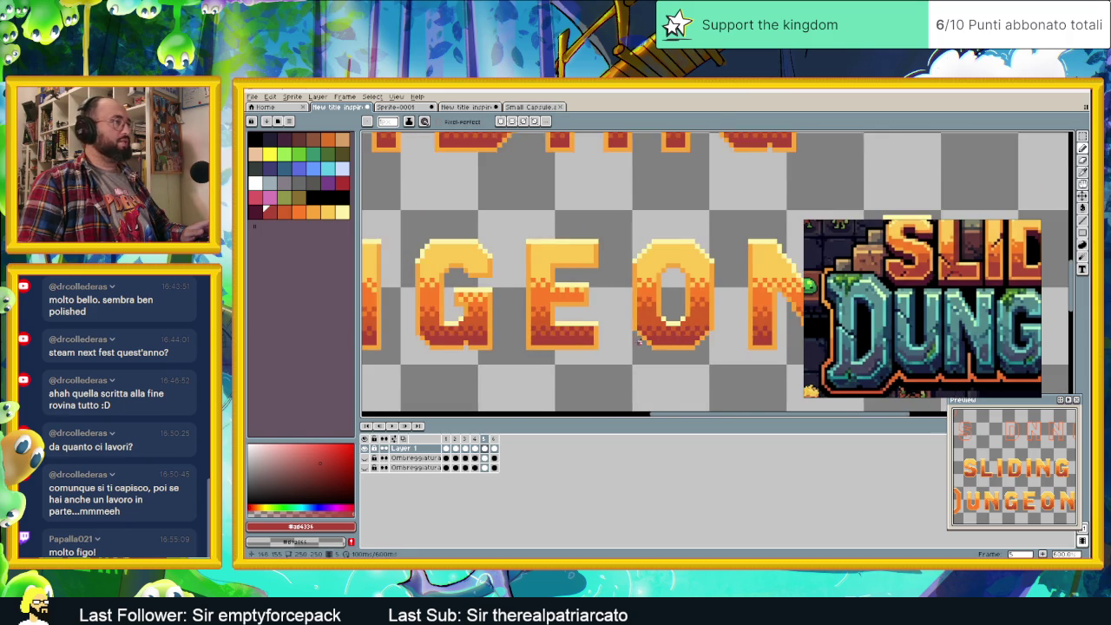
pyautogui.scroll(-3)
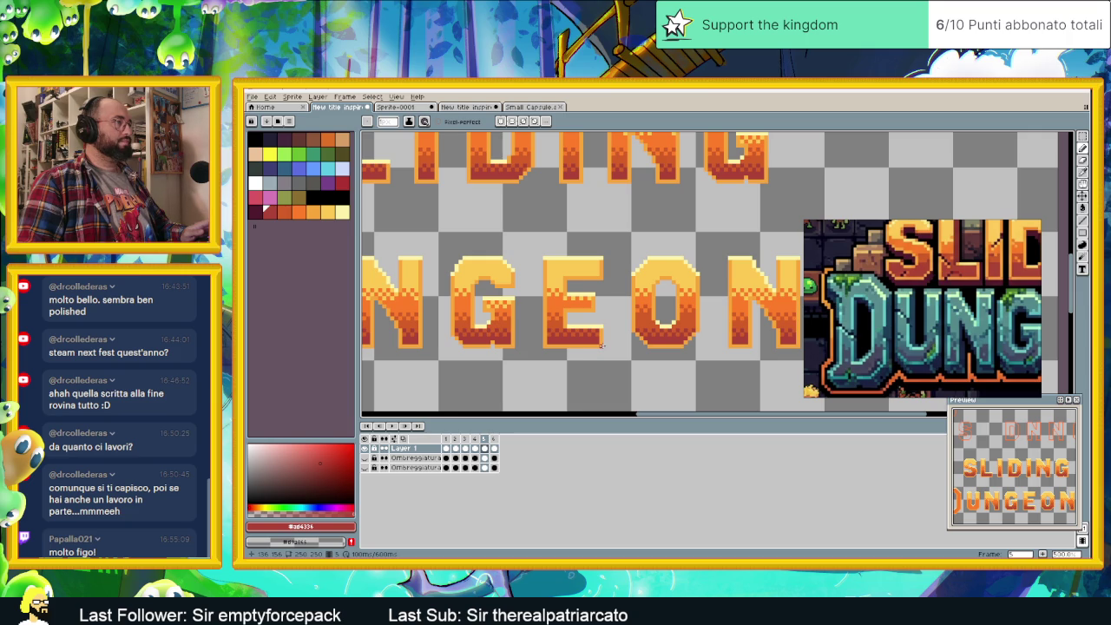
pyautogui.scroll(3)
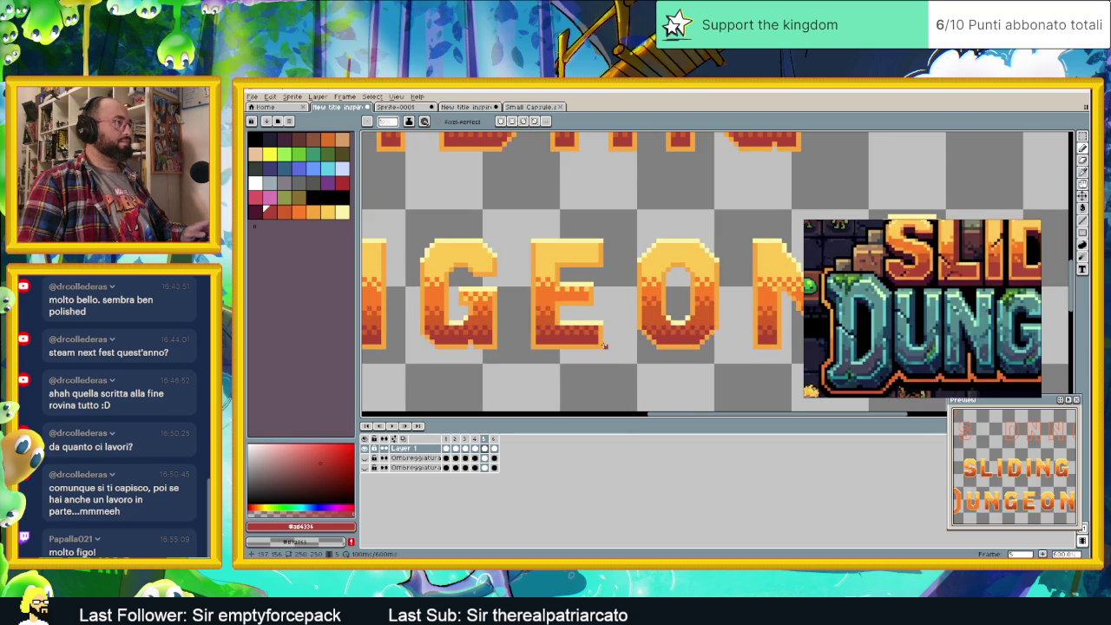
pyautogui.scroll(3)
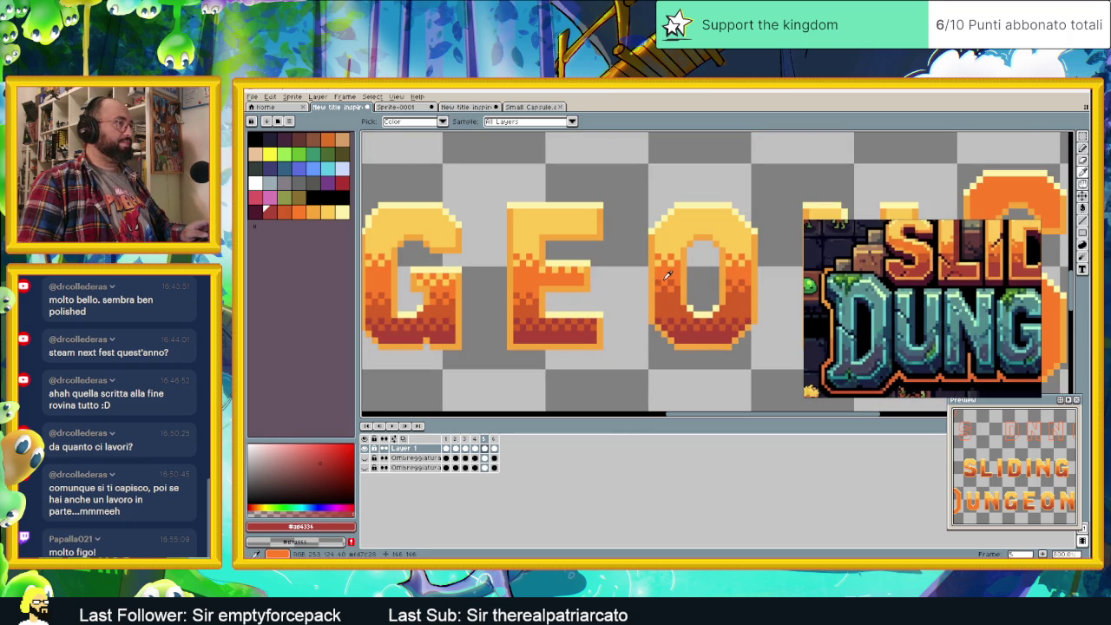
pyautogui.click(670, 280)
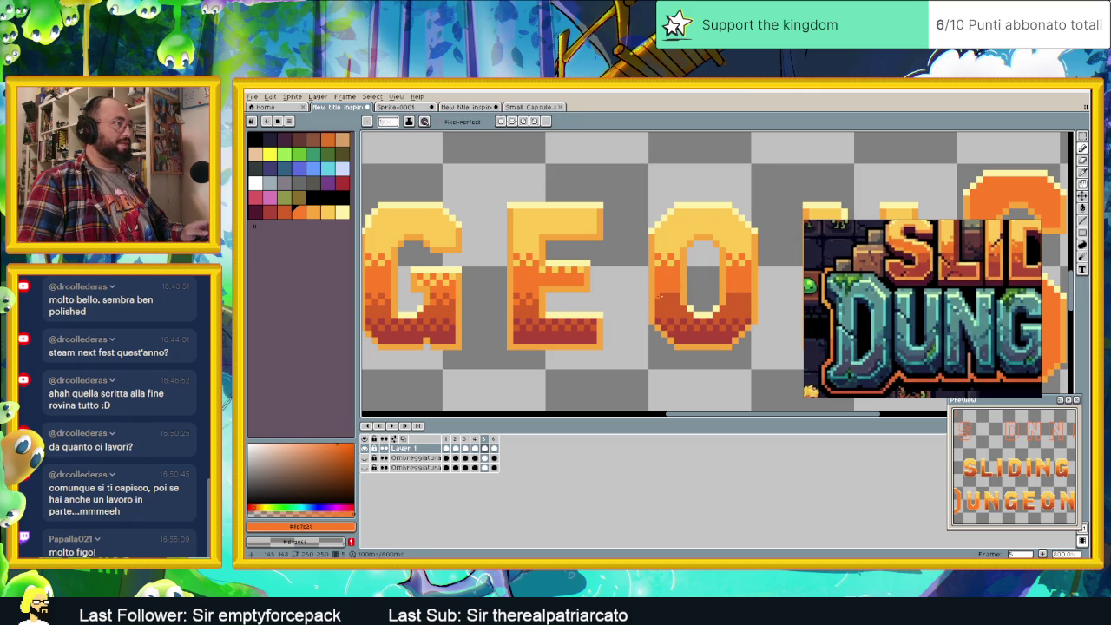
pyautogui.scroll(3)
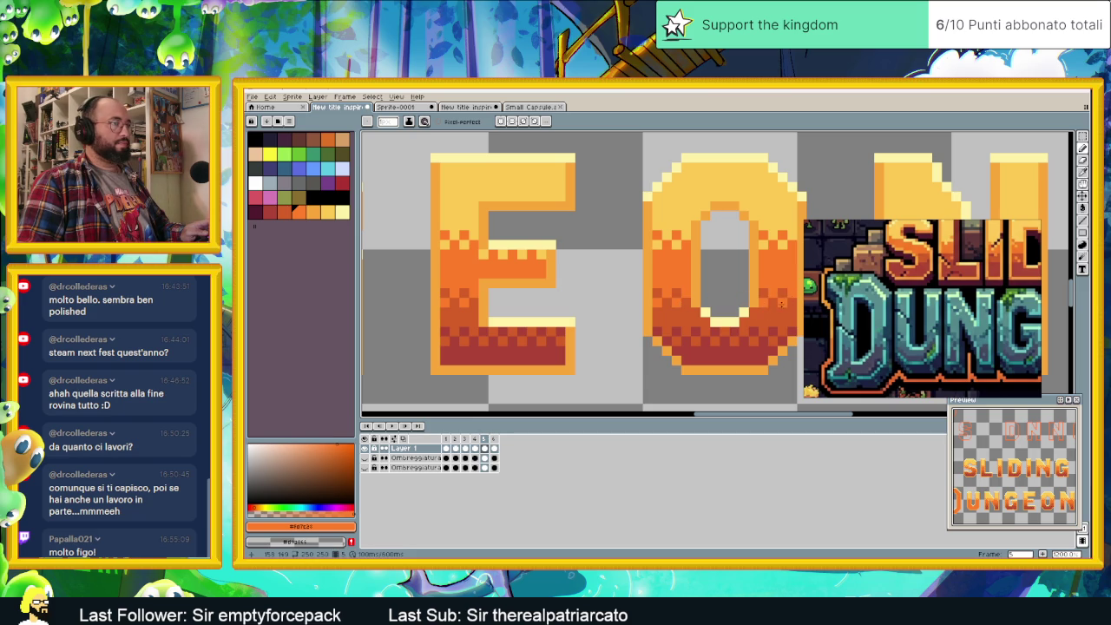
pyautogui.scroll(-3)
pyautogui.scroll(-3)
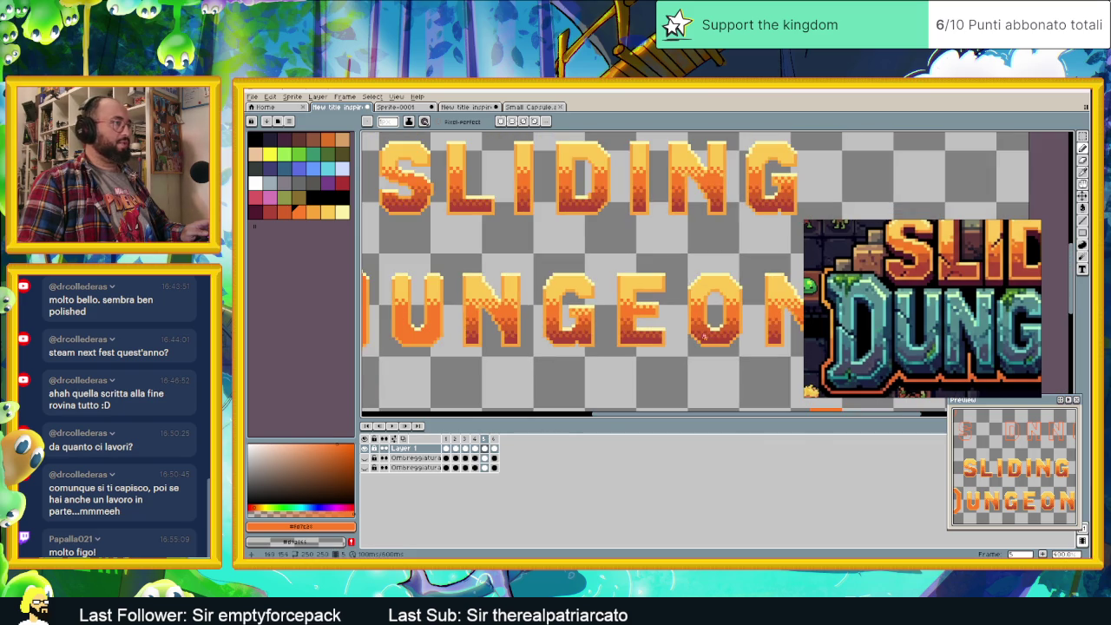
pyautogui.hscroll(-3)
pyautogui.hscroll(-3)
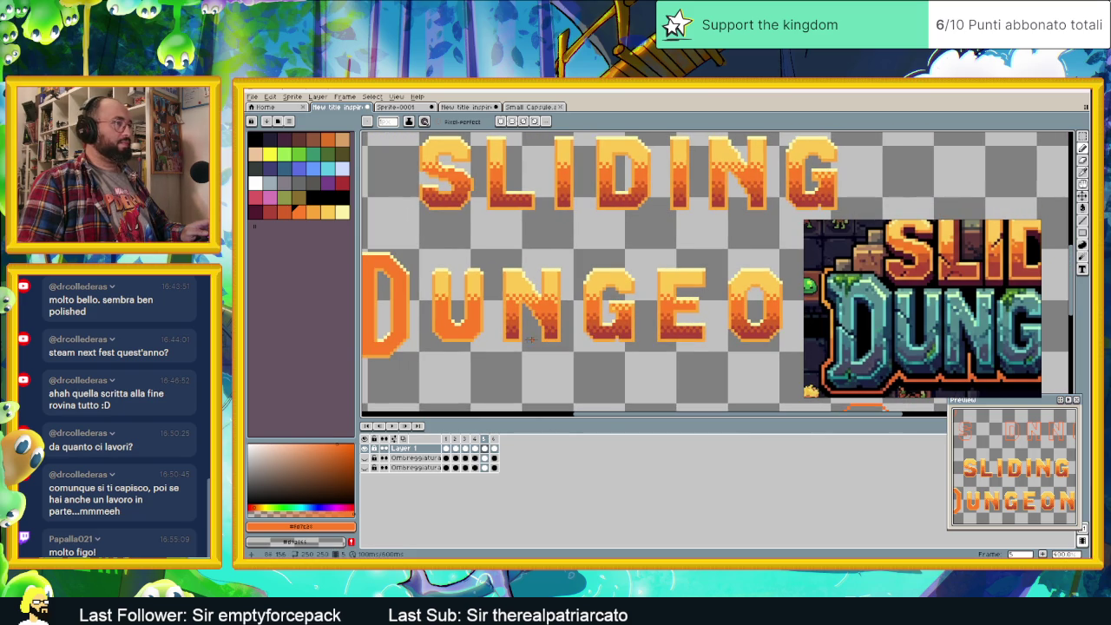
pyautogui.hscroll(-3)
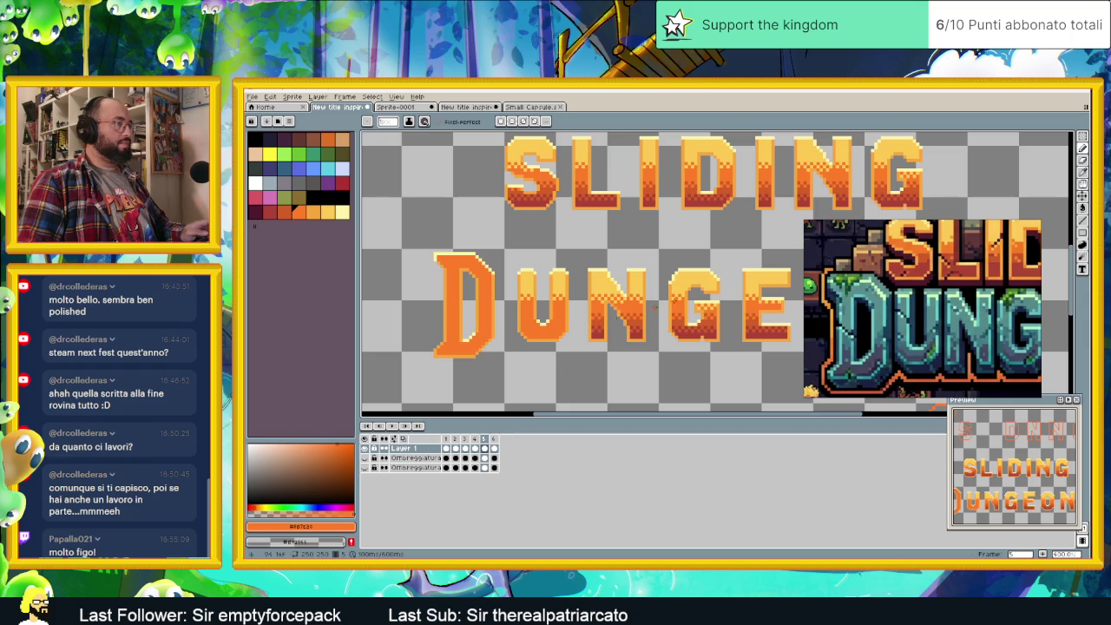
pyautogui.press('m')
pyautogui.hotkey('shift', 'q')
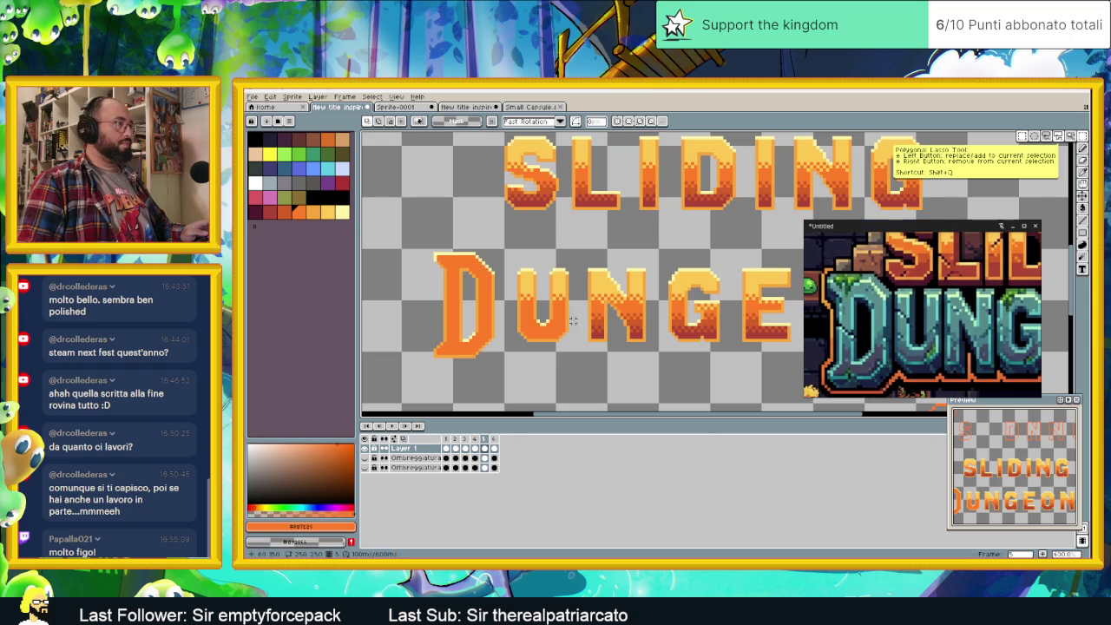
pyautogui.scroll(3)
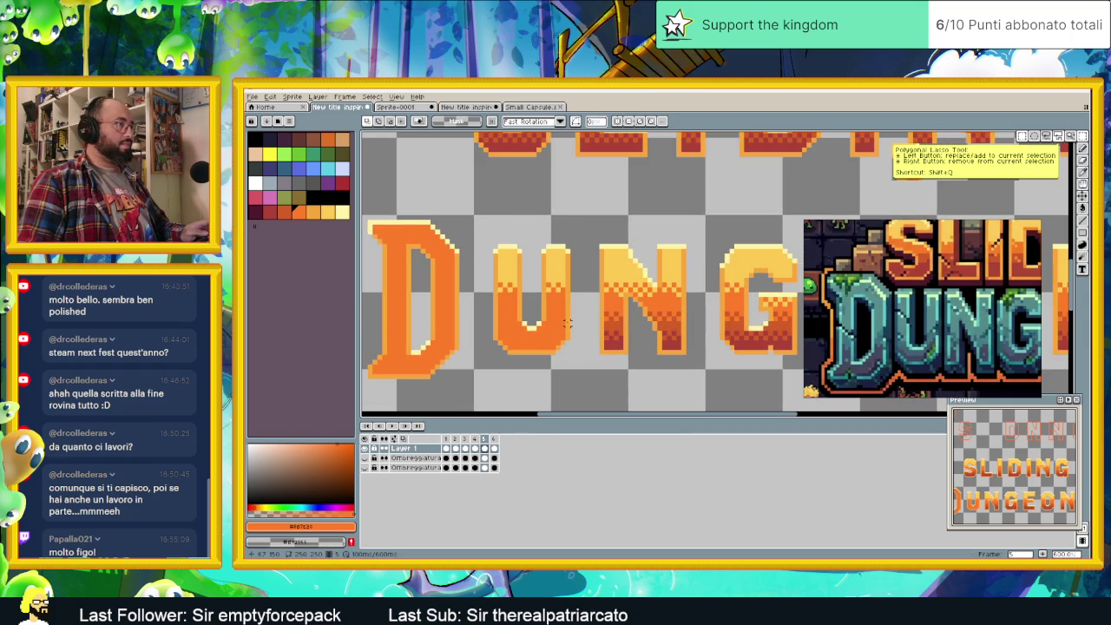
# - Fill a thin band across the U's bottom with the darker red-orange shade, then deselect
pyautogui.click(624, 325)
pyautogui.click(480, 327)
pyautogui.moveTo(482, 336); pyautogui.dragTo(476, 342)
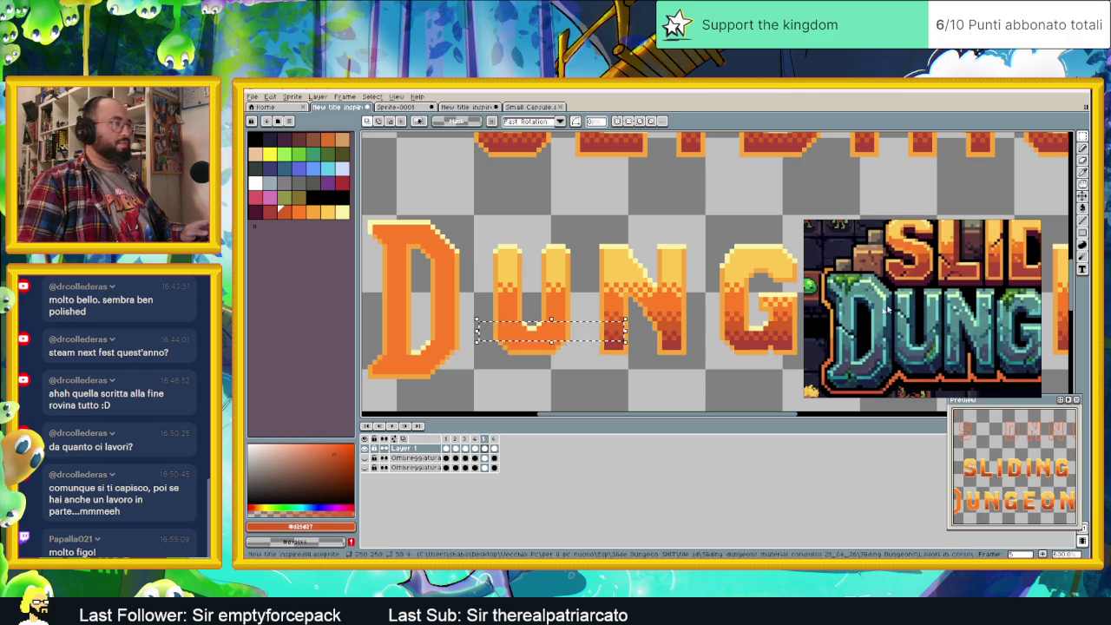
pyautogui.press('w')
pyautogui.press('f')
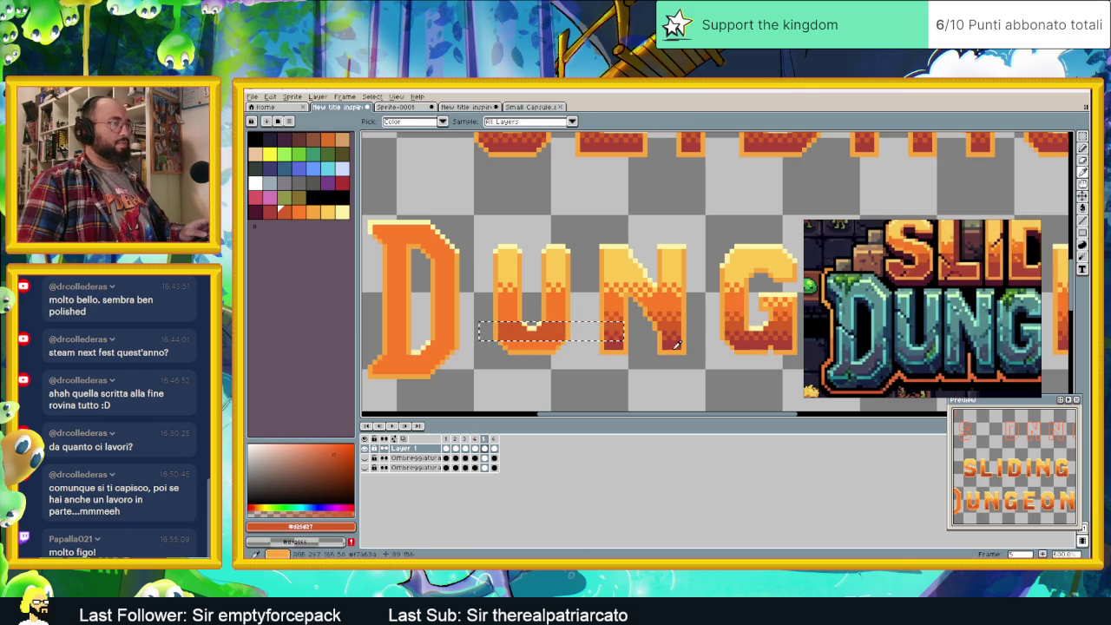
pyautogui.hotkey('ctrl', 'd')
pyautogui.press('v')
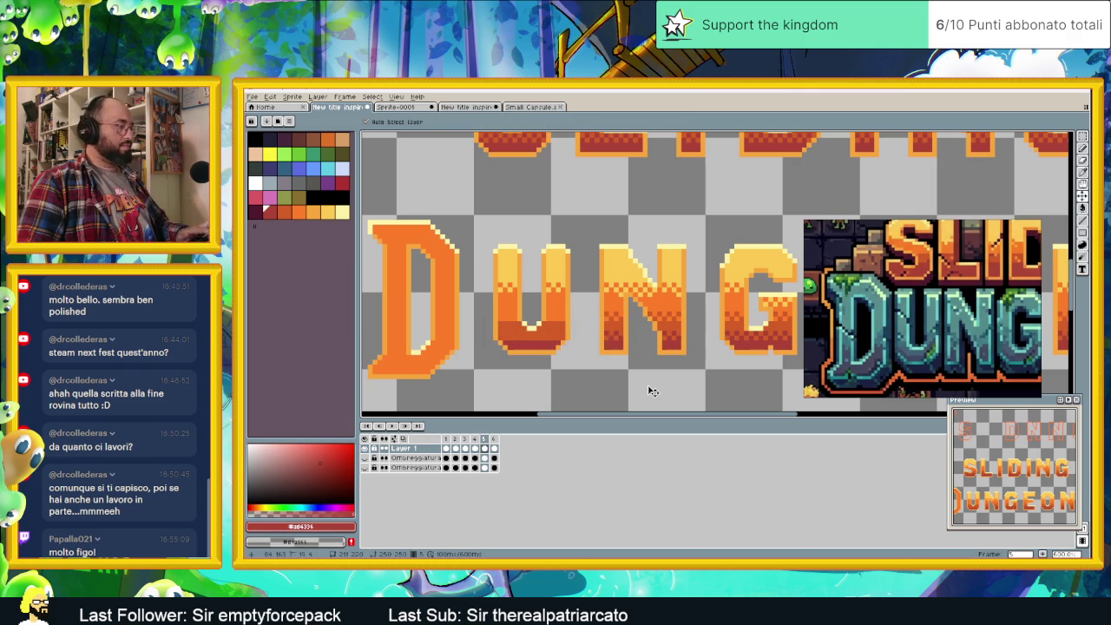
pyautogui.scroll(3)
pyautogui.press('w')
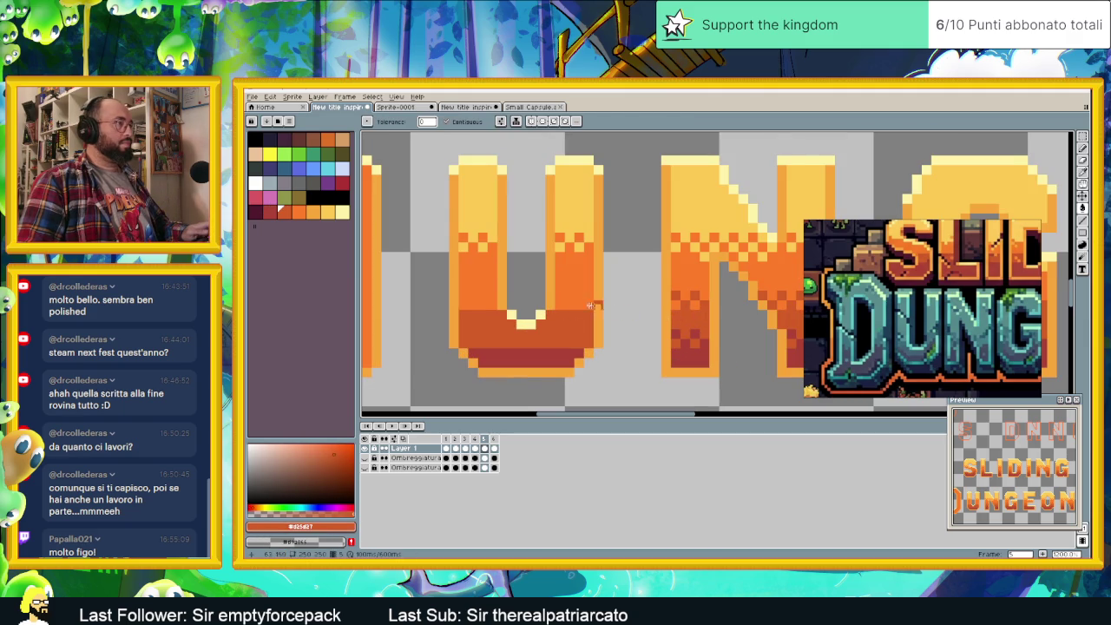
pyautogui.scroll(3)
pyautogui.moveTo(373, 283); pyautogui.dragTo(449, 282)
# - Undo a stray mark on the U's left arm and switch to single-pixel drawing
pyautogui.click(449, 283)
pyautogui.hotkey('ctrl', 'z')
pyautogui.press('Tab')
pyautogui.click(1083, 150)
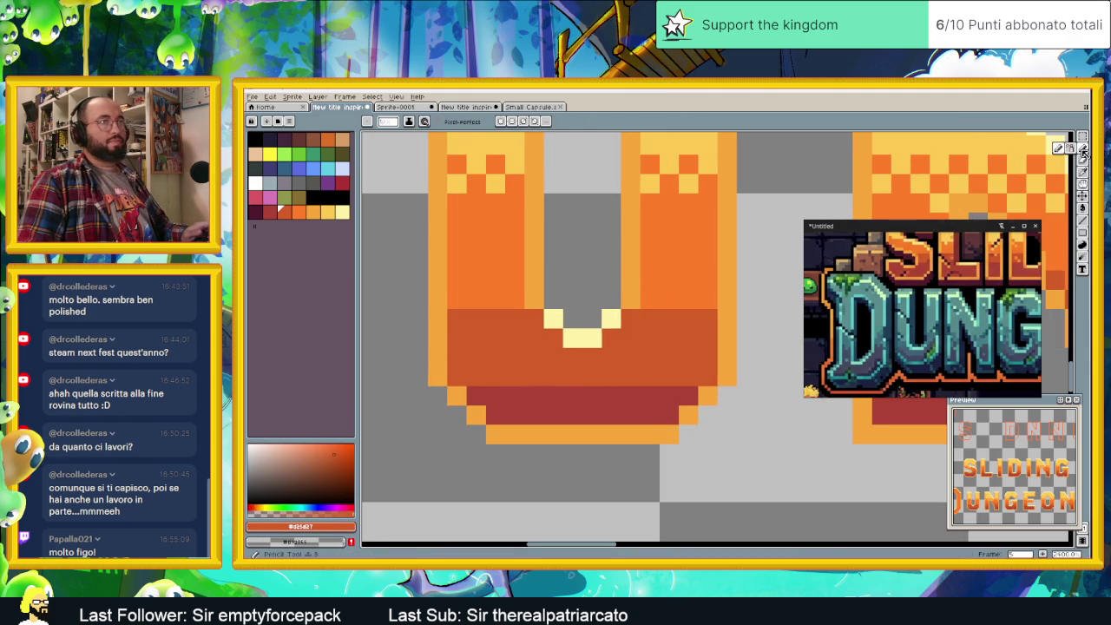
pyautogui.press('Tab')
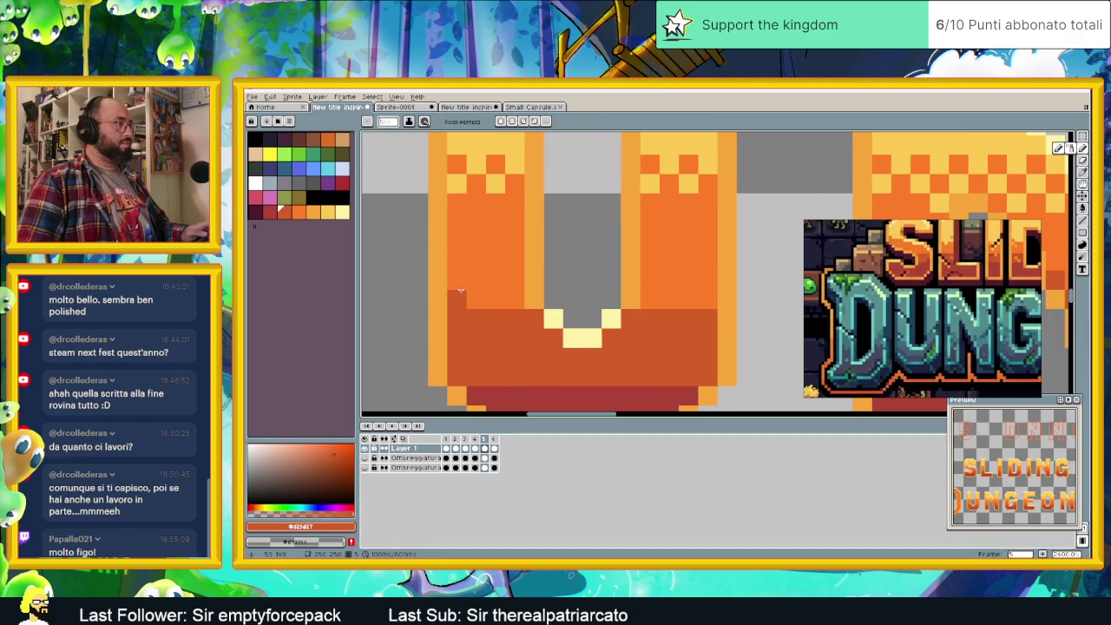
# - Dot darker orange checker pixels across the U's left and right arms
pyautogui.click(456, 281)
pyautogui.click(496, 280)
pyautogui.click(475, 300)
pyautogui.click(528, 302)
pyautogui.click(516, 300)
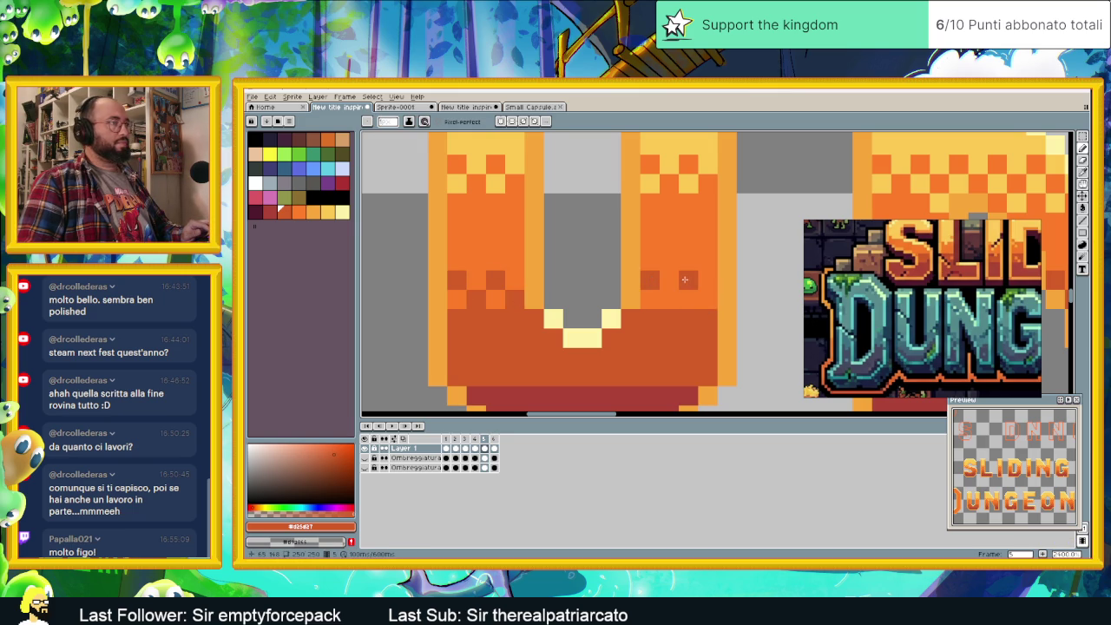
pyautogui.click(670, 299)
pyautogui.click(708, 300)
# - Eyedrop the dark red from the U's bottom and dot a checker row along the lower band
pyautogui.press('i')
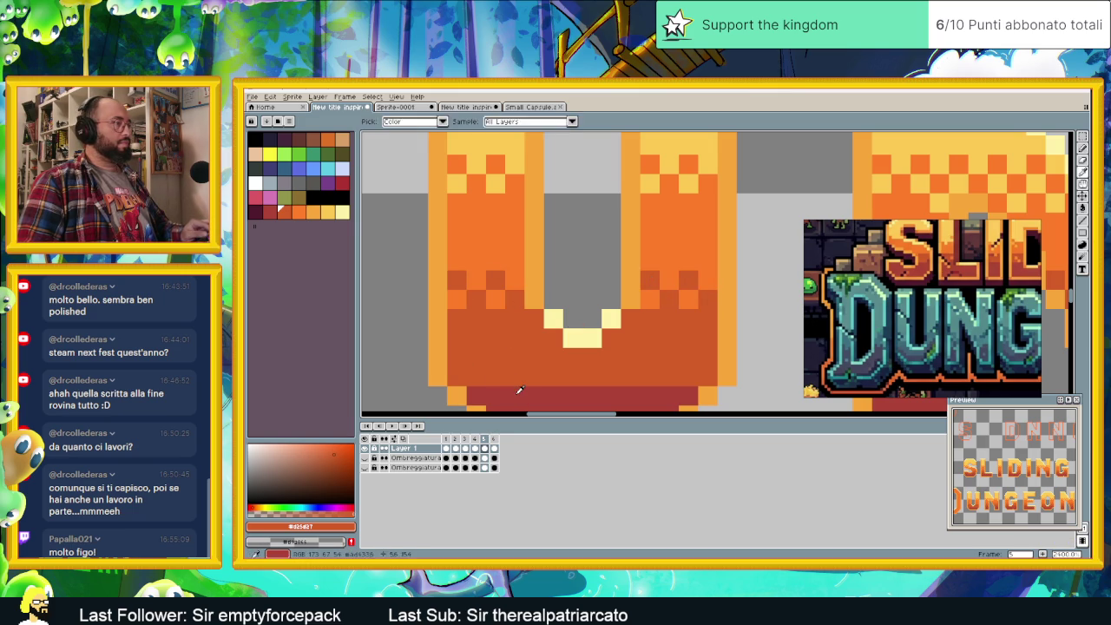
pyautogui.click(519, 390)
pyautogui.click(534, 356)
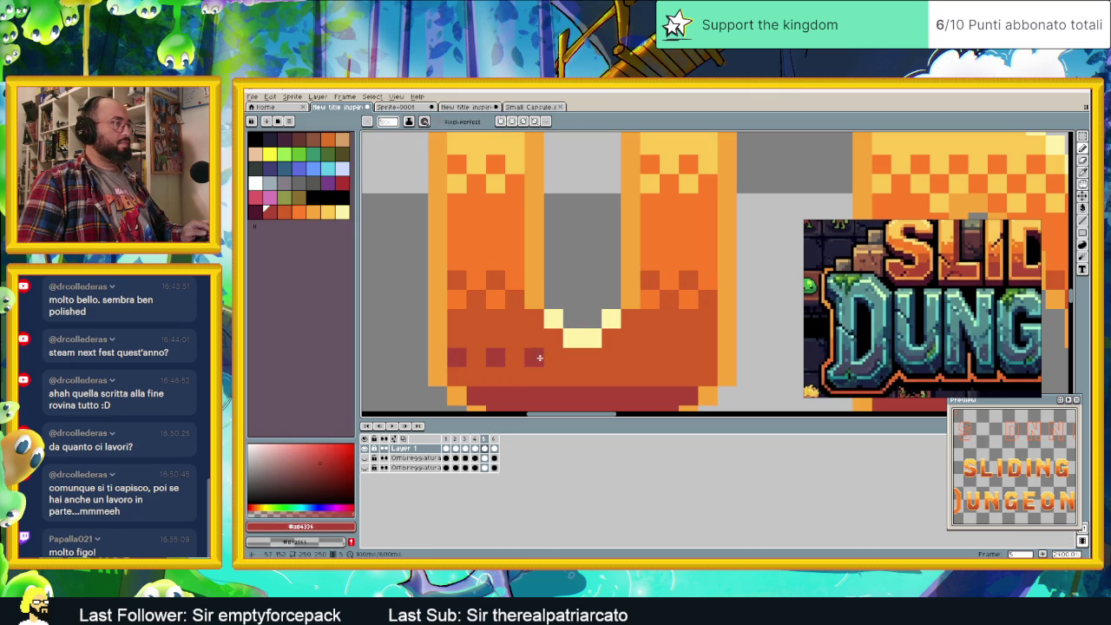
pyautogui.click(572, 357)
pyautogui.click(610, 357)
pyautogui.click(649, 357)
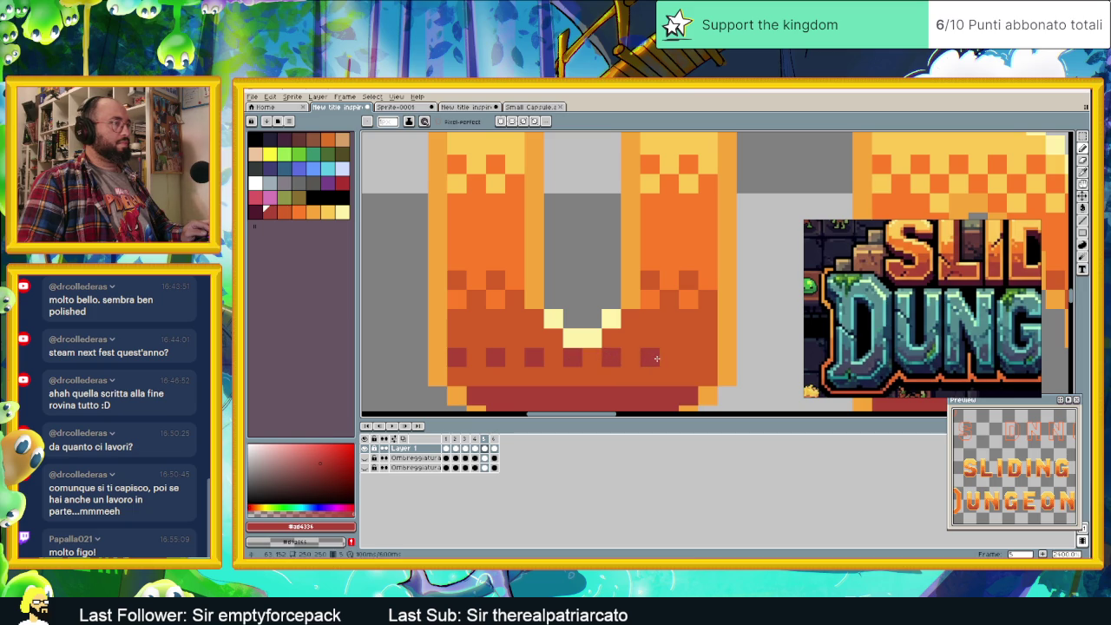
pyautogui.click(687, 357)
# - Add dark red checker pixels along the row below in the U
pyautogui.click(476, 376)
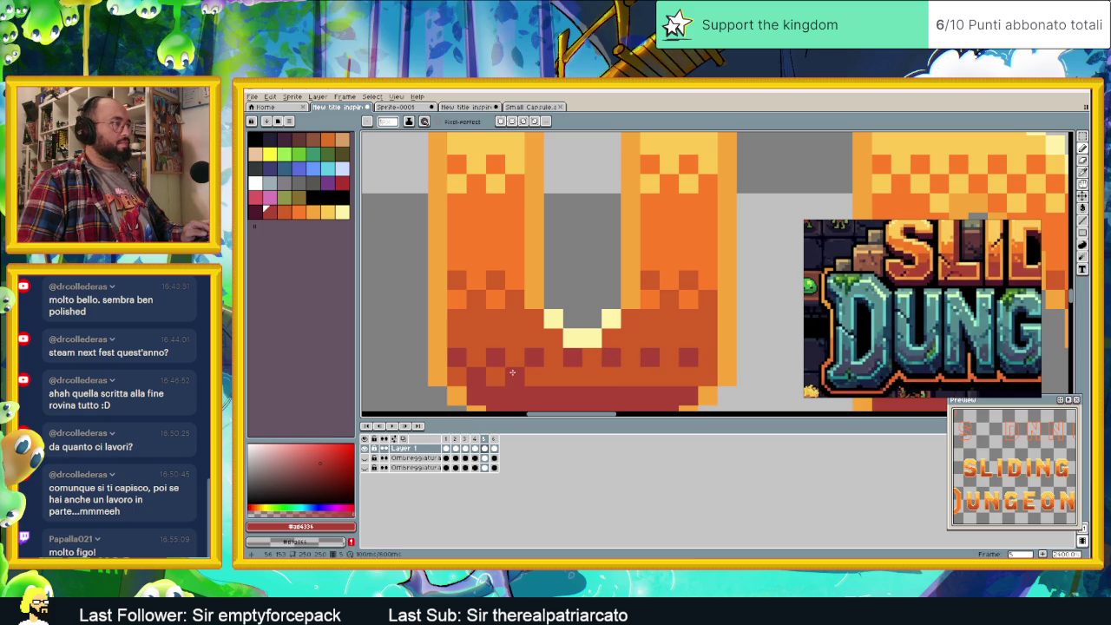
pyautogui.click(593, 377)
pyautogui.click(628, 378)
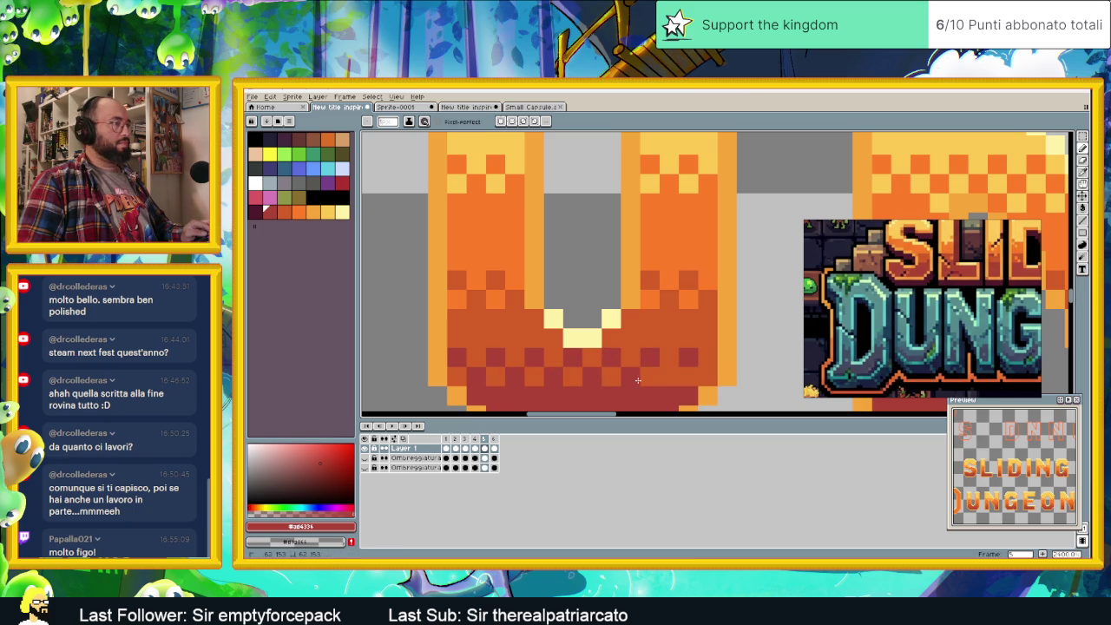
pyautogui.click(663, 379)
pyautogui.scroll(-3)
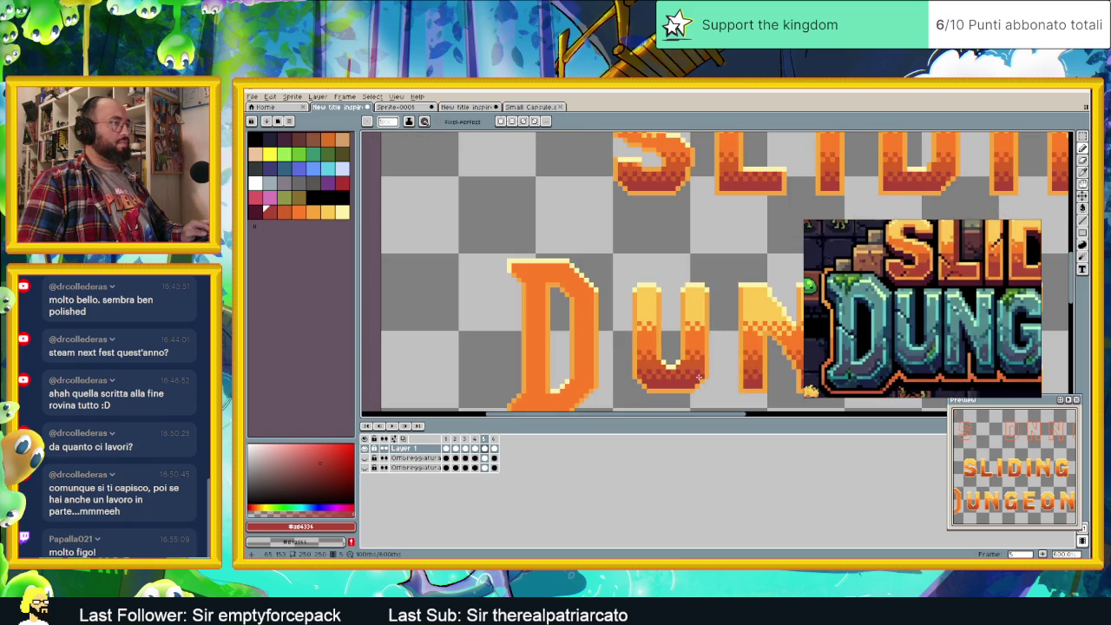
# - Zoom out to review the whole title and save the lettering file
pyautogui.scroll(-3)
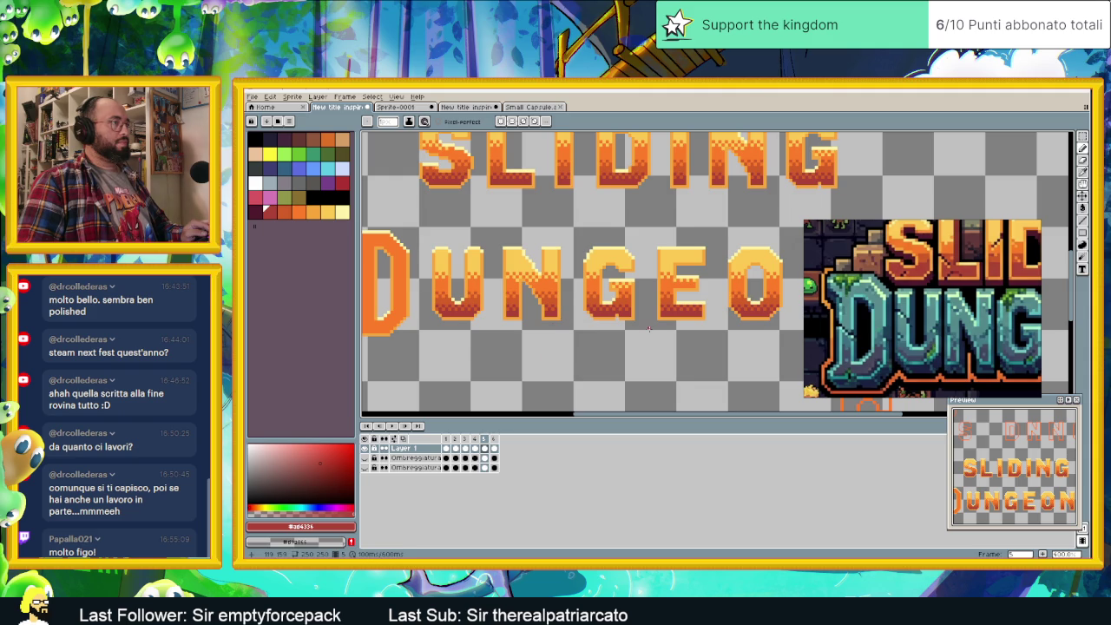
pyautogui.scroll(-3)
pyautogui.moveTo(726, 336); pyautogui.dragTo(671, 336)
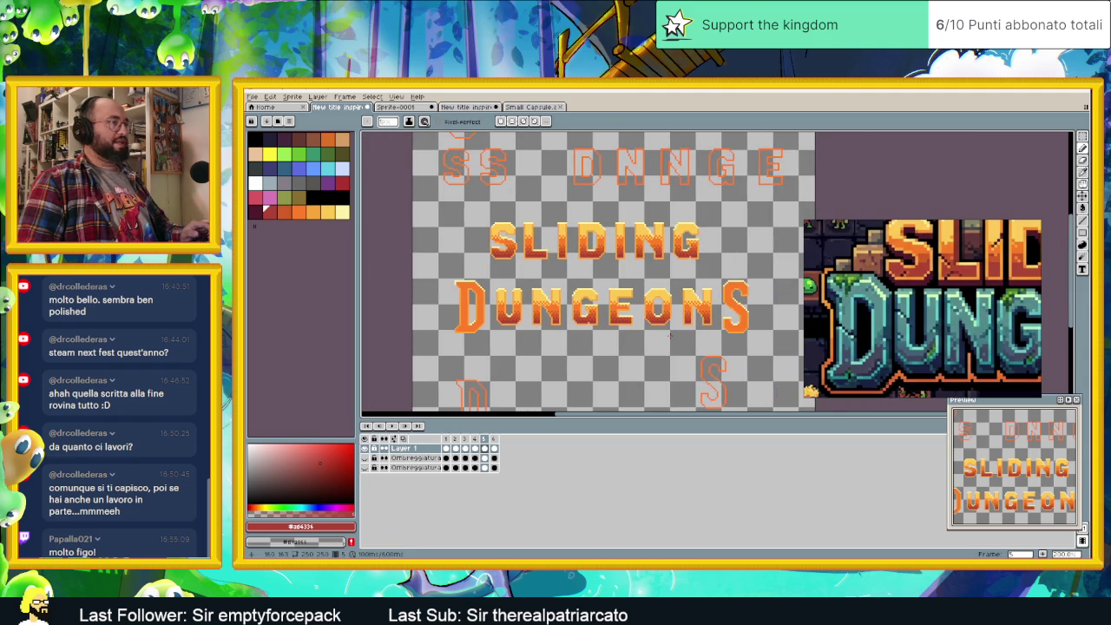
pyautogui.hotkey('ctrl', 's')
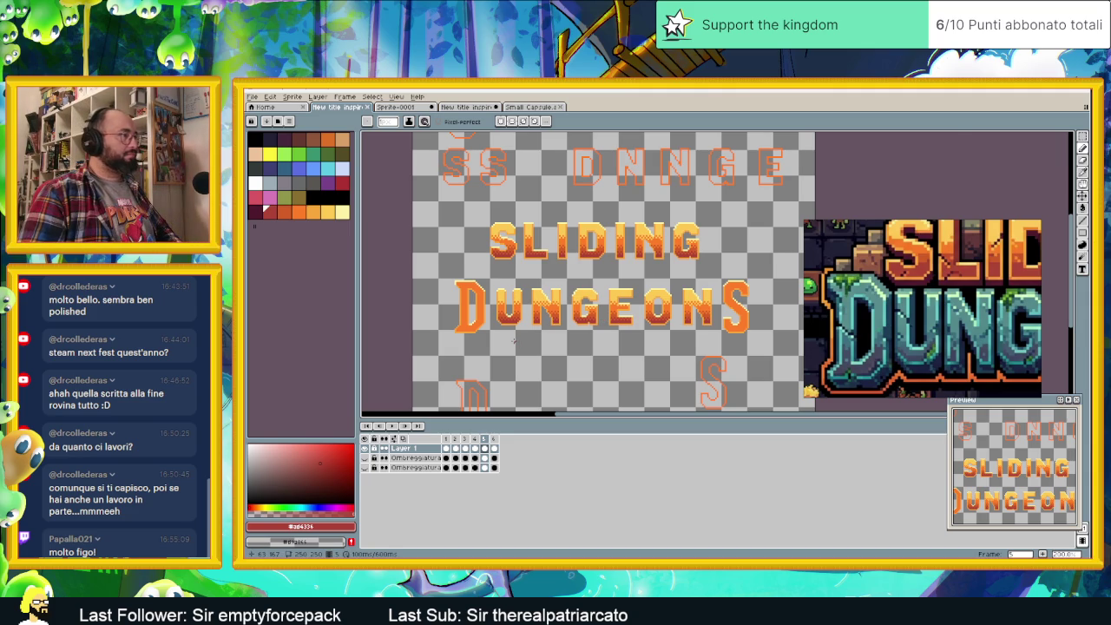
# - Eyedrop the yellow-orange from a letter as the drawing colour
pyautogui.scroll(3)
pyautogui.moveTo(564, 326); pyautogui.dragTo(578, 350)
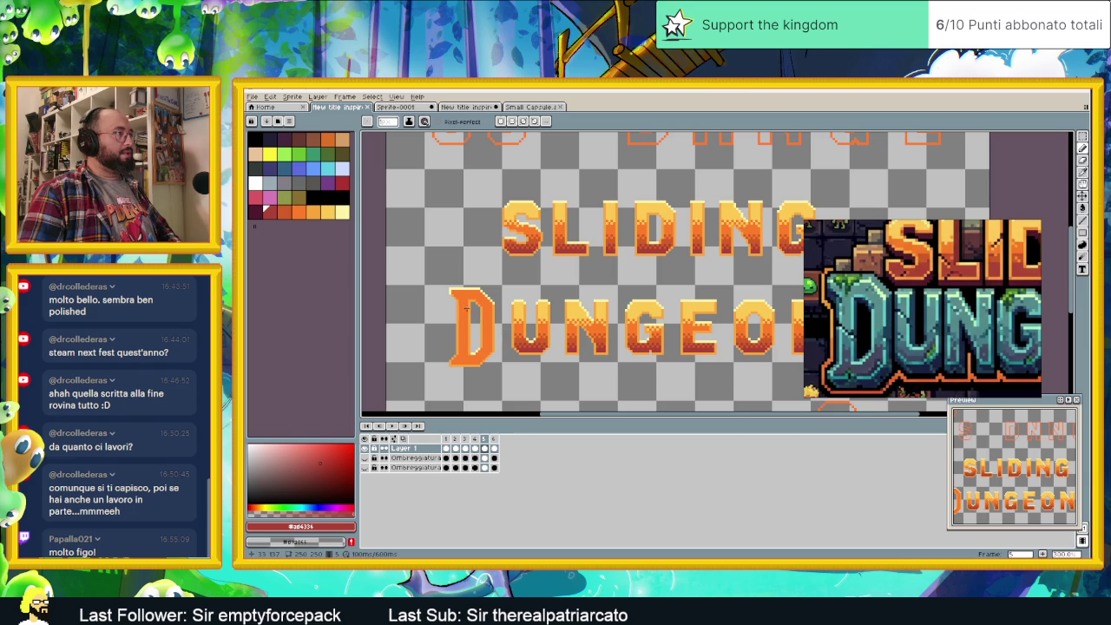
pyautogui.scroll(-3)
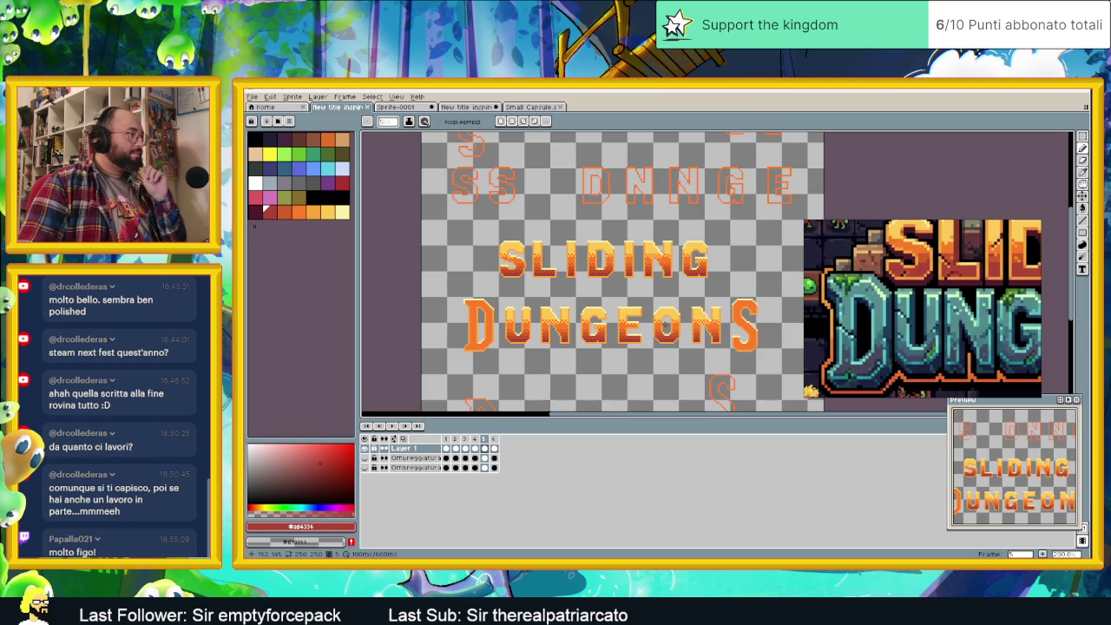
pyautogui.scroll(3)
pyautogui.scroll(3)
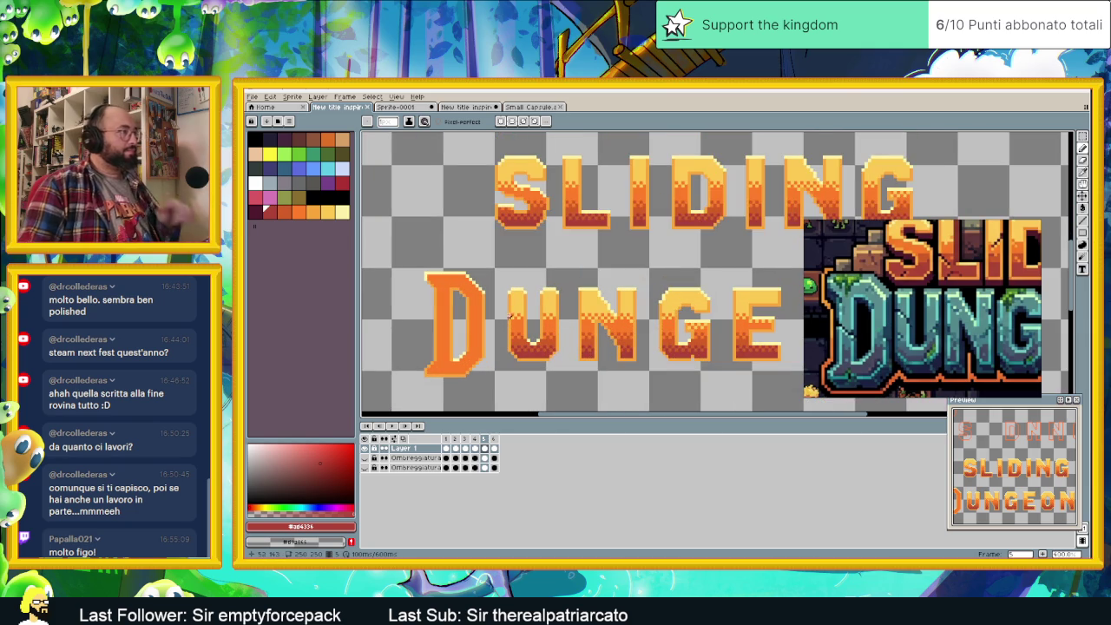
pyautogui.click(515, 308)
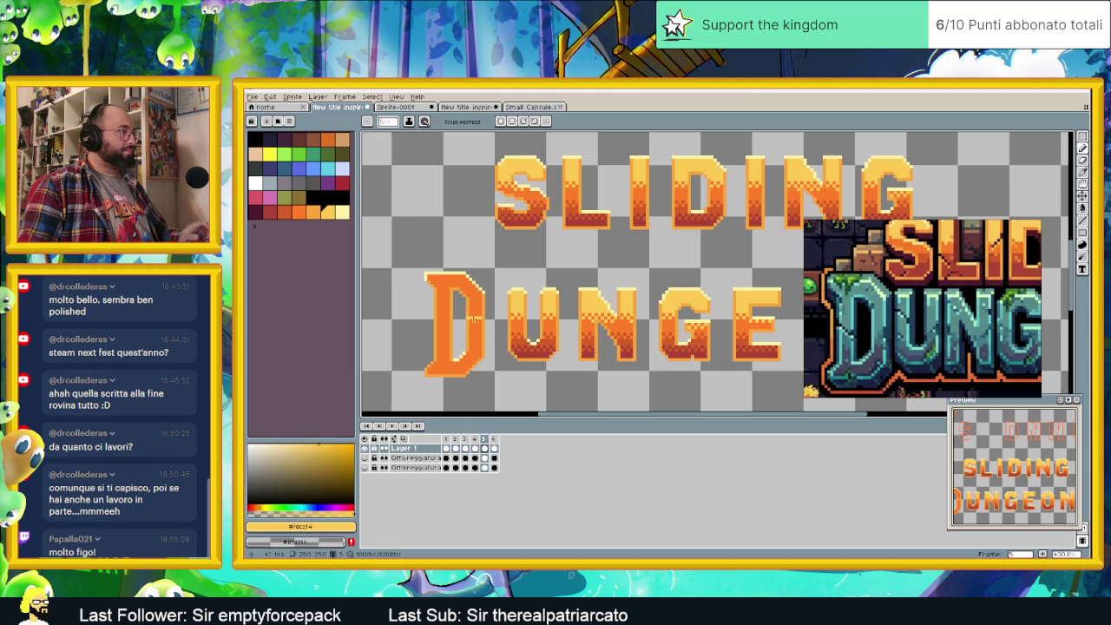
pyautogui.press('l')
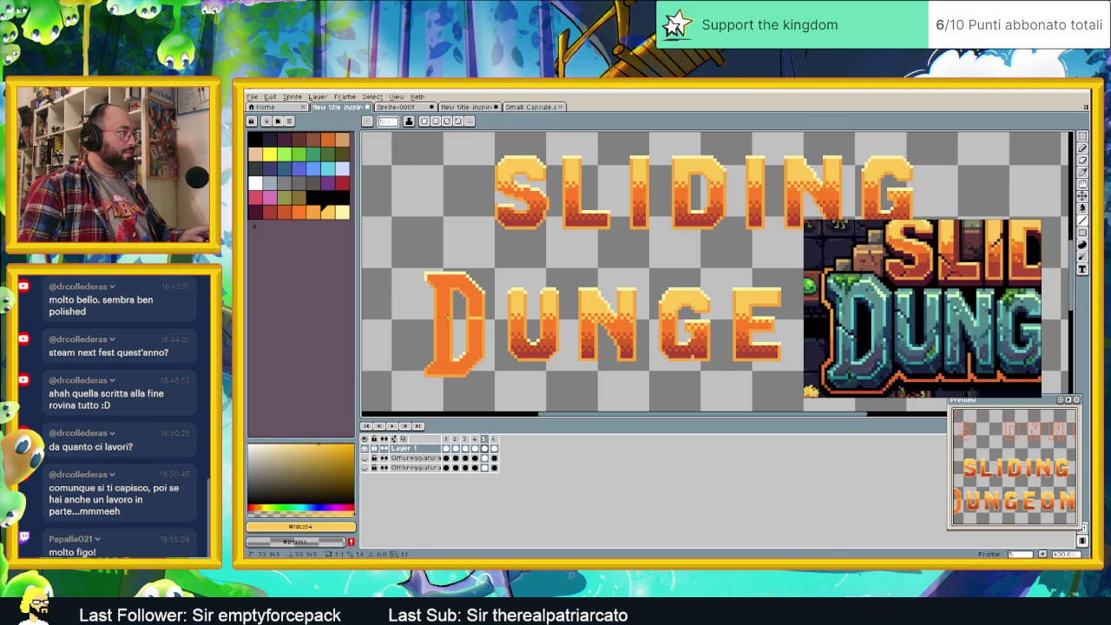
# - Zoom the reference image fully out to show the whole game title screen
pyautogui.scroll(-3)
pyautogui.scroll(3)
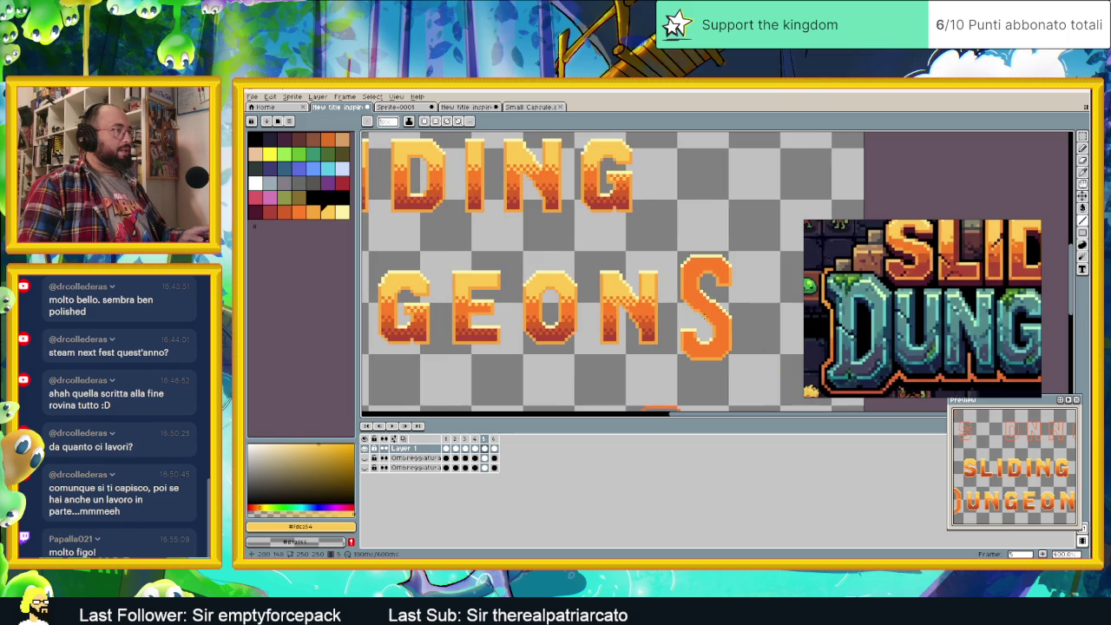
pyautogui.scroll(3)
pyautogui.scroll(3)
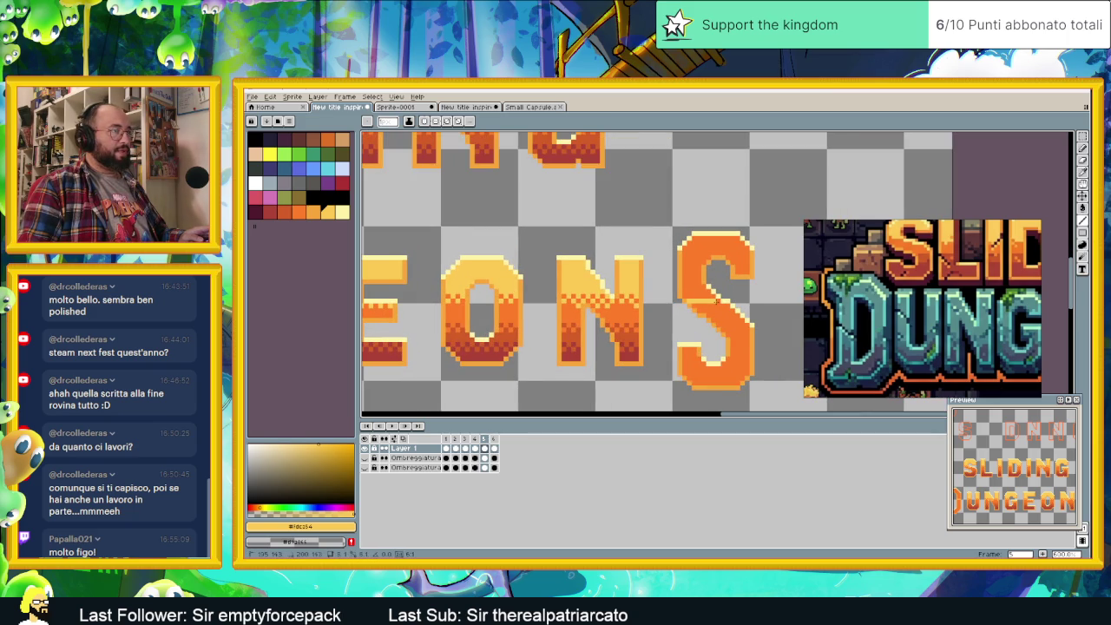
pyautogui.scroll(-3)
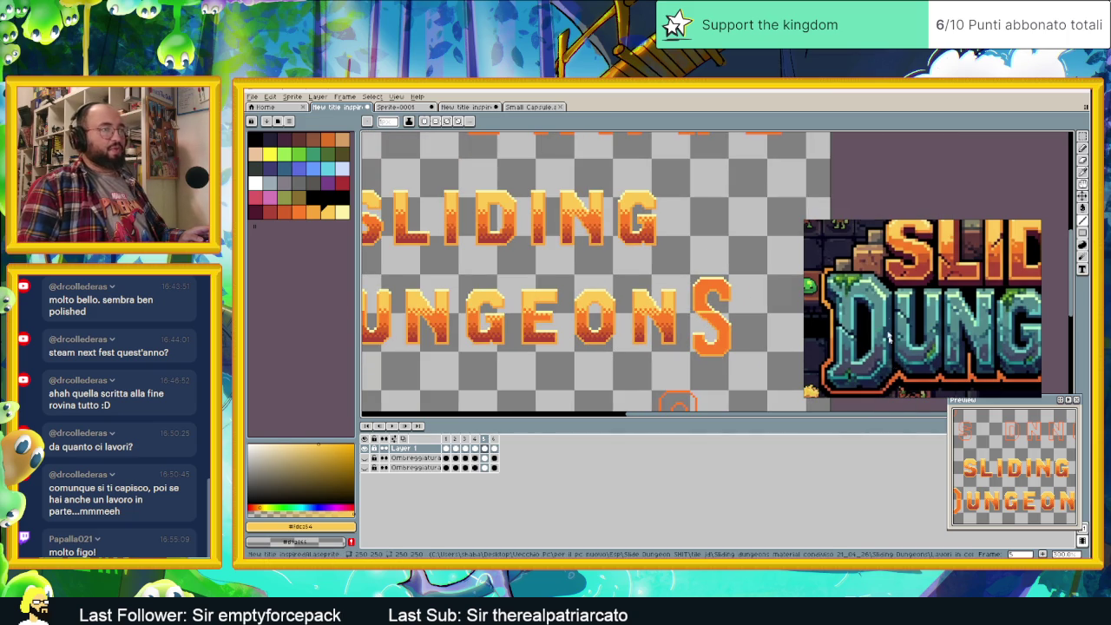
pyautogui.scroll(-3)
pyautogui.scroll(-3)
pyautogui.scroll(3)
pyautogui.scroll(3)
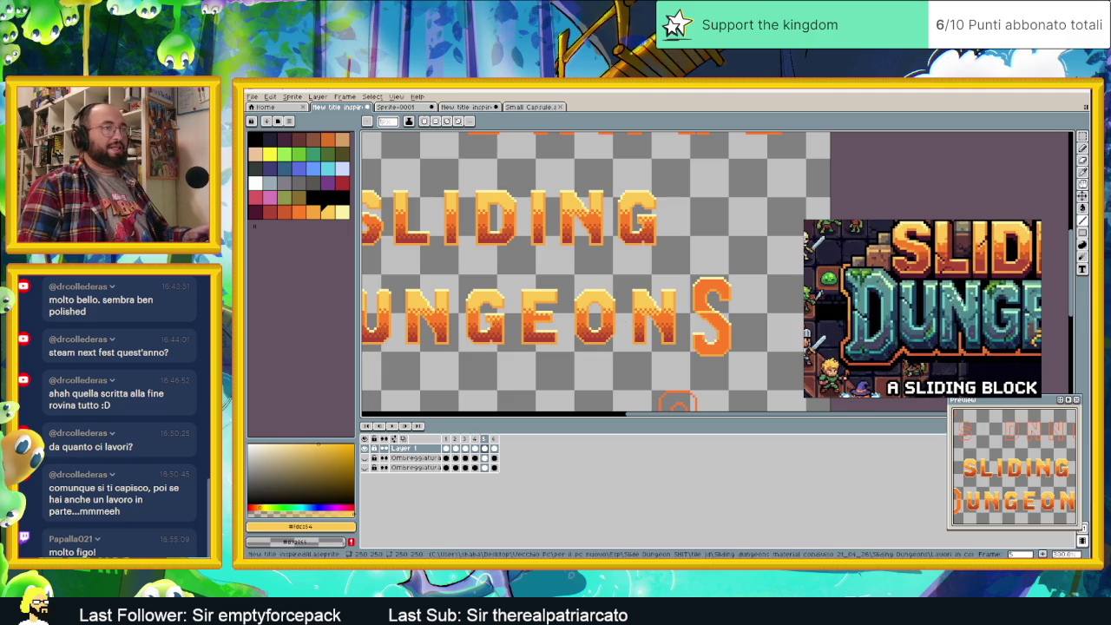
# - Zoom the canvas in on the D and set the drawing colour to orange
pyautogui.scroll(-3)
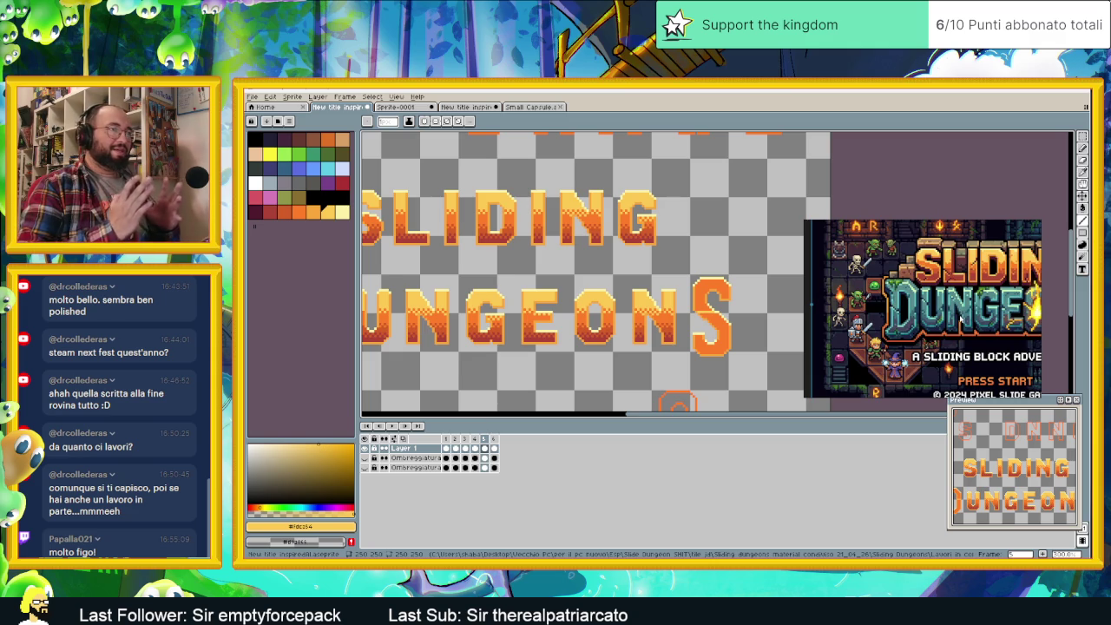
pyautogui.scroll(-3)
pyautogui.scroll(-3)
pyautogui.scroll(-3)
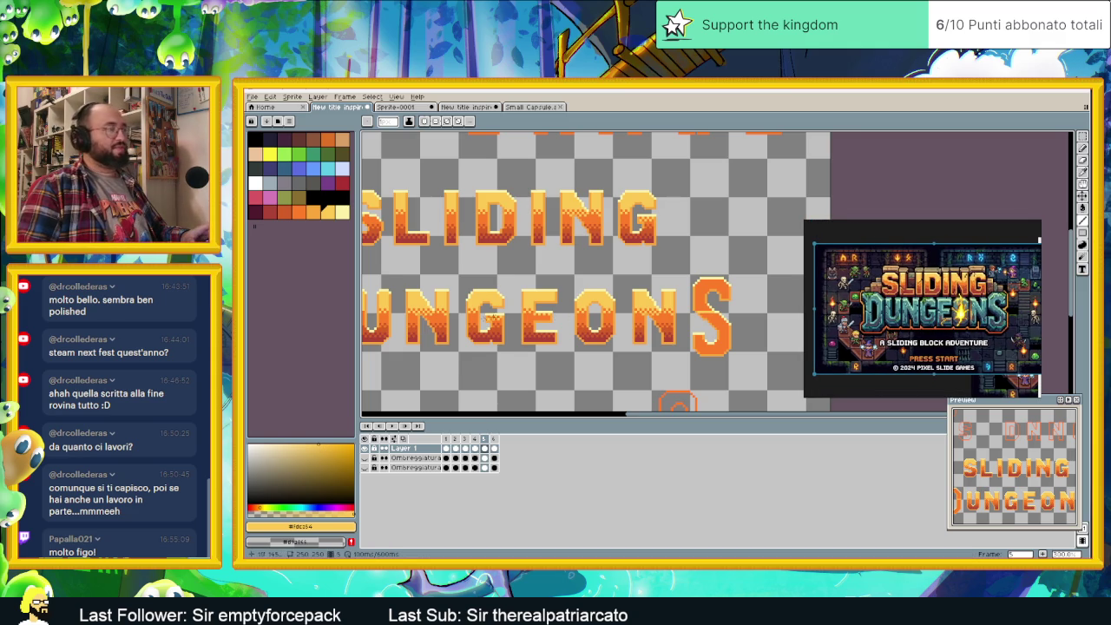
pyautogui.scroll(3)
pyautogui.scroll(3)
pyautogui.scroll(3)
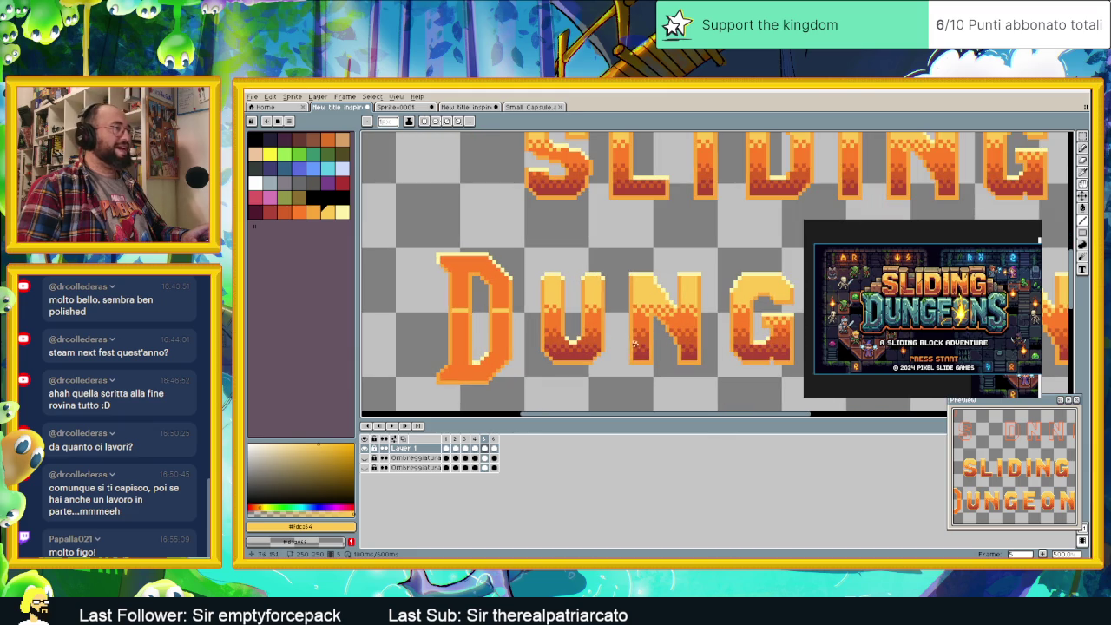
pyautogui.click(556, 314)
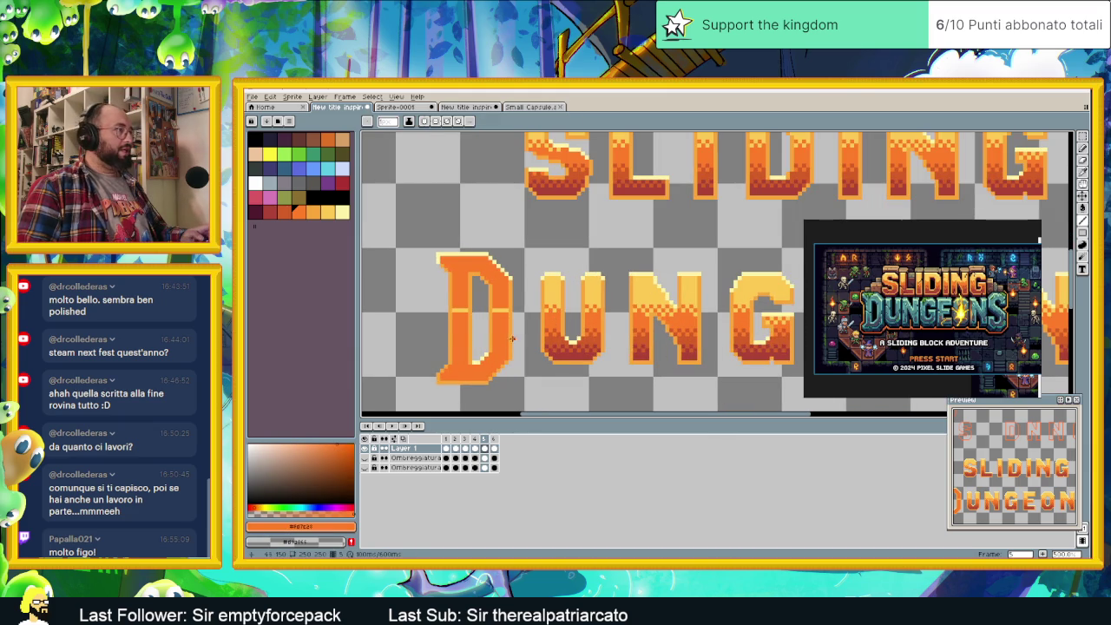
pyautogui.scroll(3)
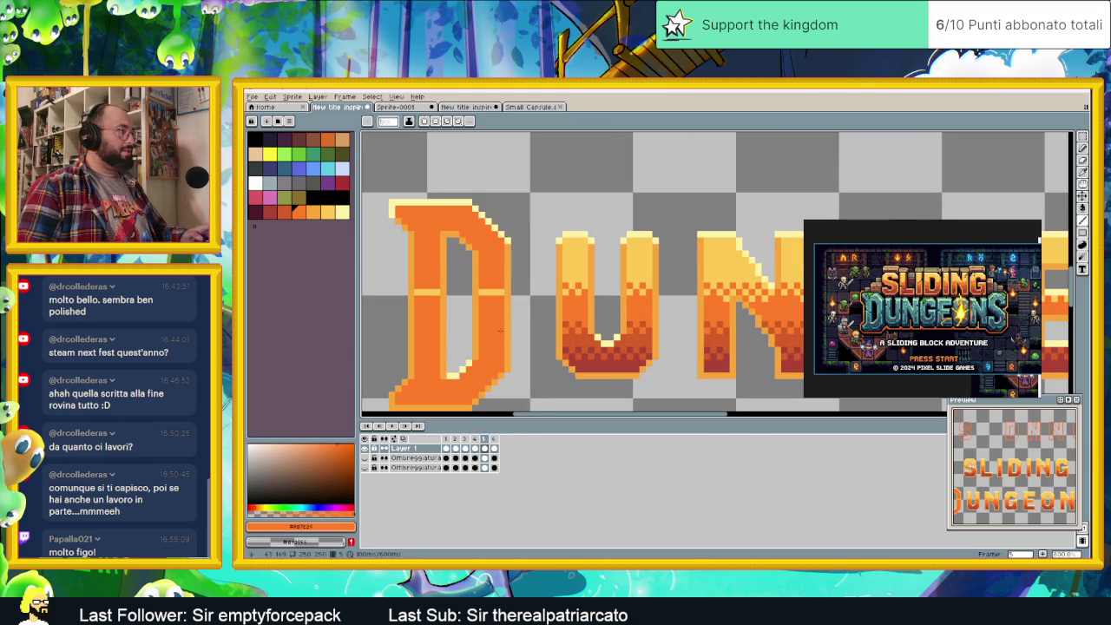
# - Draw a darker red-orange band across the D's stem
pyautogui.click(562, 334)
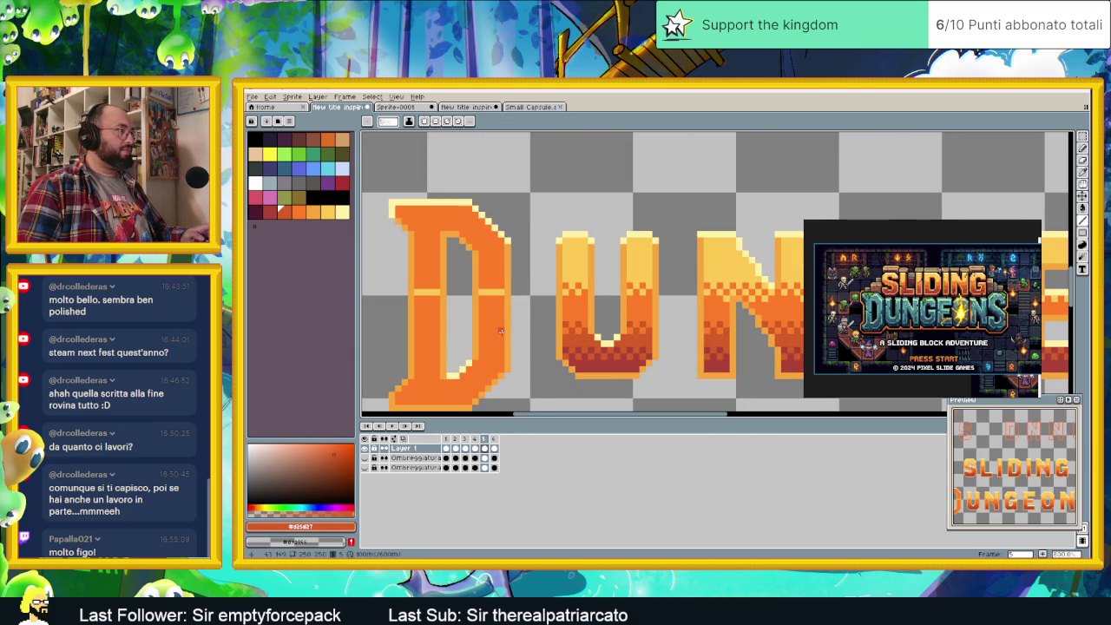
pyautogui.moveTo(503, 336); pyautogui.dragTo(418, 337)
pyautogui.scroll(-3)
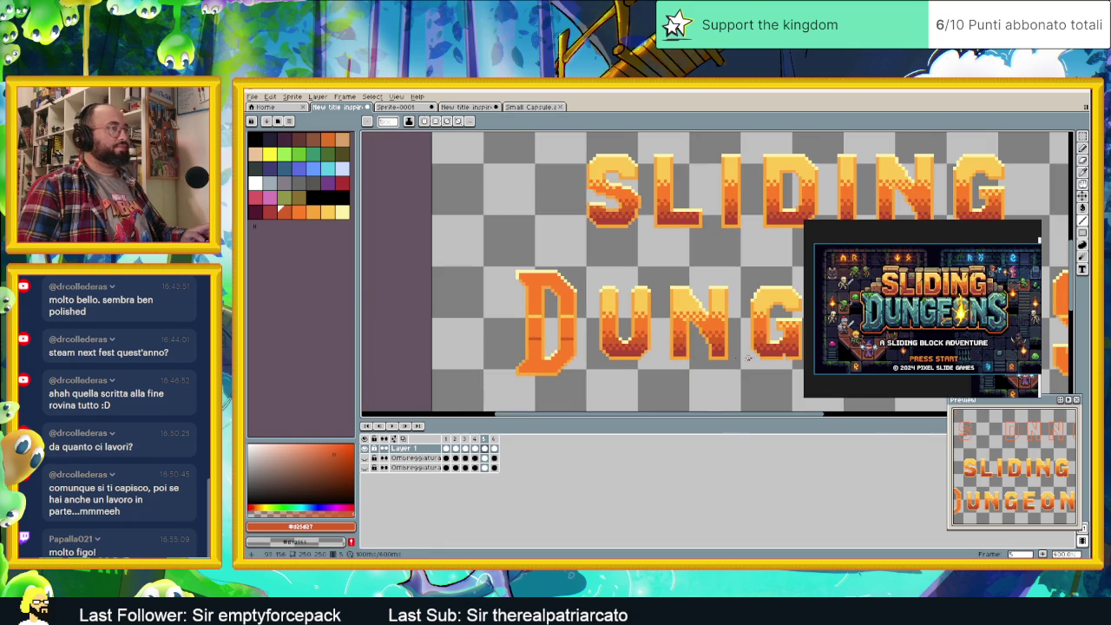
pyautogui.scroll(3)
pyautogui.scroll(3)
pyautogui.press('alt')
pyautogui.press('b')
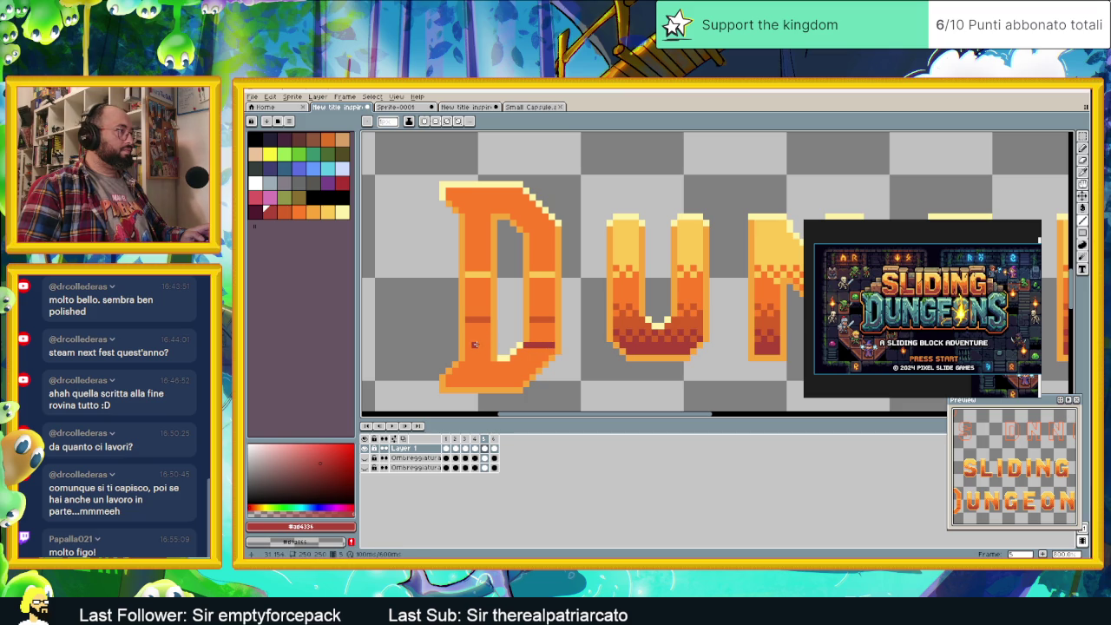
# - Draw a red shading stroke along the bottom curve of the S
pyautogui.scroll(-3)
pyautogui.scroll(-3)
pyautogui.scroll(3)
pyautogui.scroll(3)
pyautogui.scroll(3)
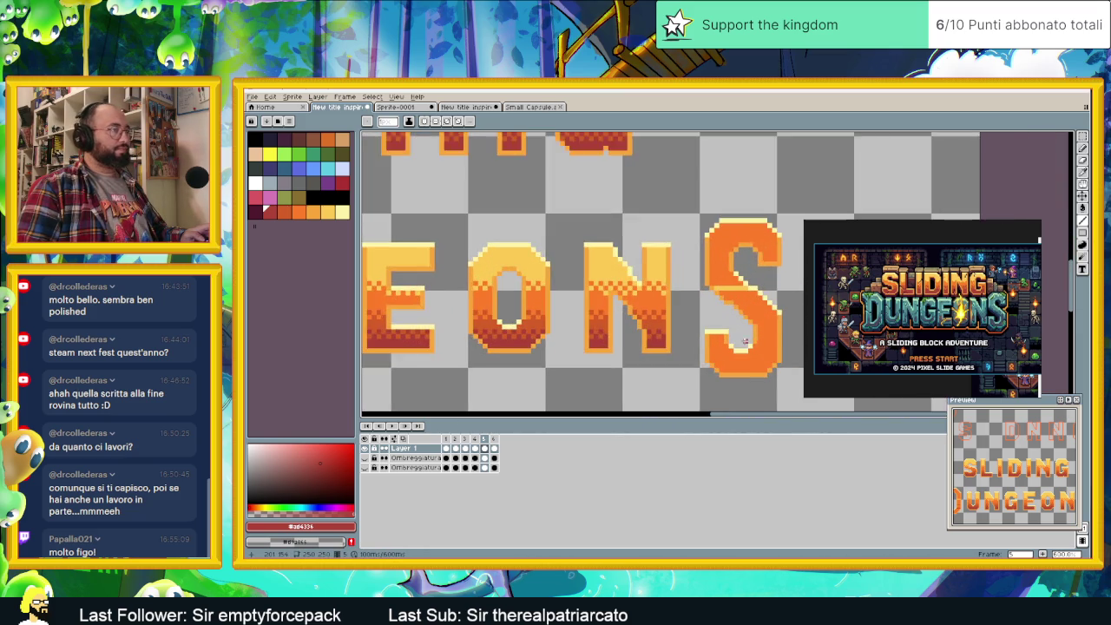
pyautogui.scroll(3)
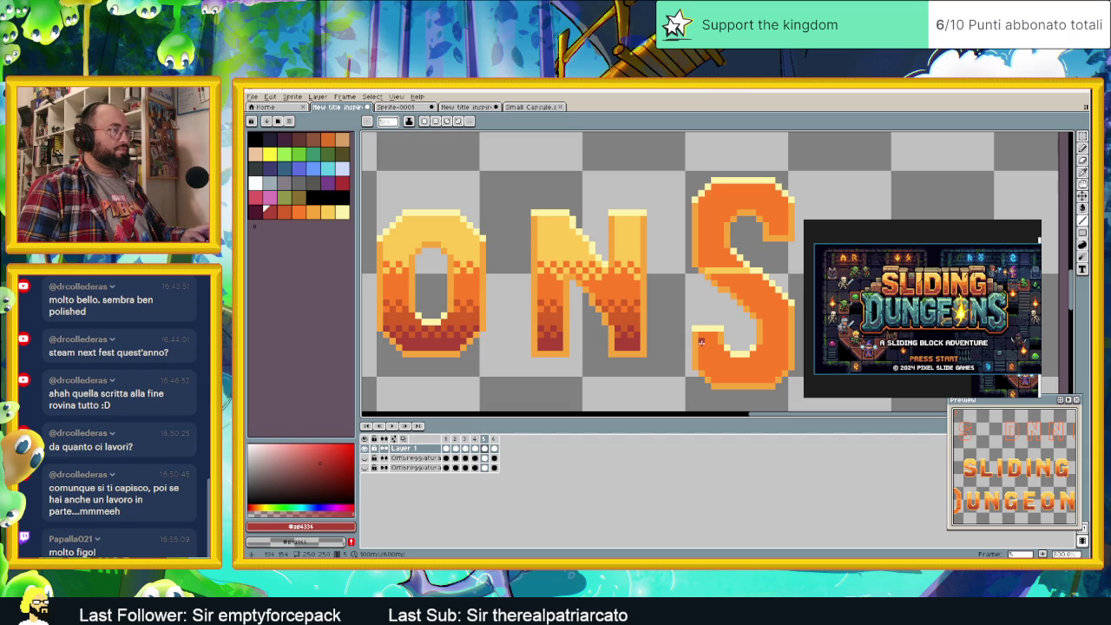
pyautogui.click(702, 342)
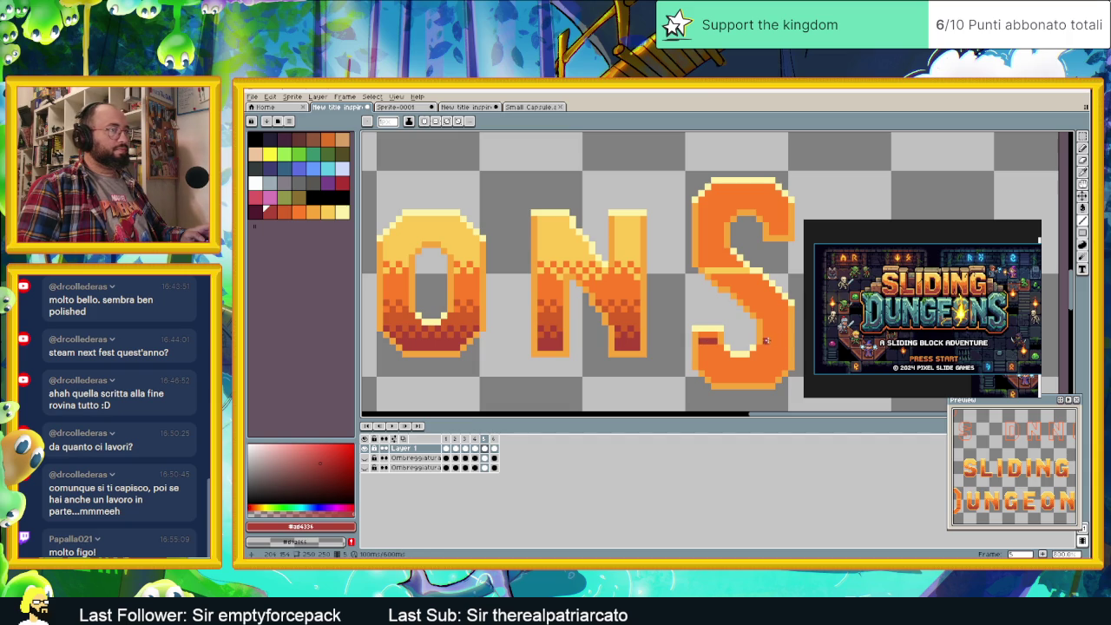
pyautogui.moveTo(769, 341); pyautogui.dragTo(786, 342)
# - Resample the orange #d25427 from the letters for the Pencil
pyautogui.press('i')
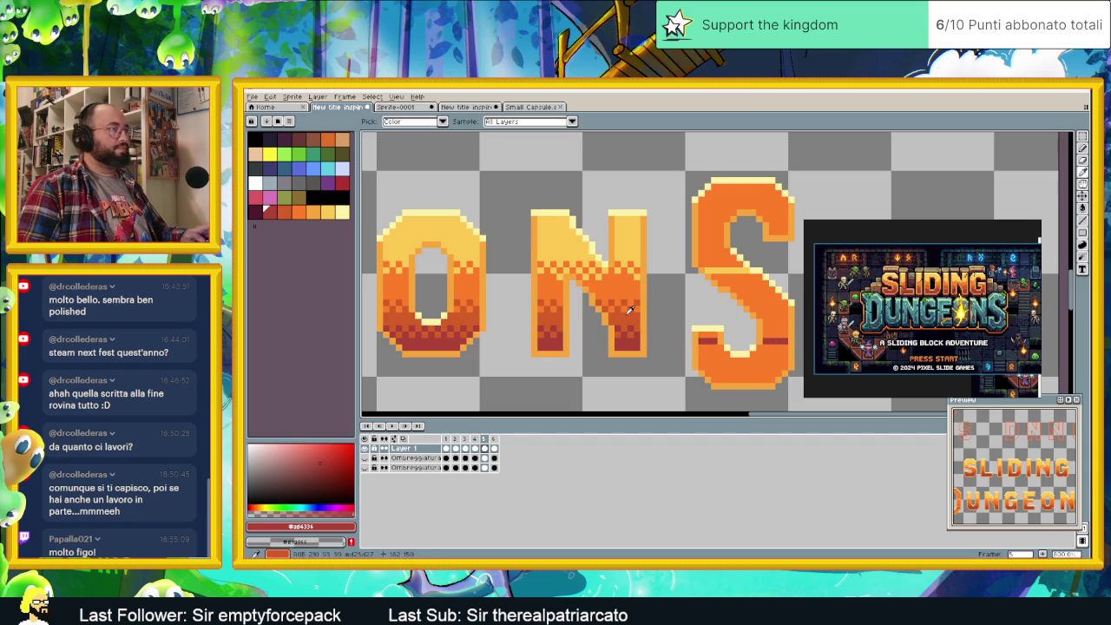
pyautogui.click(631, 310)
pyautogui.press('b')
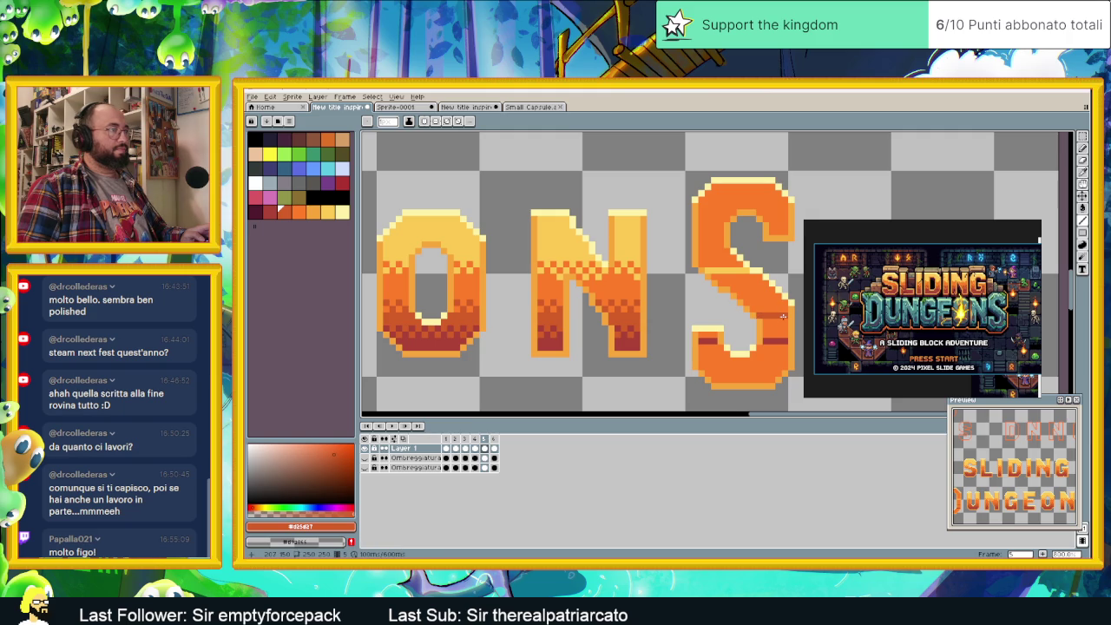
pyautogui.scroll(-3)
pyautogui.scroll(-3)
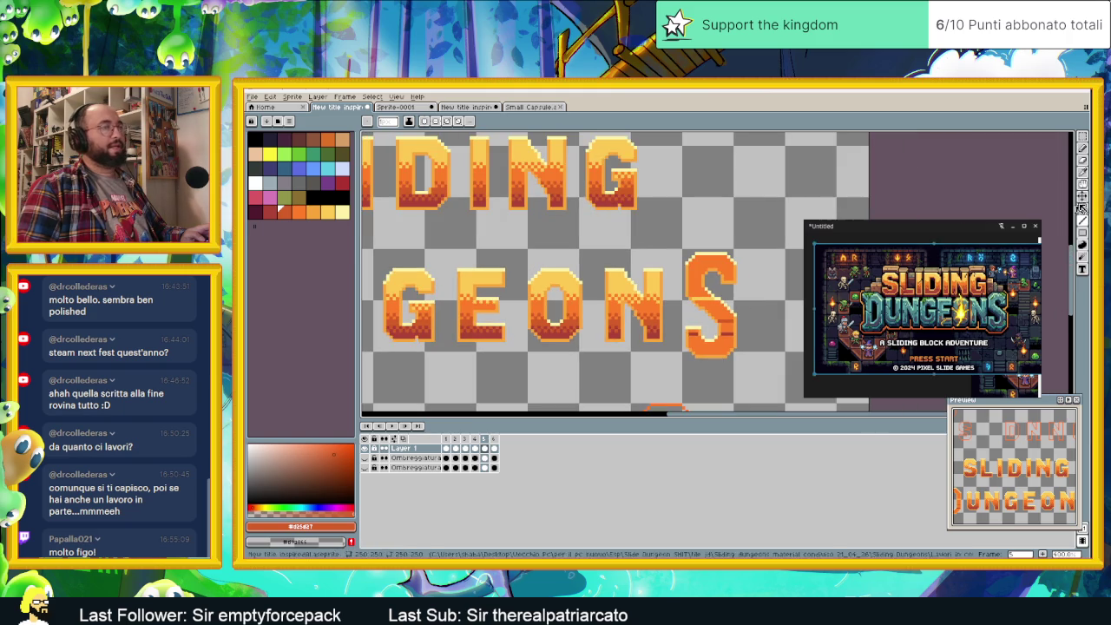
# - Paint-bucket fill the D's bottom with the dark red sampled from the U
pyautogui.click(1084, 208)
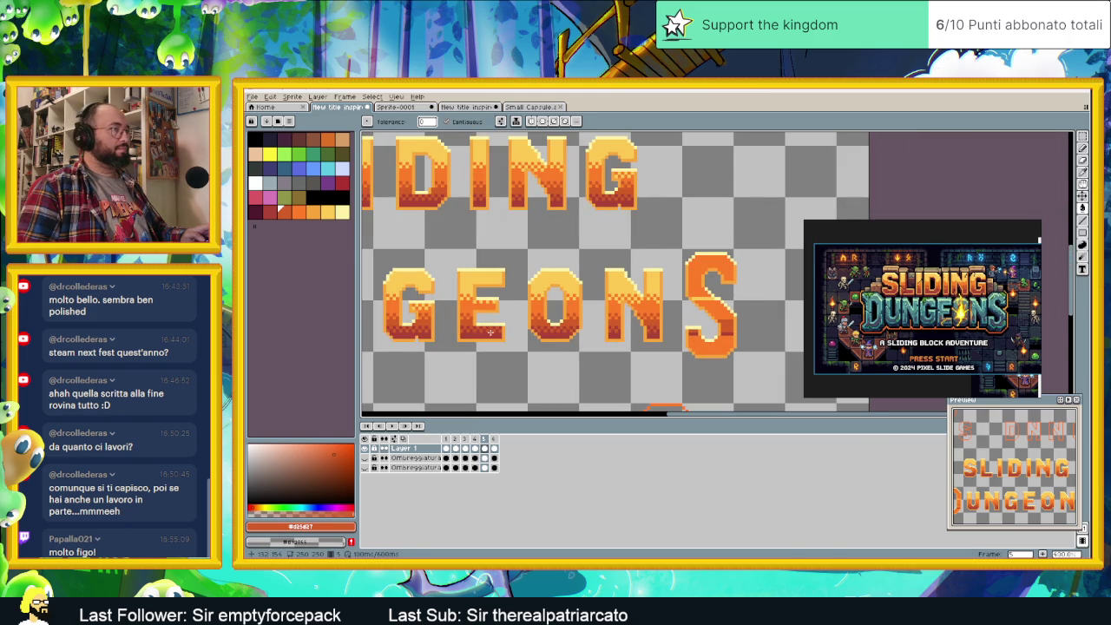
pyautogui.hscroll(-3)
pyautogui.hscroll(-3)
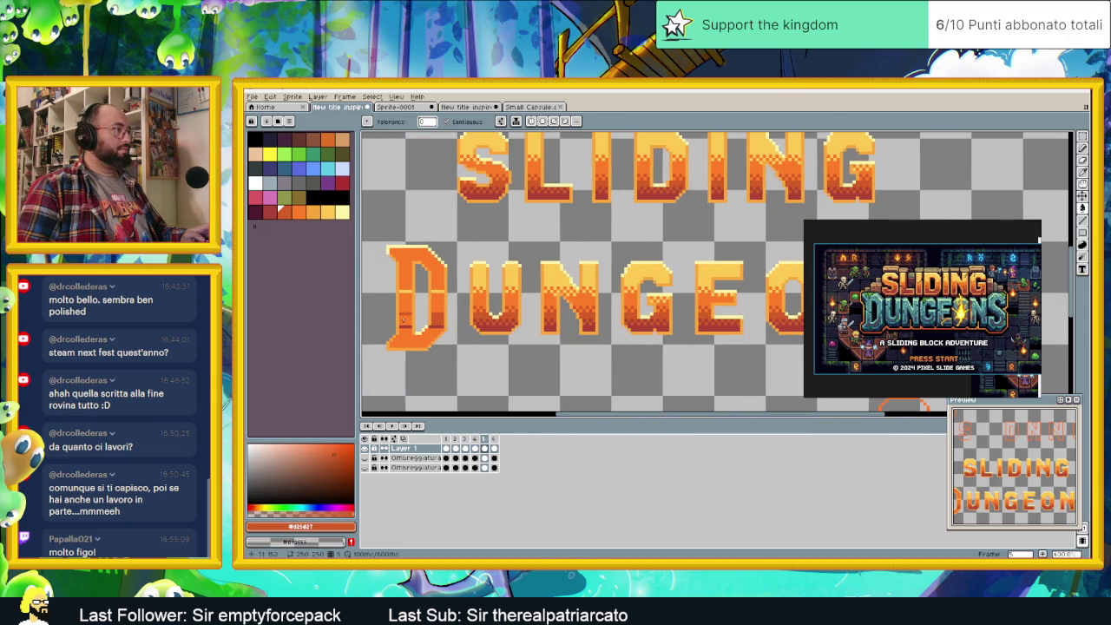
pyautogui.press('i')
pyautogui.click(494, 323)
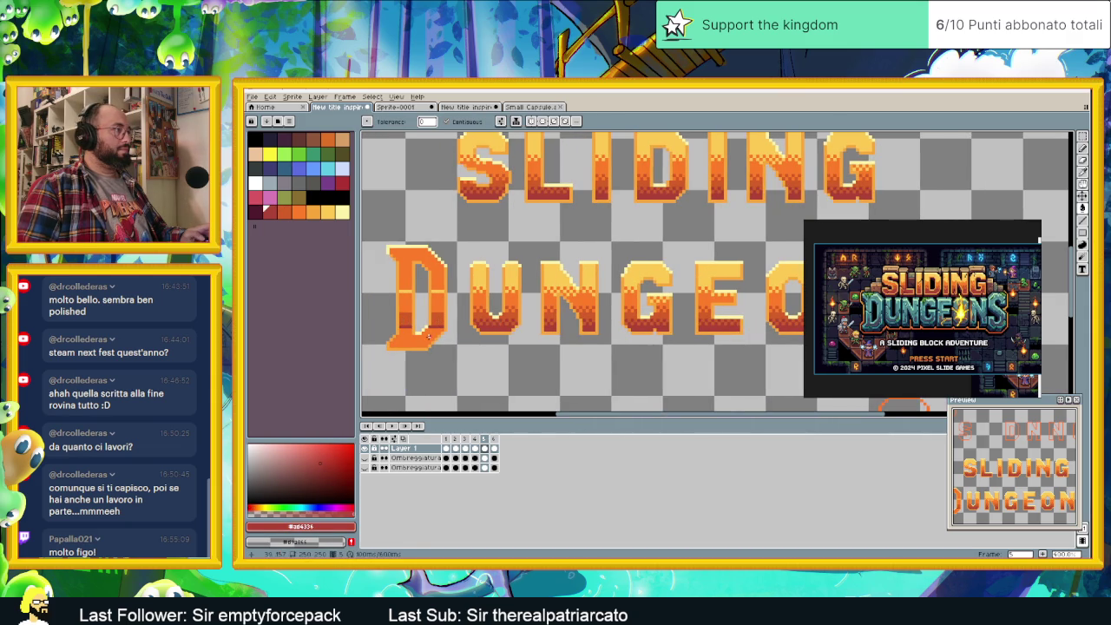
pyautogui.click(431, 337)
# - Sample the yellow from the U's upper part
pyautogui.hscroll(3)
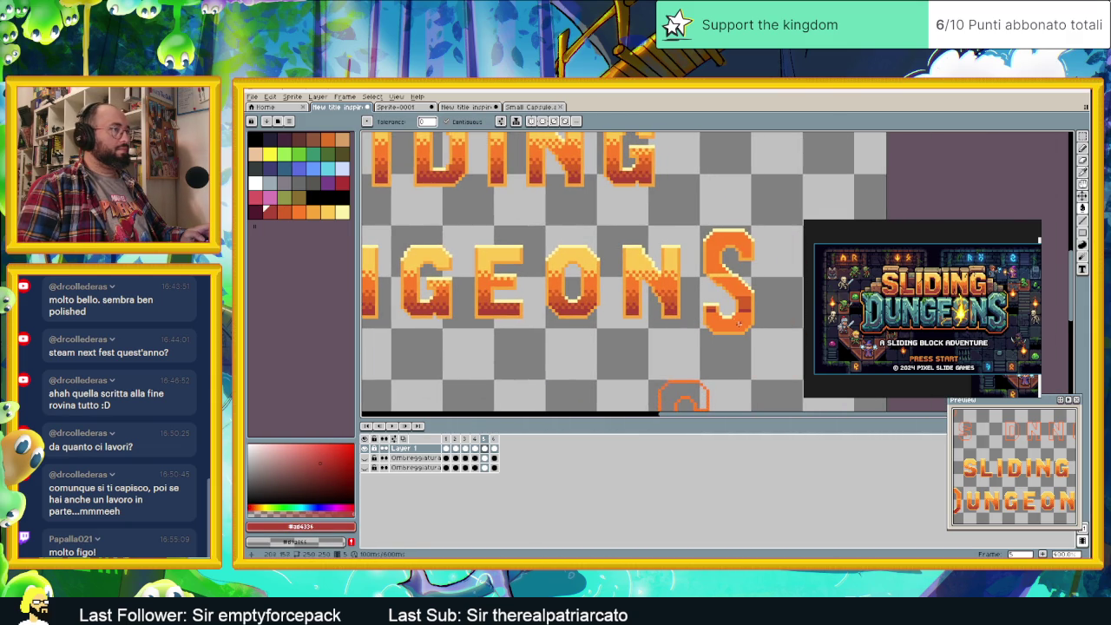
pyautogui.hscroll(-3)
pyautogui.press('alt')
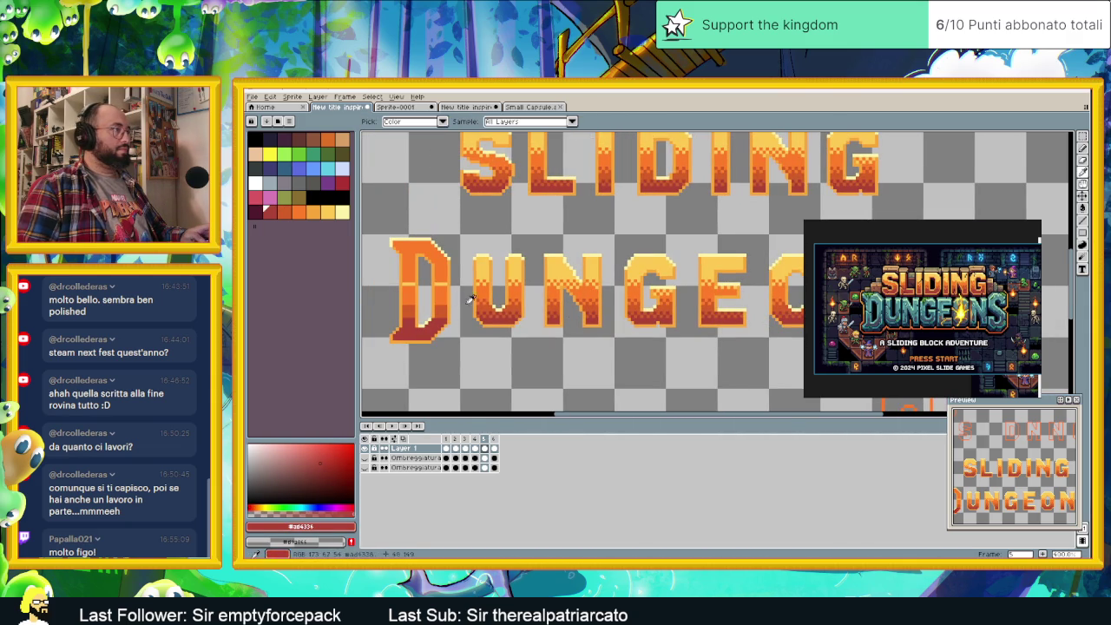
pyautogui.click(486, 269)
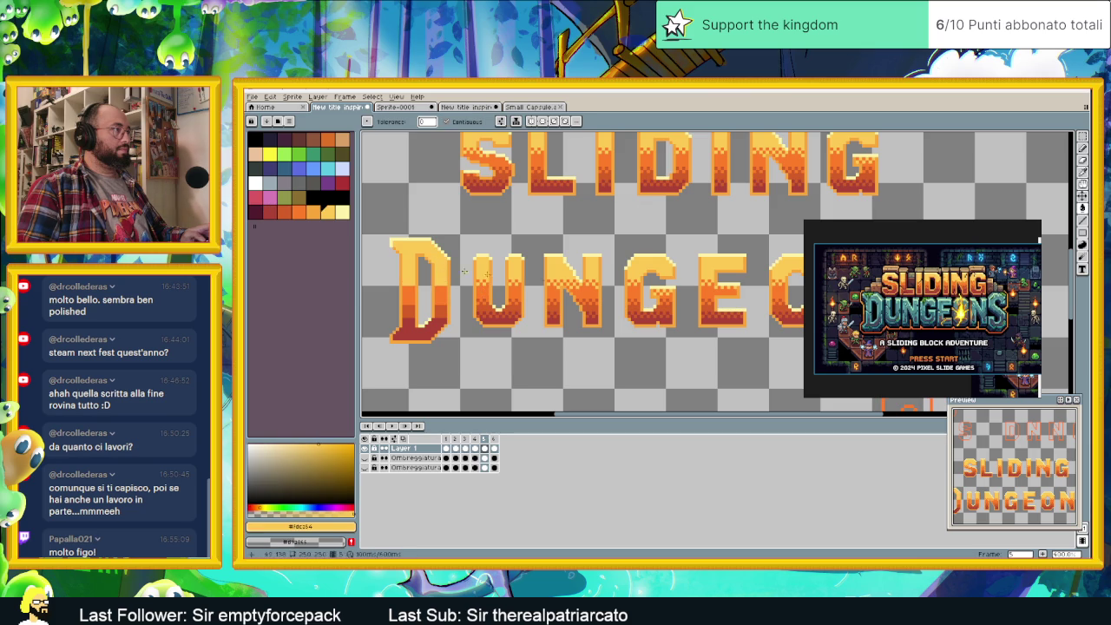
pyautogui.hscroll(3)
pyautogui.hscroll(3)
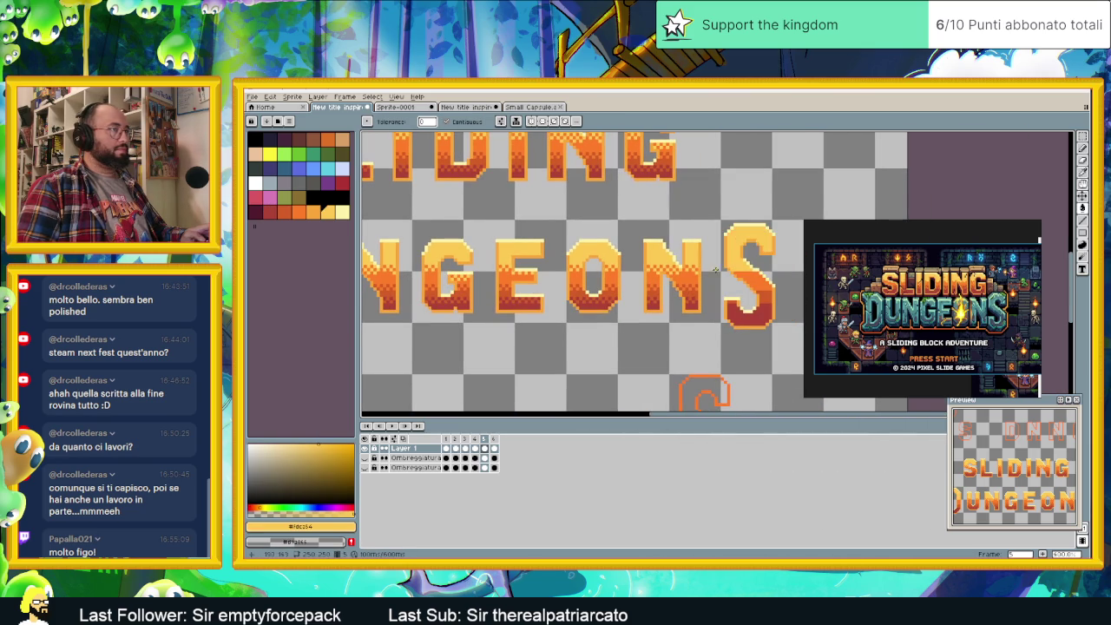
pyautogui.scroll(-3)
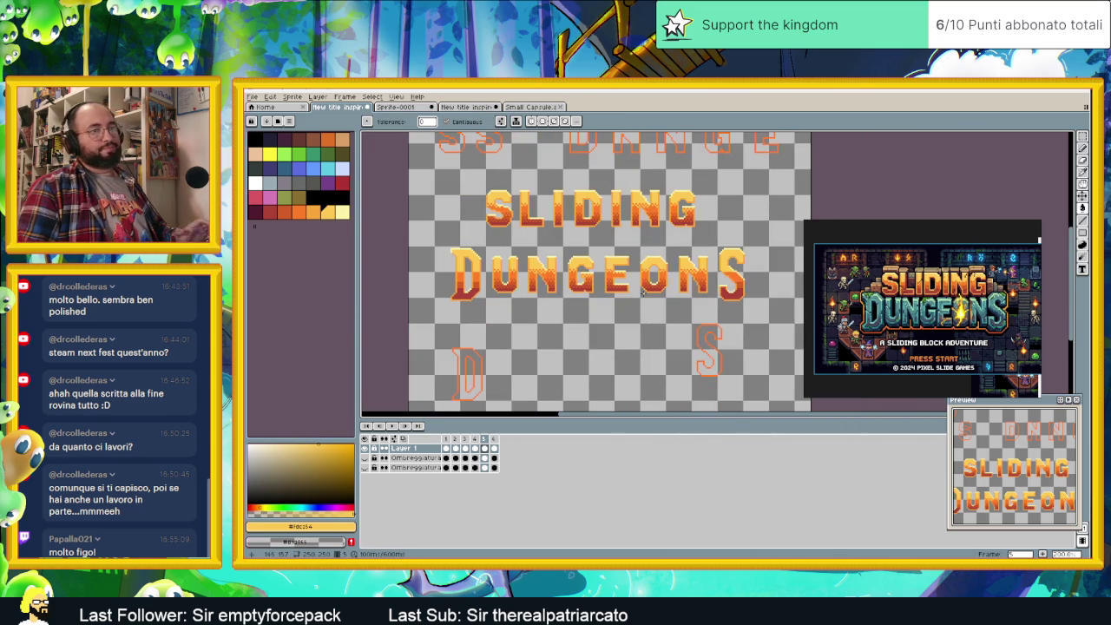
pyautogui.scroll(3)
pyautogui.scroll(3)
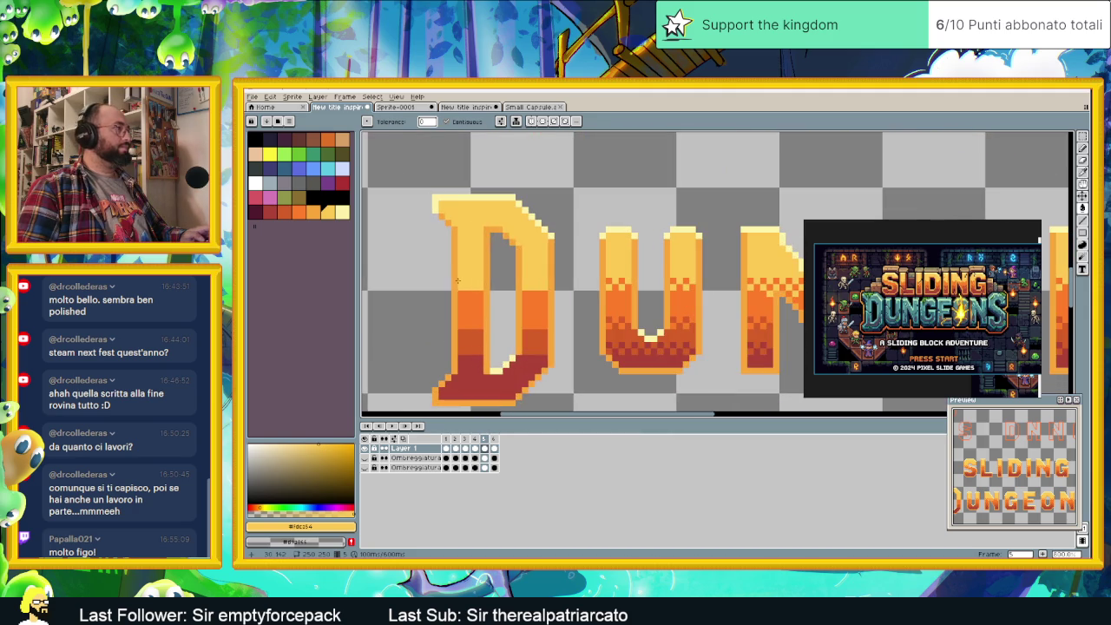
# - Fill the D's upper part with orange, then undo that fill
pyautogui.click(473, 295)
pyautogui.click(468, 283)
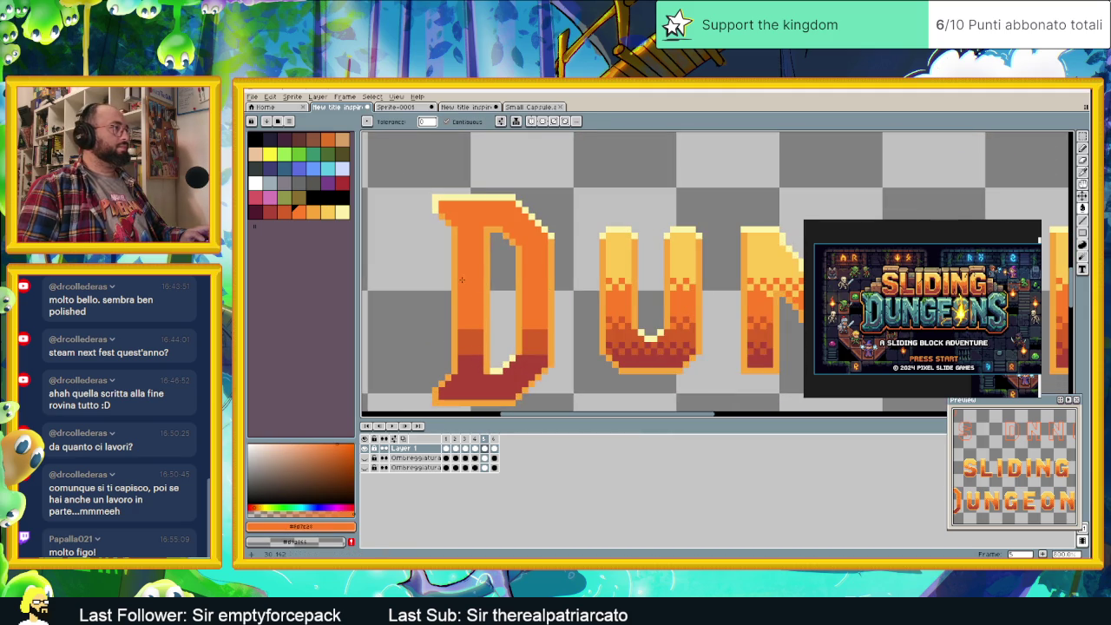
pyautogui.press('b')
pyautogui.hotkey('ctrl', 'z')
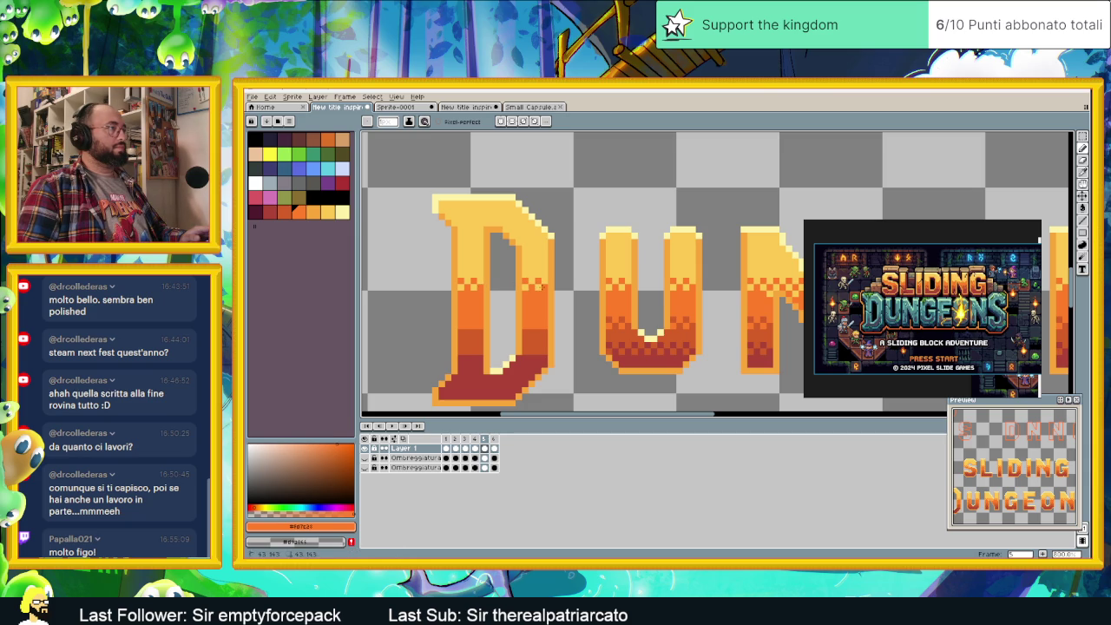
# - Paint the S's lower-right curve in darker red-orange
pyautogui.hscroll(3)
pyautogui.hscroll(3)
pyautogui.hscroll(3)
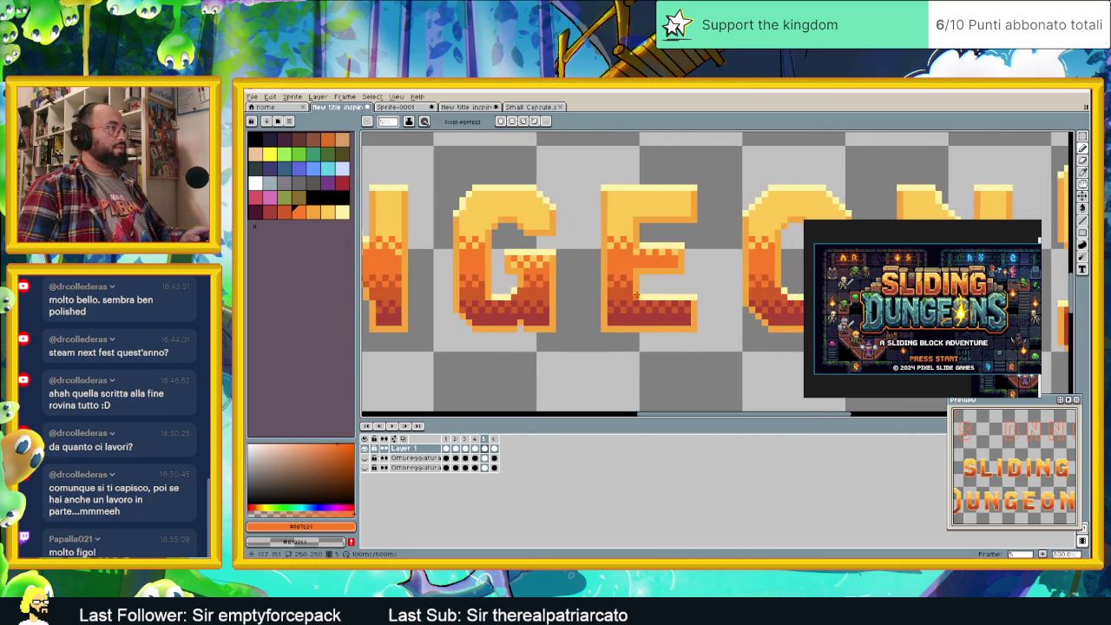
pyautogui.hscroll(3)
pyautogui.hscroll(3)
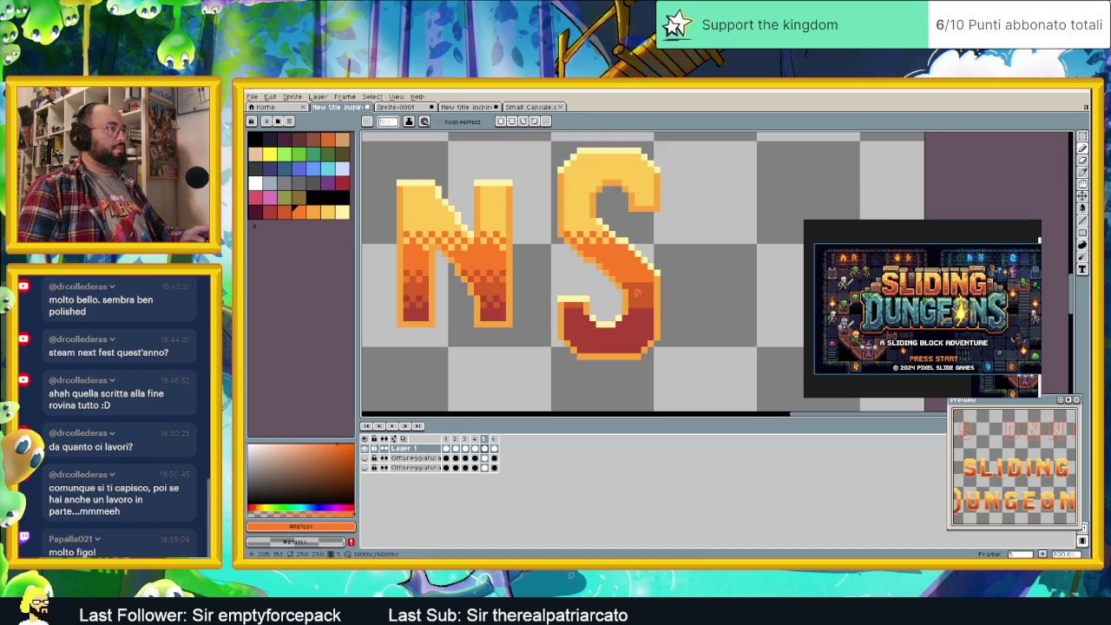
pyautogui.moveTo(638, 294); pyautogui.dragTo(622, 278)
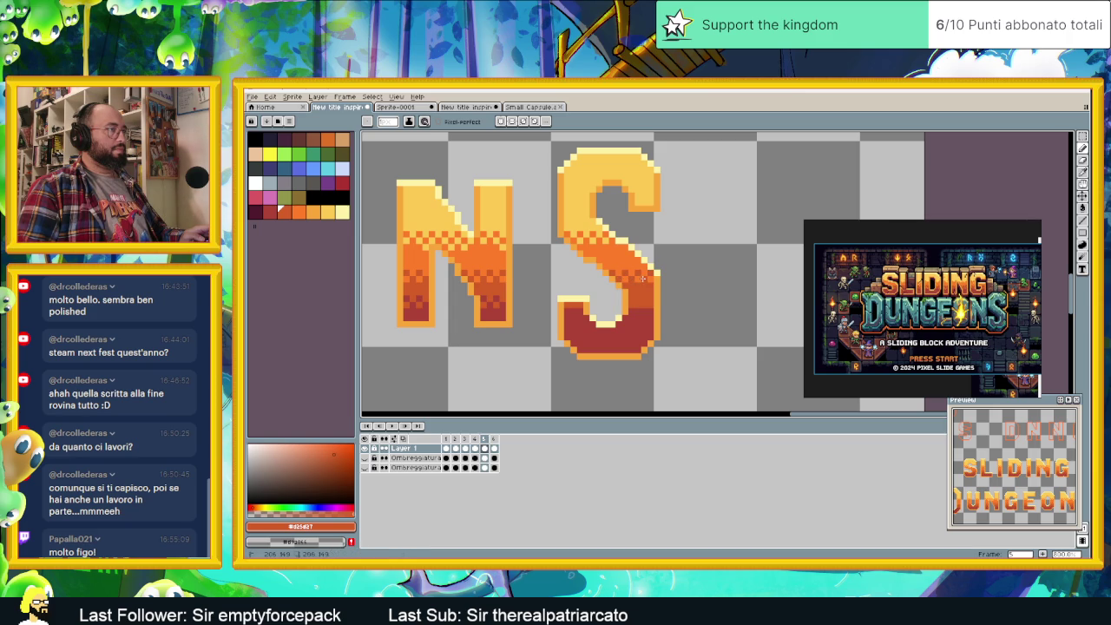
pyautogui.hscroll(-3)
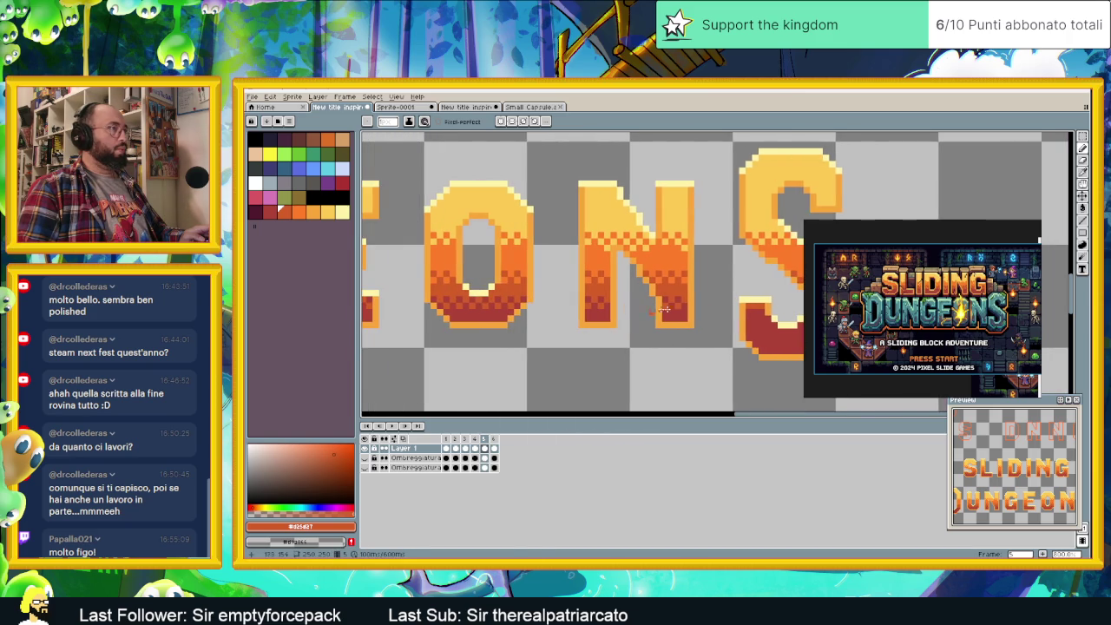
# - Sample the dark red from the D's base
pyautogui.hscroll(-3)
pyautogui.hscroll(-3)
pyautogui.hscroll(-3)
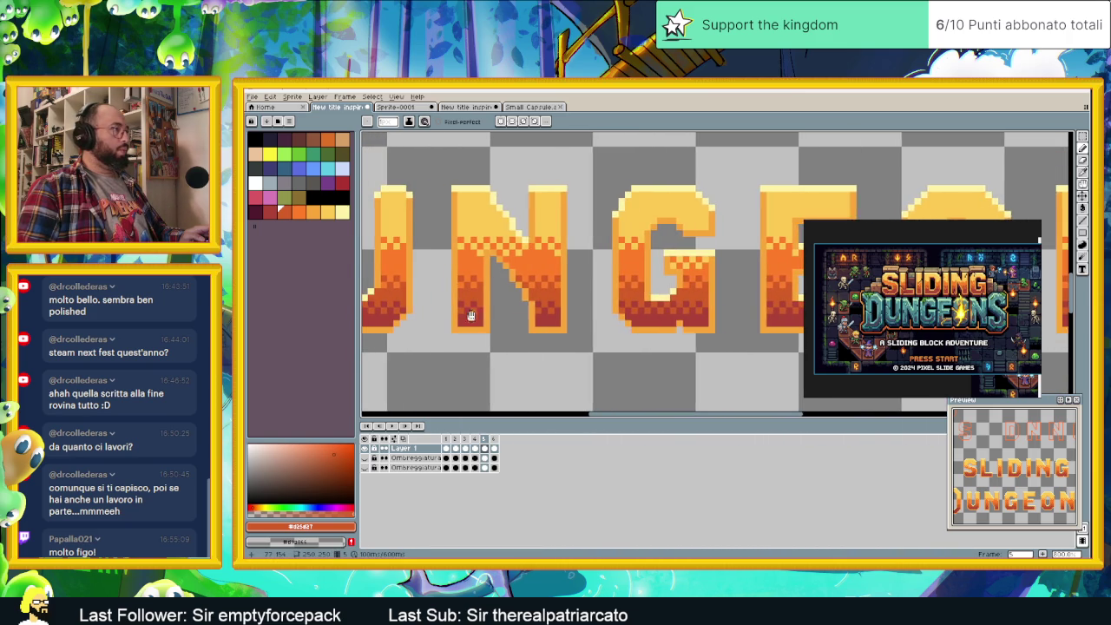
pyautogui.hscroll(-3)
pyautogui.hscroll(-3)
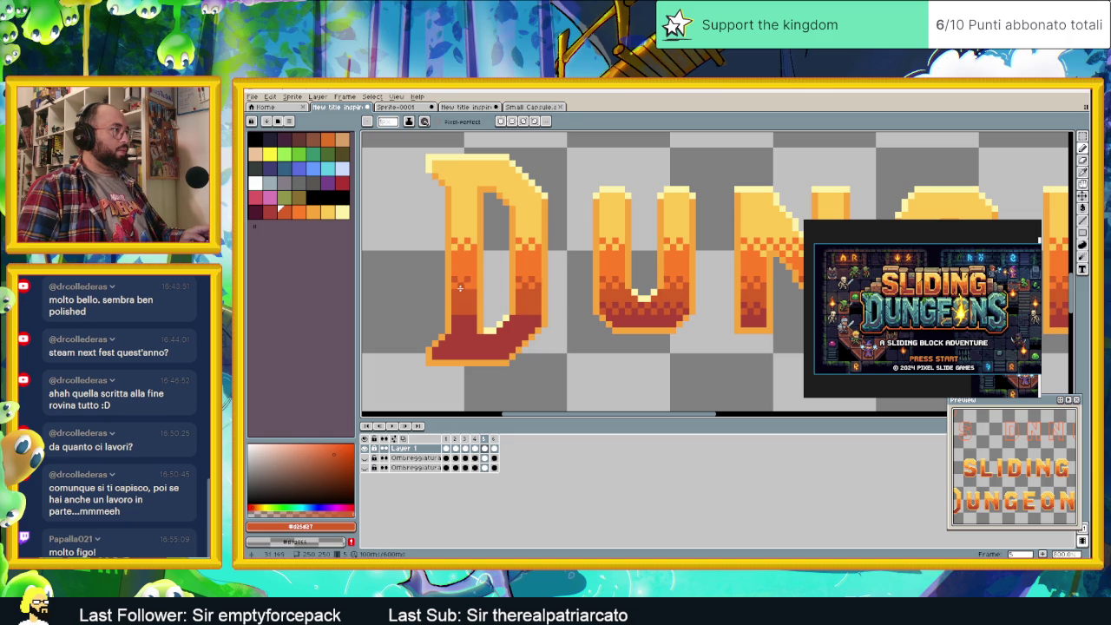
pyautogui.click(462, 321)
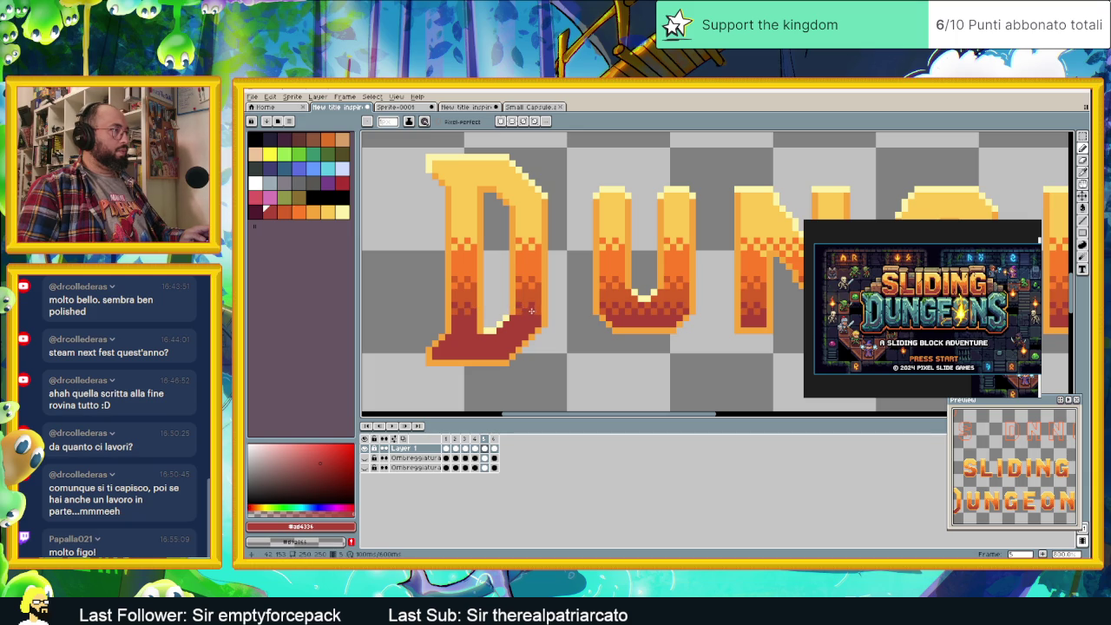
# - Shade the N and S with dark red bands, undo one stroke, and zoom out
pyautogui.hscroll(3)
pyautogui.hscroll(3)
pyautogui.hscroll(3)
pyautogui.hscroll(3)
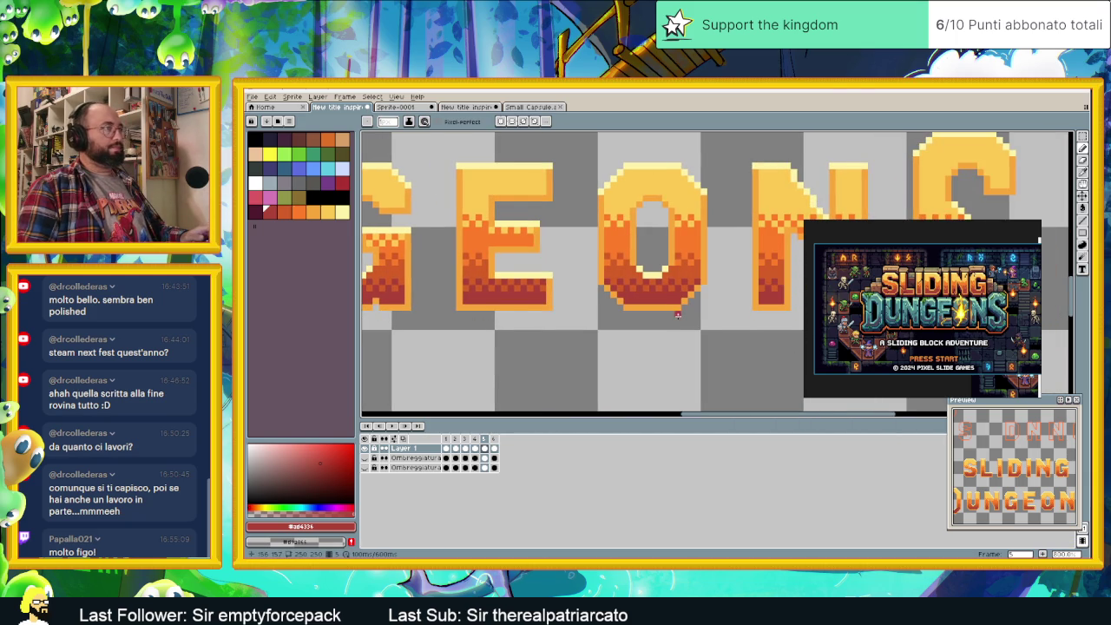
pyautogui.hscroll(3)
pyautogui.hscroll(3)
pyautogui.hscroll(3)
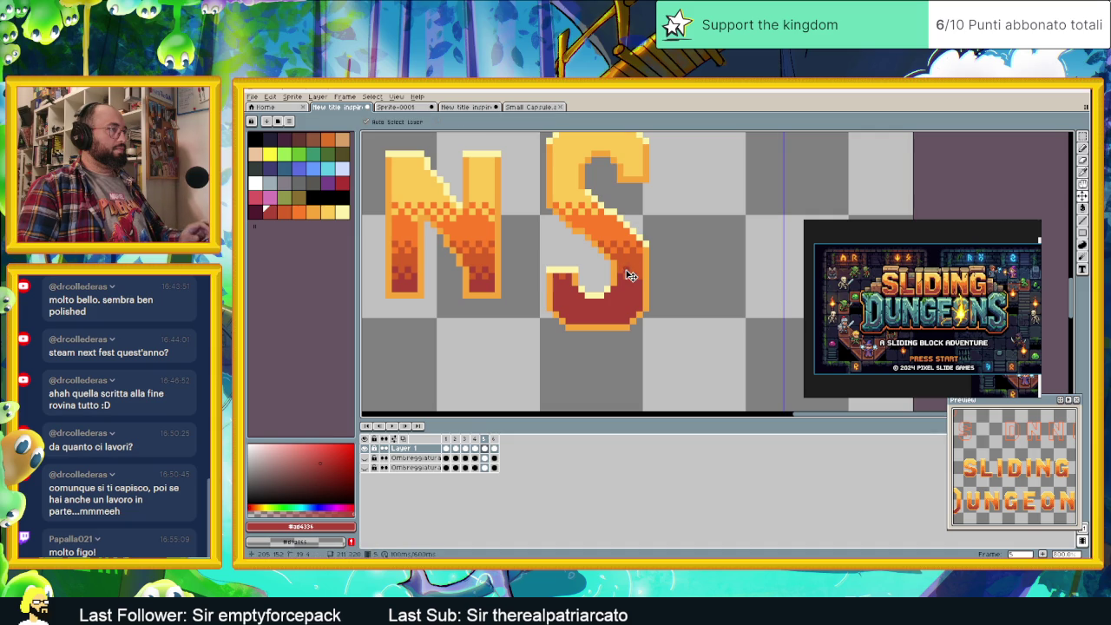
pyautogui.hotkey('ctrl', 'z')
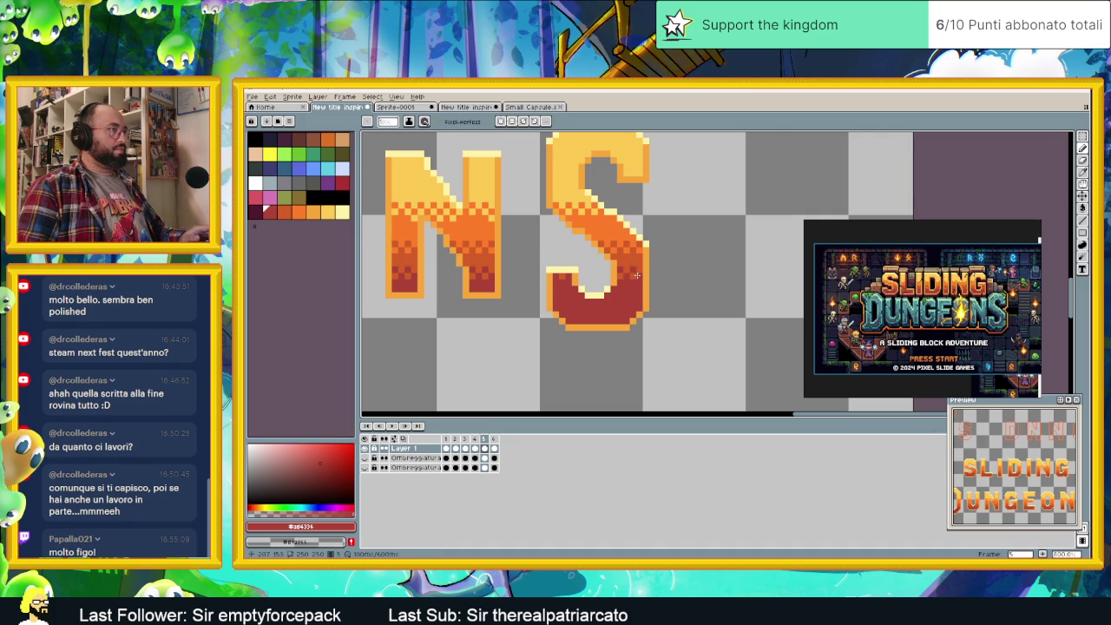
pyautogui.scroll(-3)
pyautogui.scroll(-3)
pyautogui.scroll(-3)
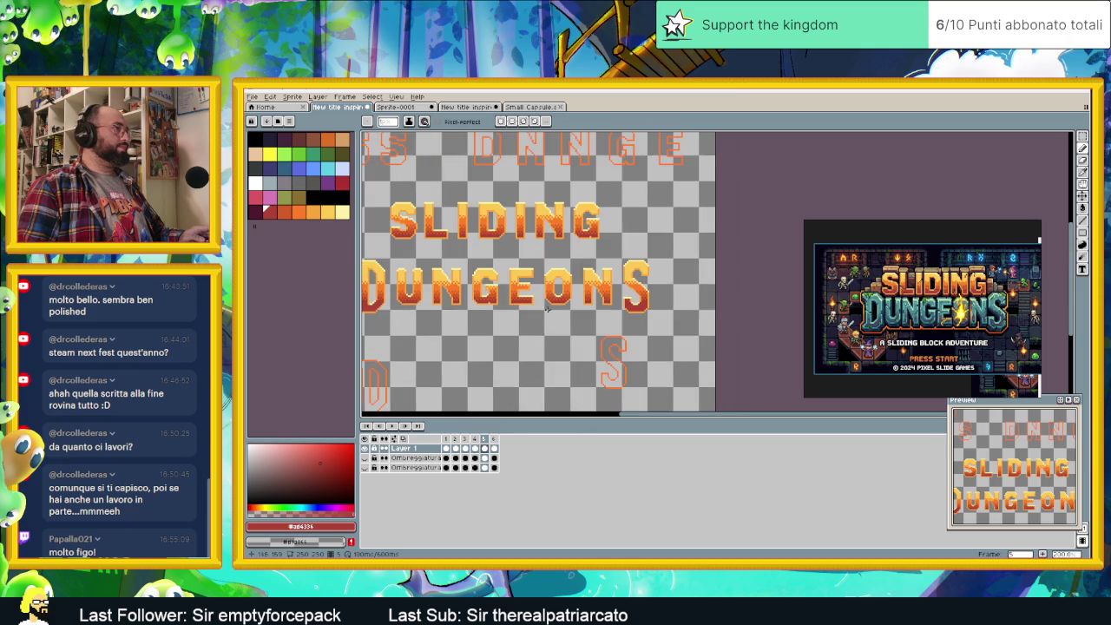
# - Review the whole SLIDING DUNGEONS title, then select the Rectangular Marquee tool
pyautogui.scroll(3)
pyautogui.scroll(3)
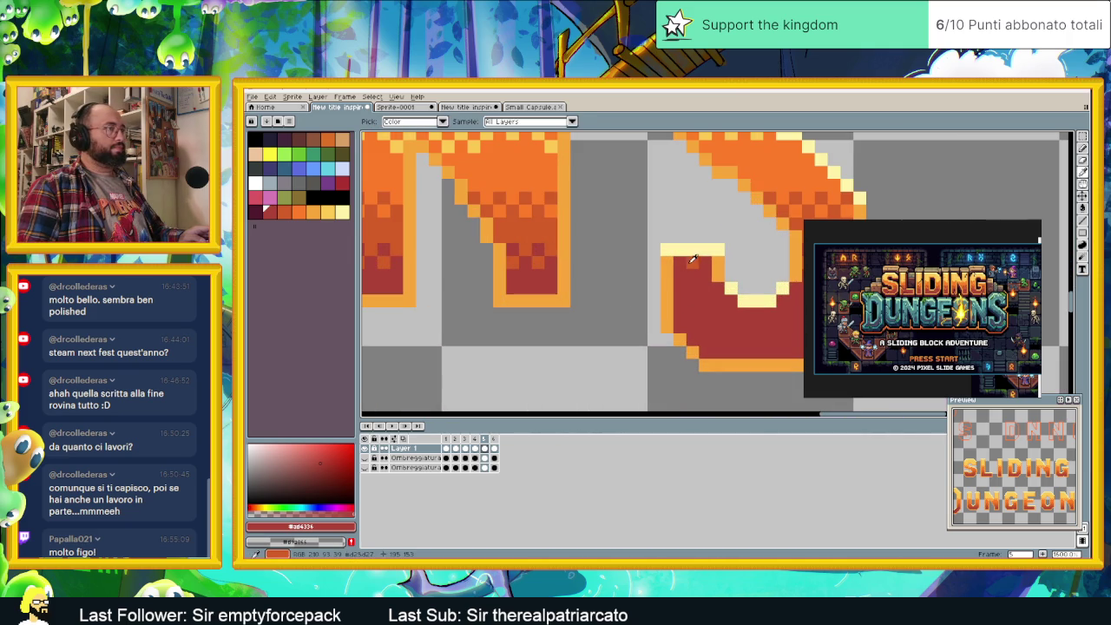
pyautogui.scroll(-3)
pyautogui.scroll(-3)
pyautogui.hscroll(-3)
pyautogui.hscroll(-3)
pyautogui.scroll(-3)
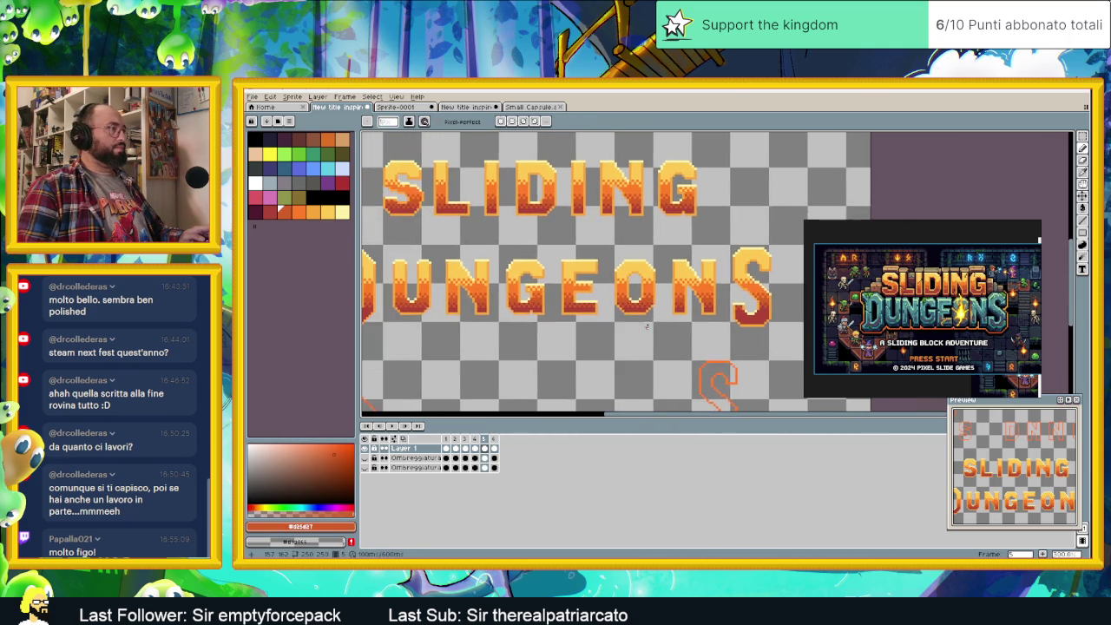
pyautogui.scroll(-3)
pyautogui.scroll(3)
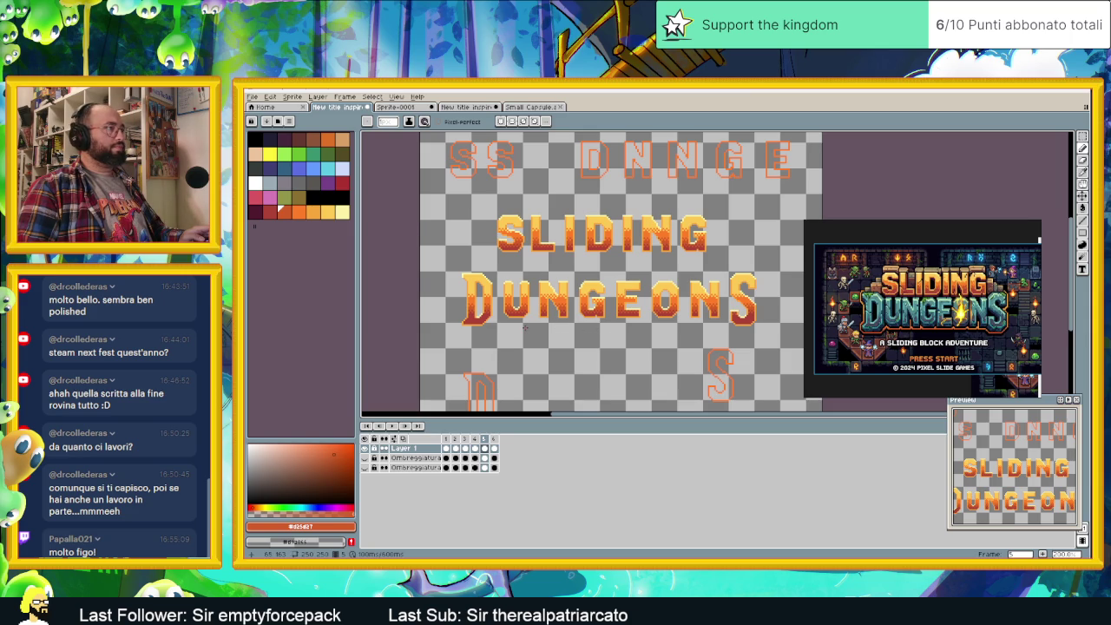
pyautogui.scroll(-3)
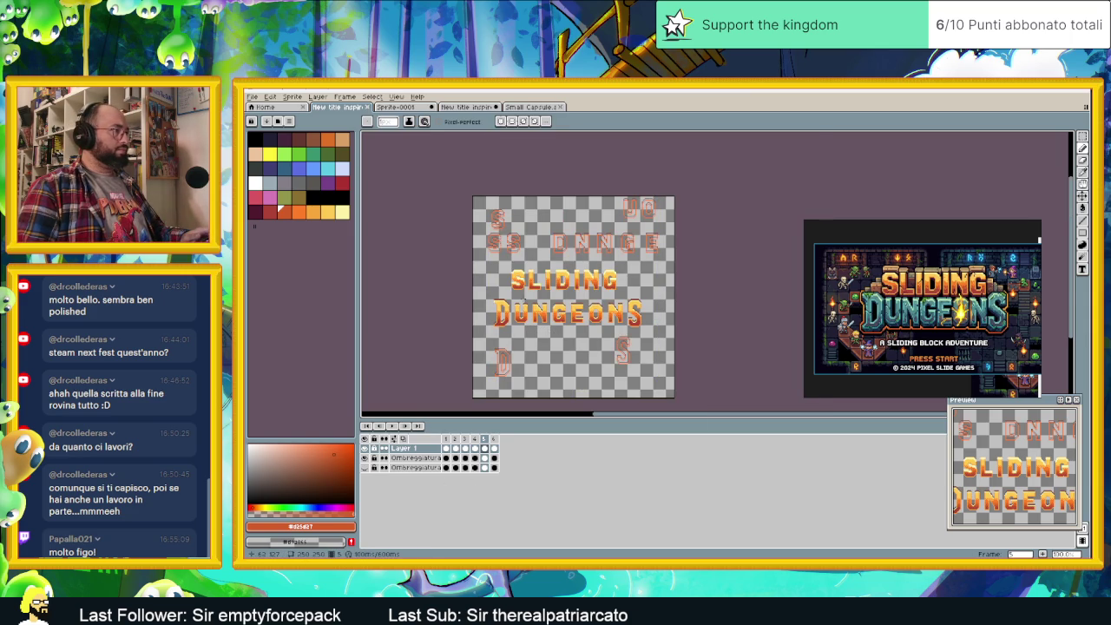
pyautogui.scroll(3)
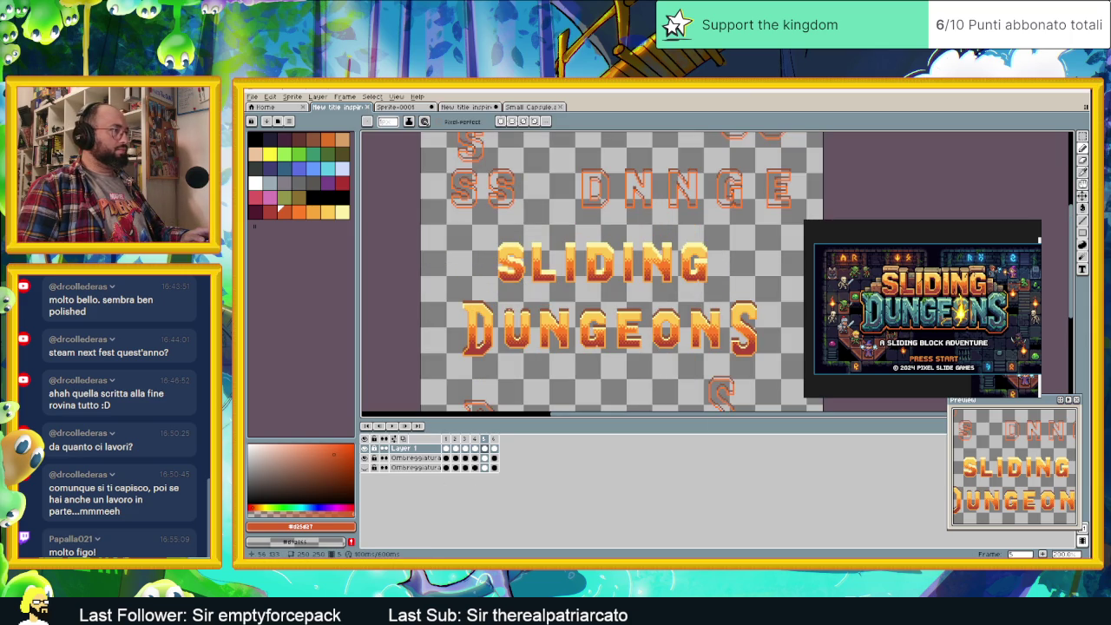
pyautogui.click(1083, 136)
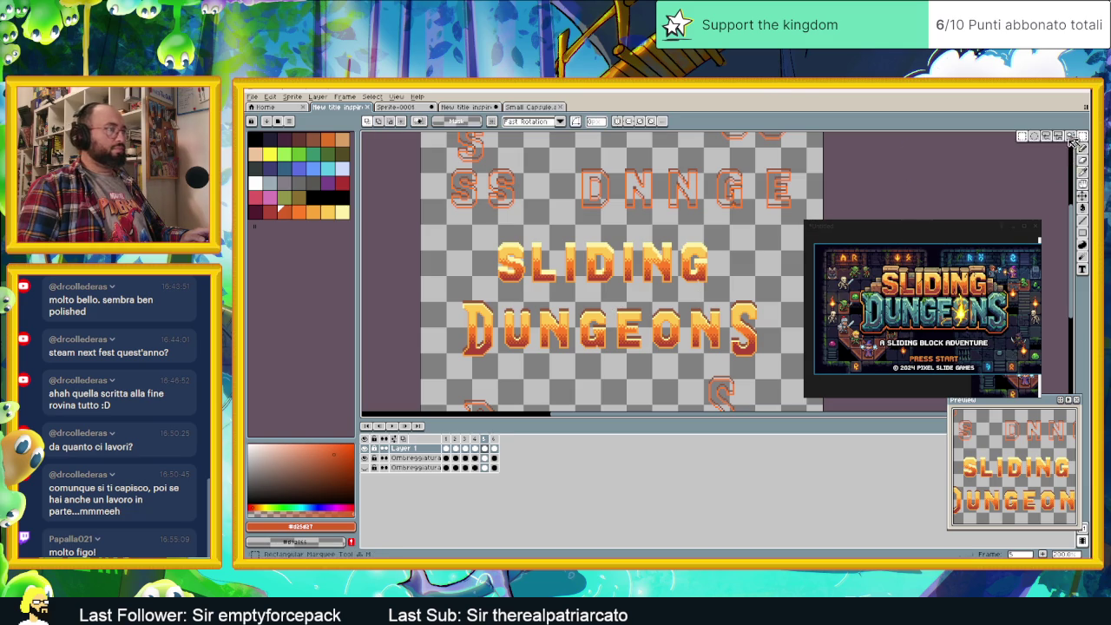
# - Select DUNGEONS and replace its orange with a deeper yellow-orange on Layer 1
pyautogui.moveTo(437, 293); pyautogui.dragTo(782, 369)
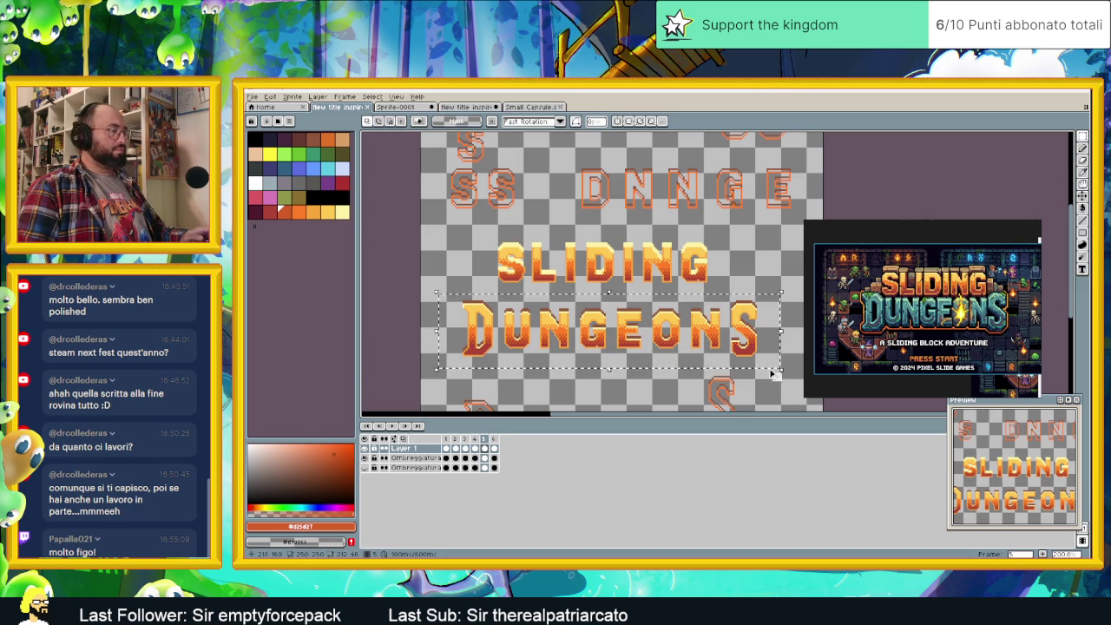
pyautogui.hotkey('shift', 'r')
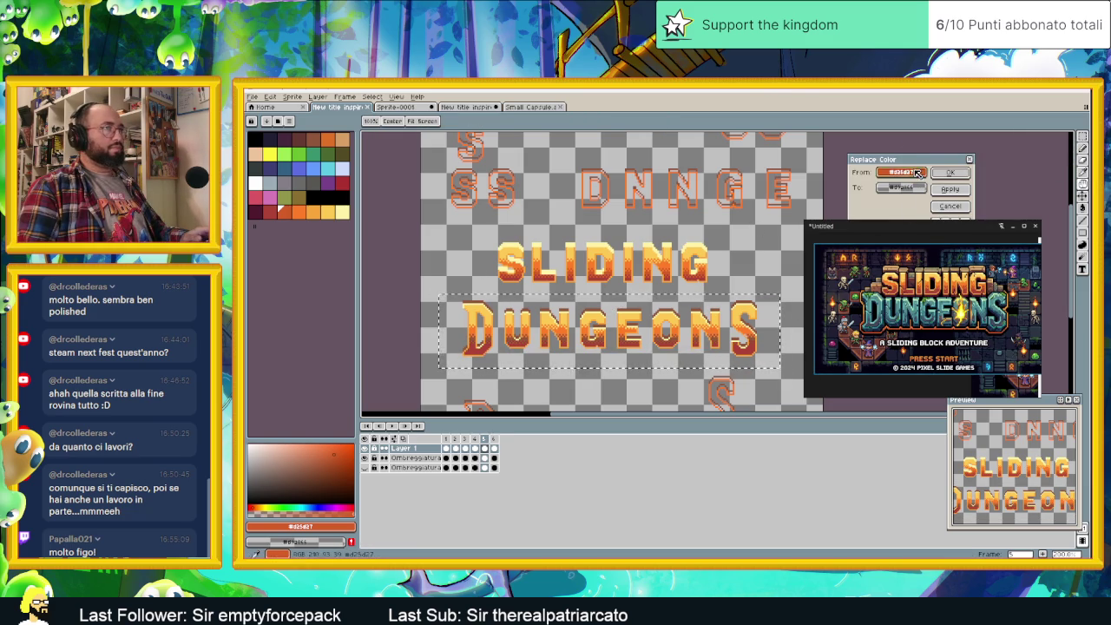
pyautogui.moveTo(638, 282); pyautogui.dragTo(549, 305)
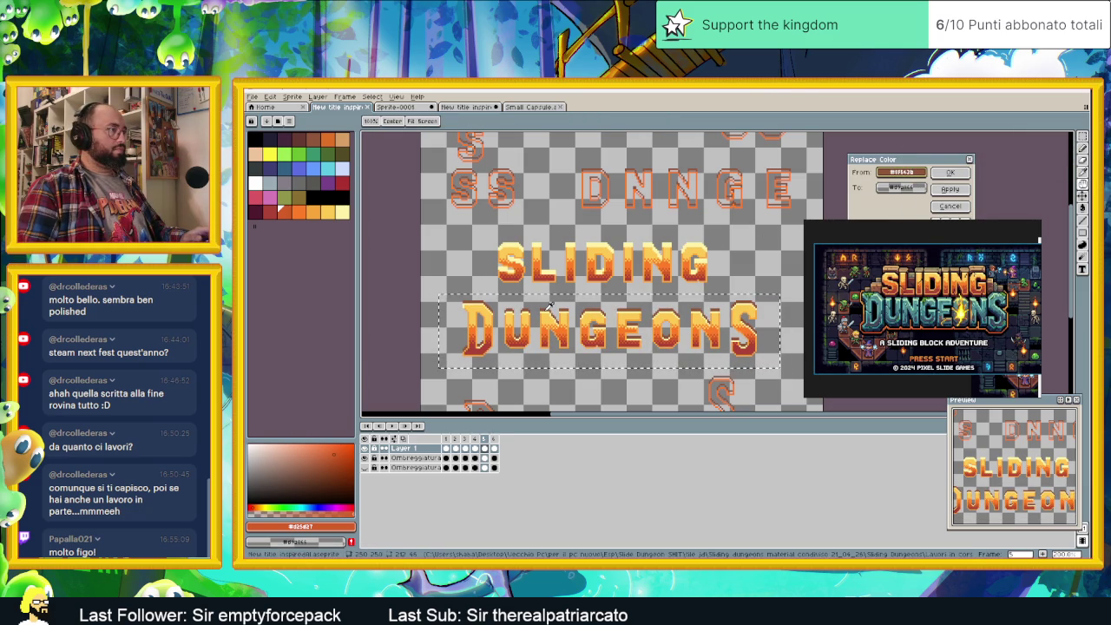
pyautogui.rightClick(549, 305)
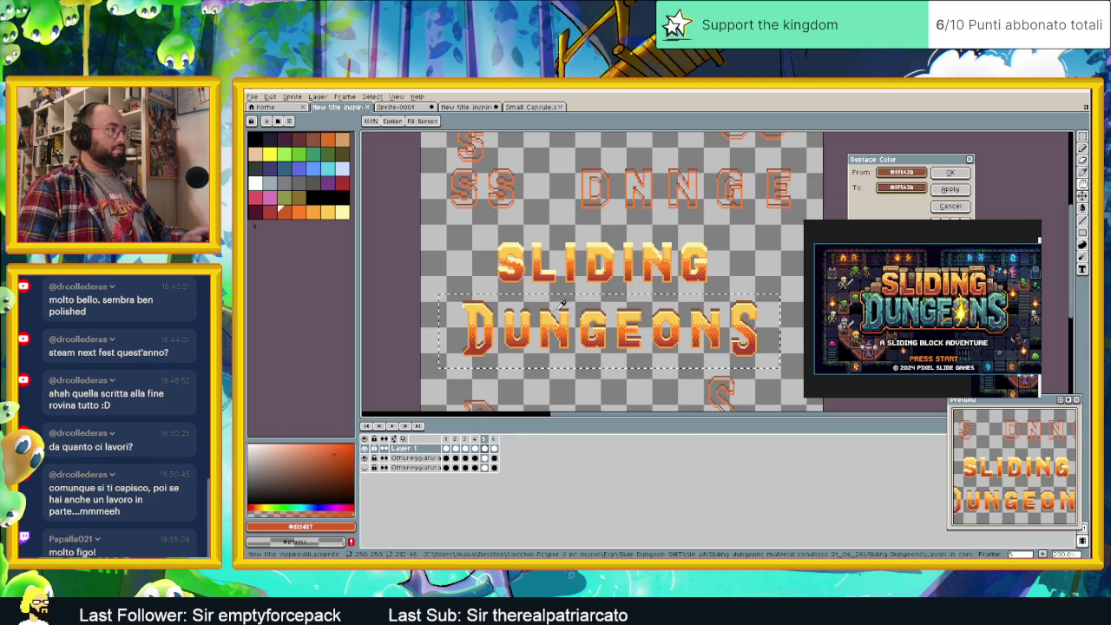
pyautogui.rightClick(550, 310)
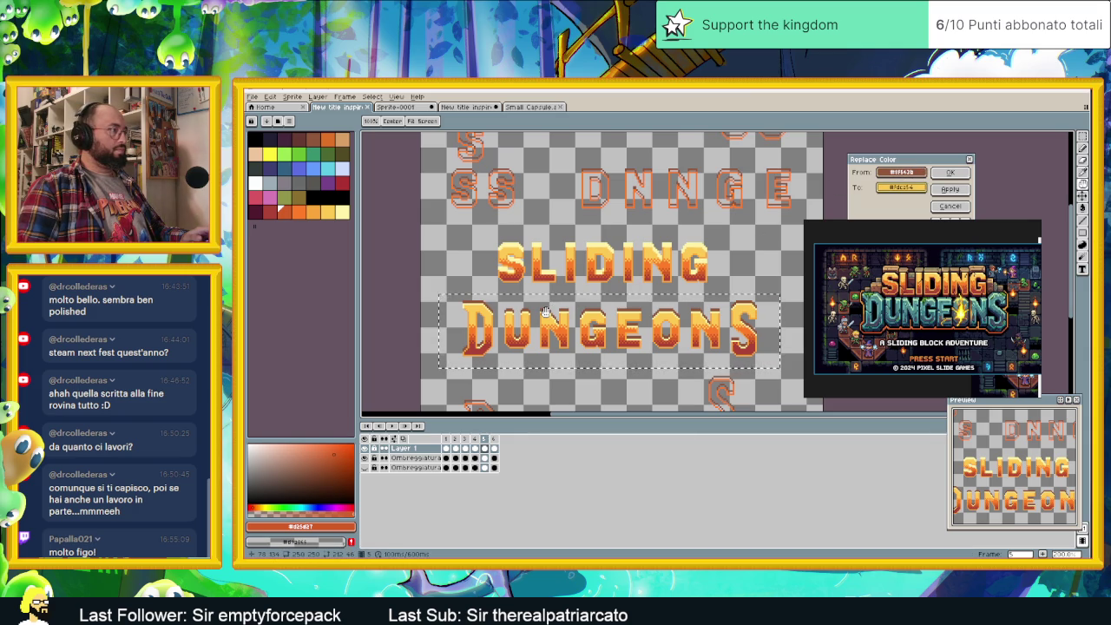
pyautogui.click(950, 205)
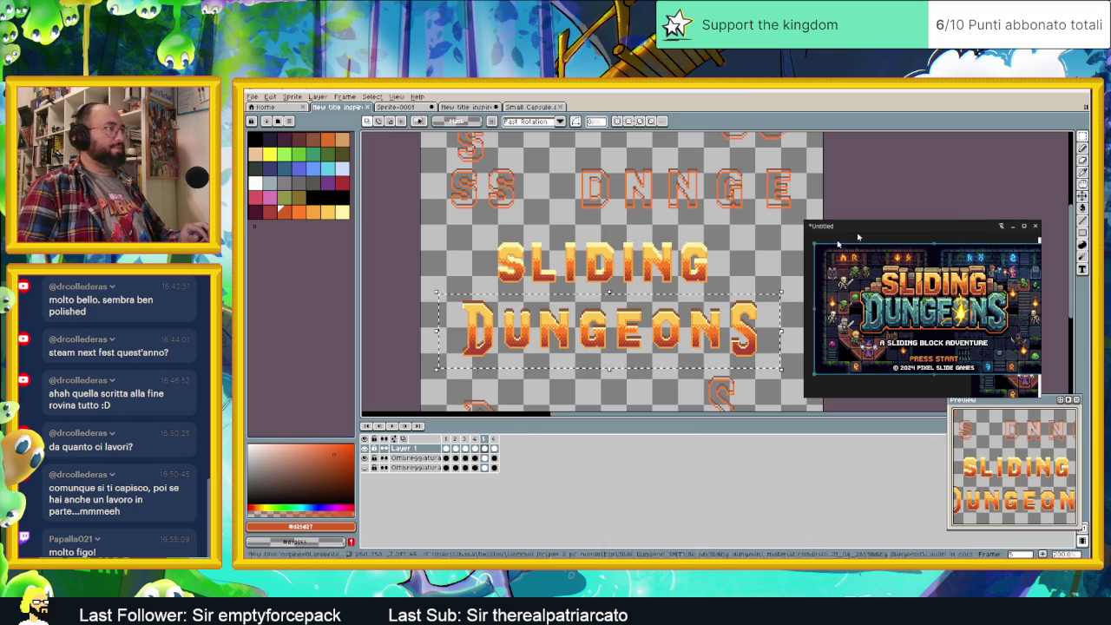
# - On the Ombreggiatura shading layer, replace the letter colour with light yellow
pyautogui.click(415, 458)
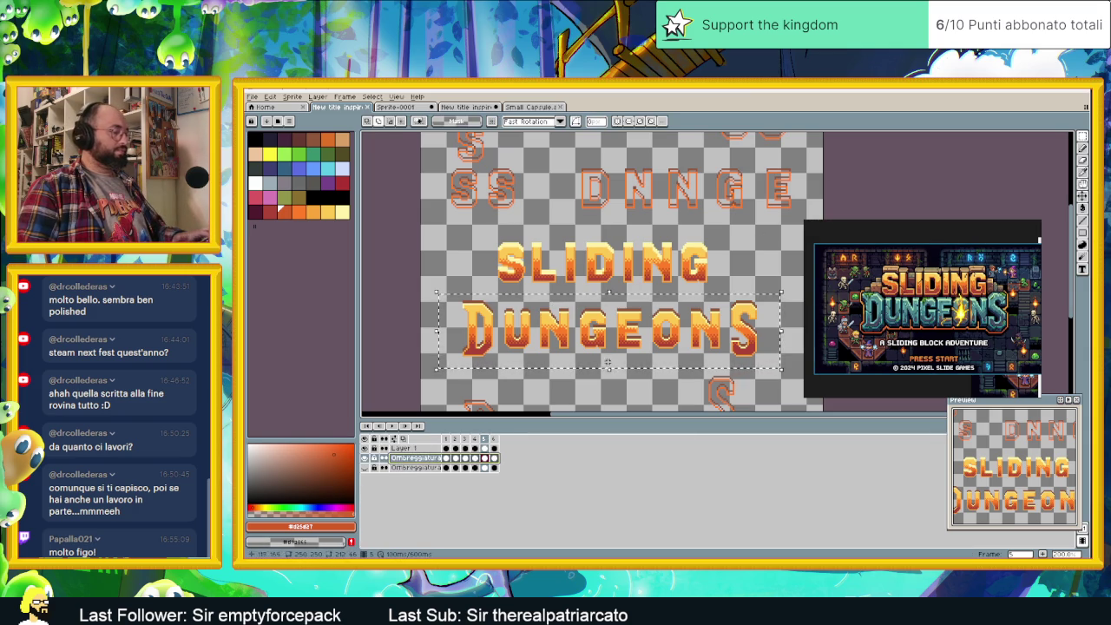
pyautogui.hotkey('shift', 'r')
pyautogui.moveTo(618, 355); pyautogui.dragTo(599, 304)
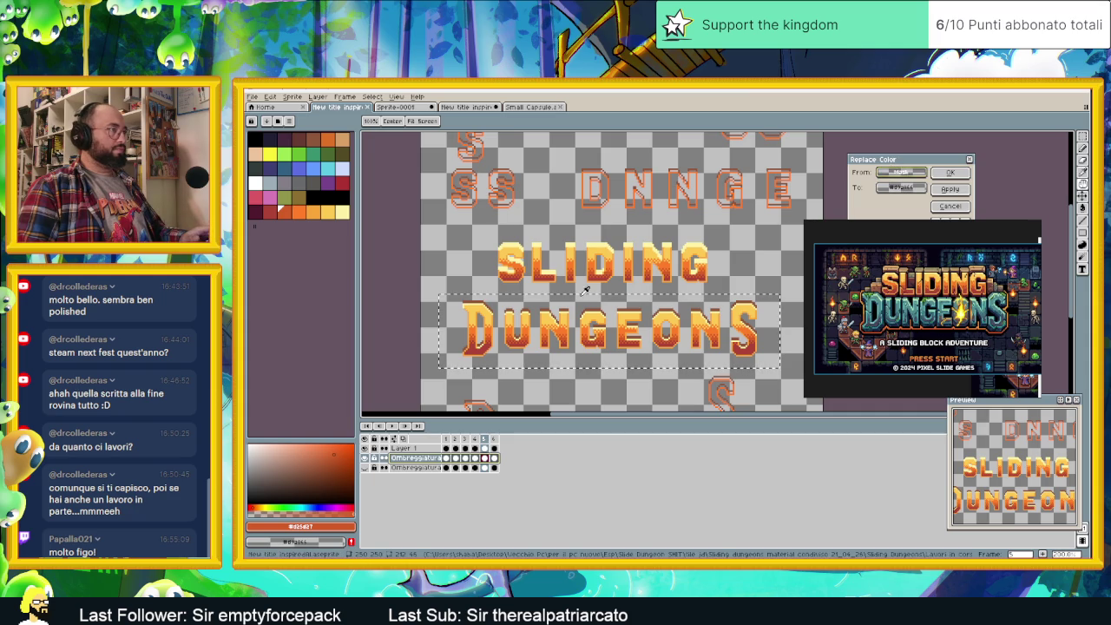
pyautogui.rightClick(643, 308)
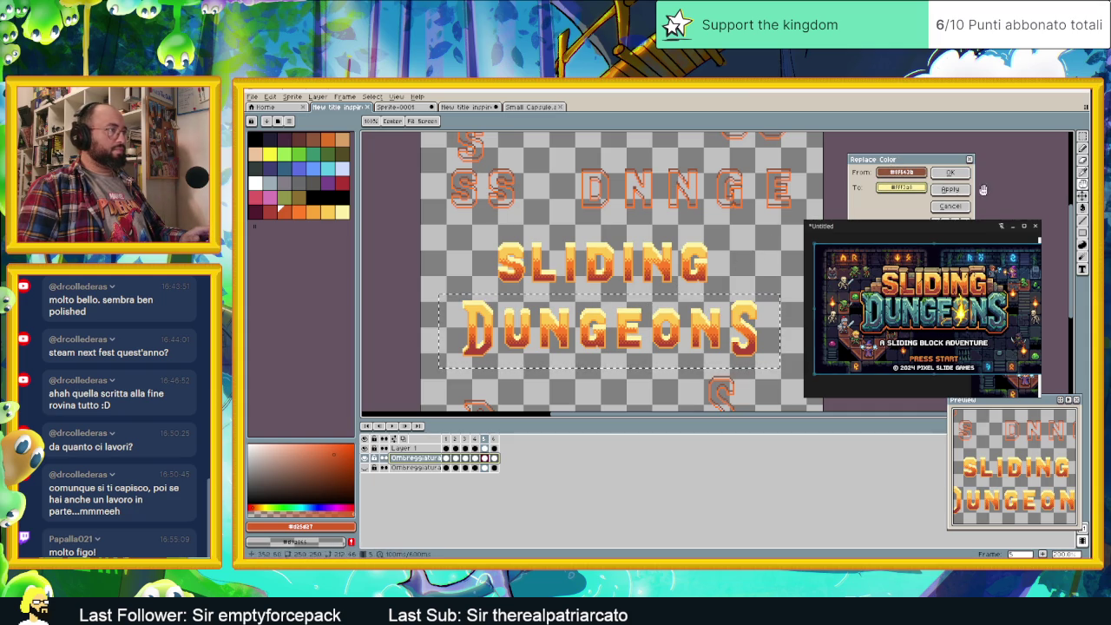
pyautogui.click(958, 189)
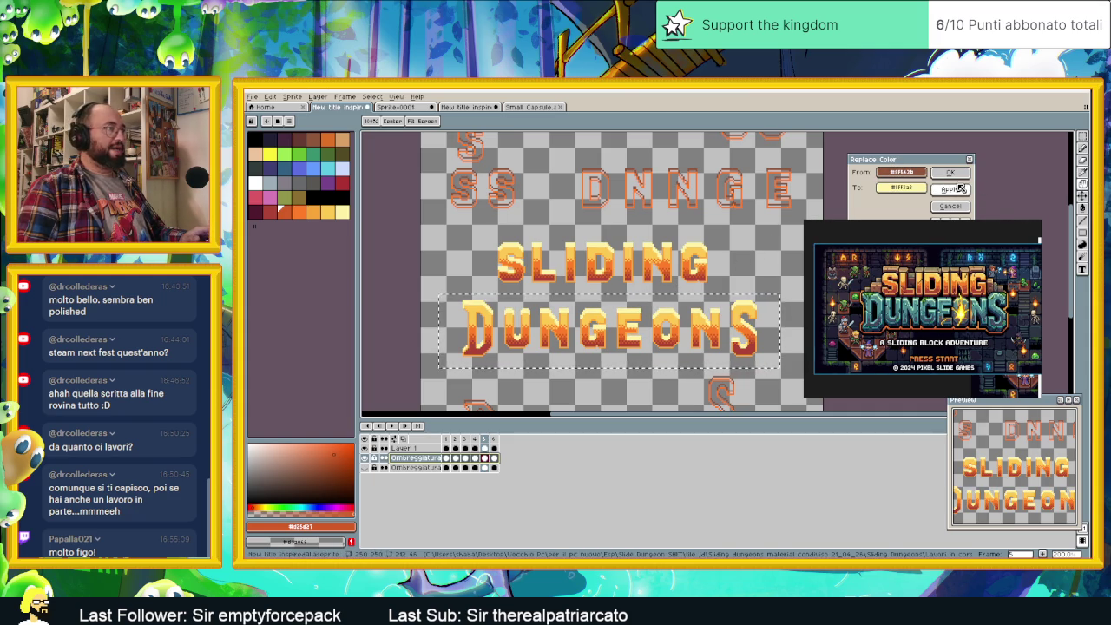
pyautogui.click(950, 172)
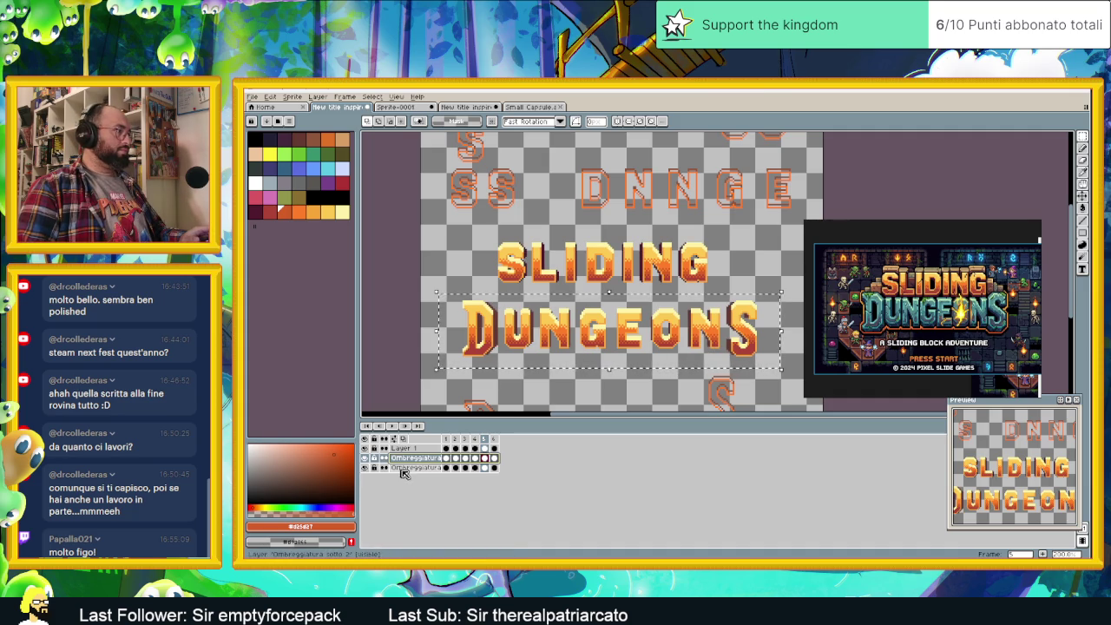
# - On the second Ombreggiatura layer, turn the dark brown shadow into dark red
pyautogui.click(404, 469)
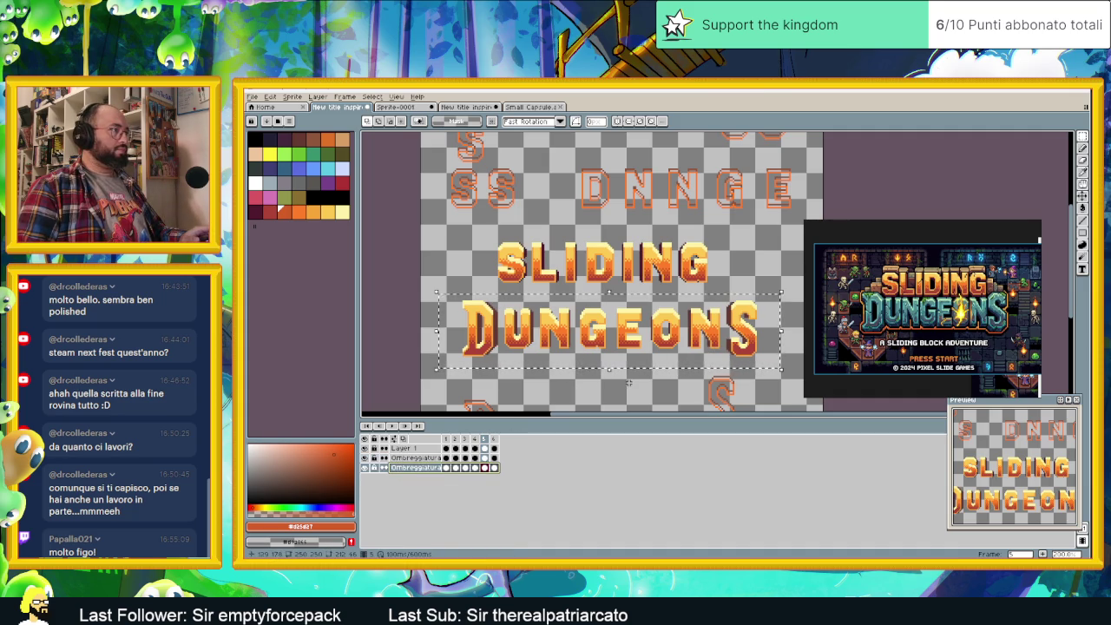
pyautogui.hotkey('shift', 'r')
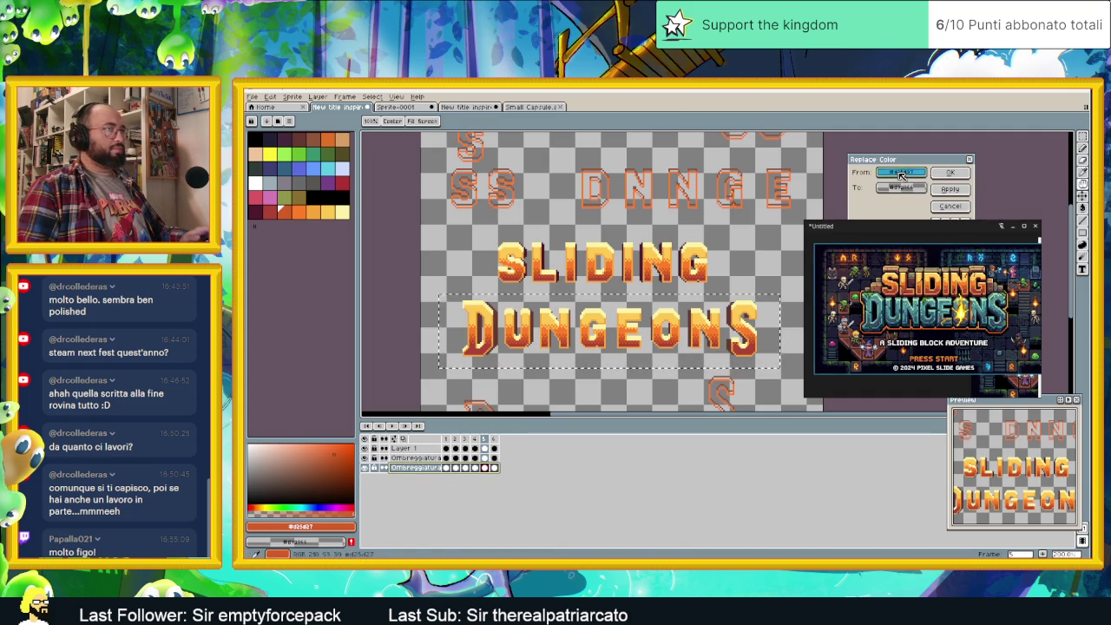
pyautogui.click(531, 306)
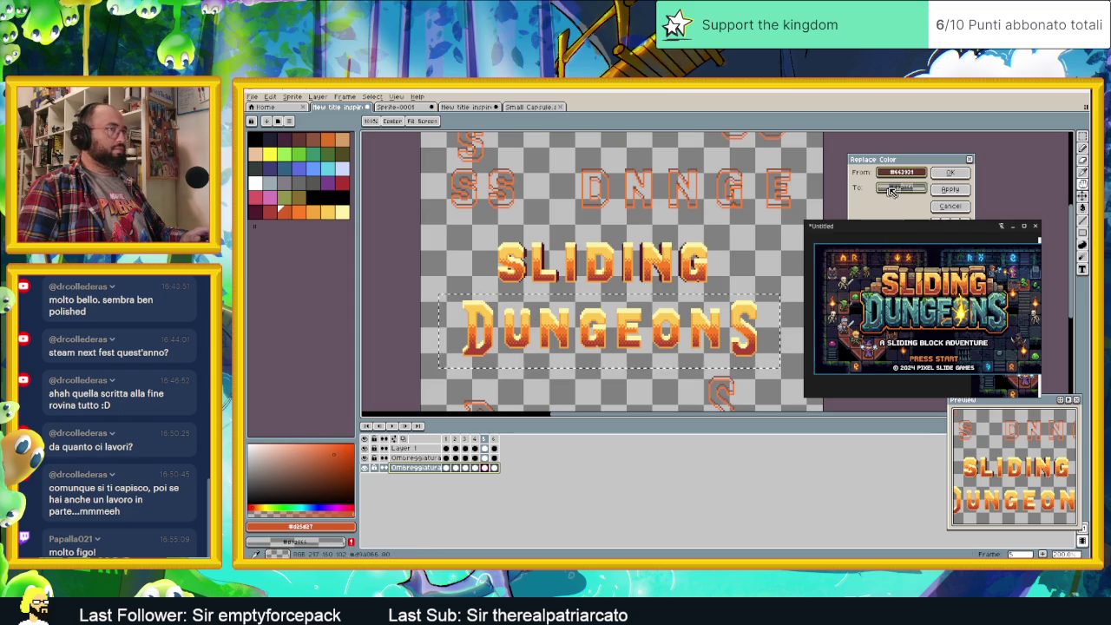
pyautogui.rightClick(547, 244)
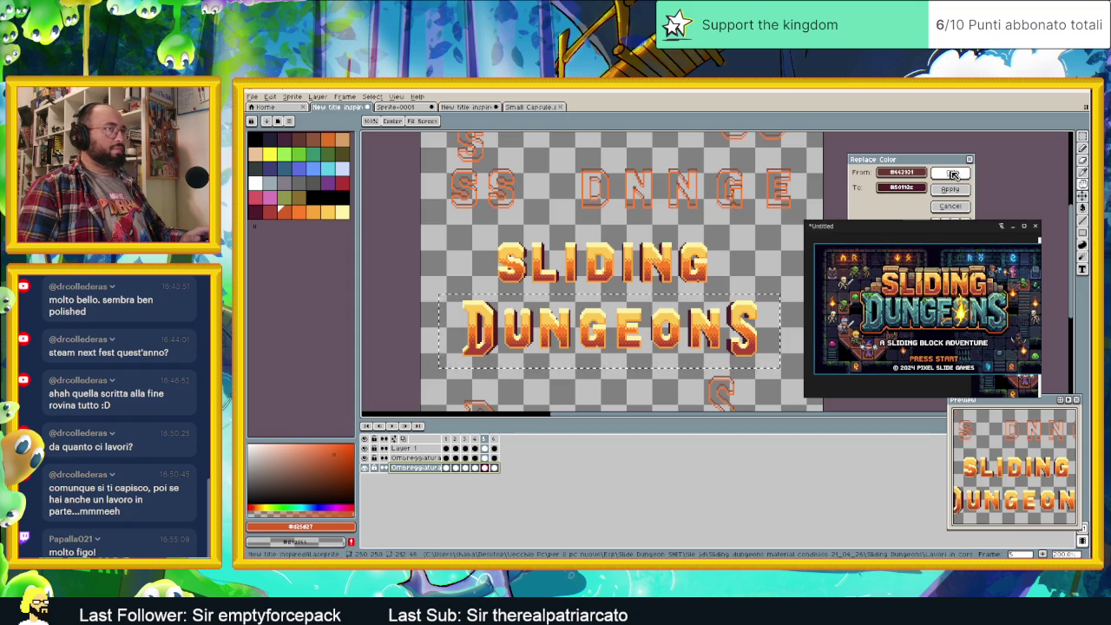
pyautogui.click(954, 173)
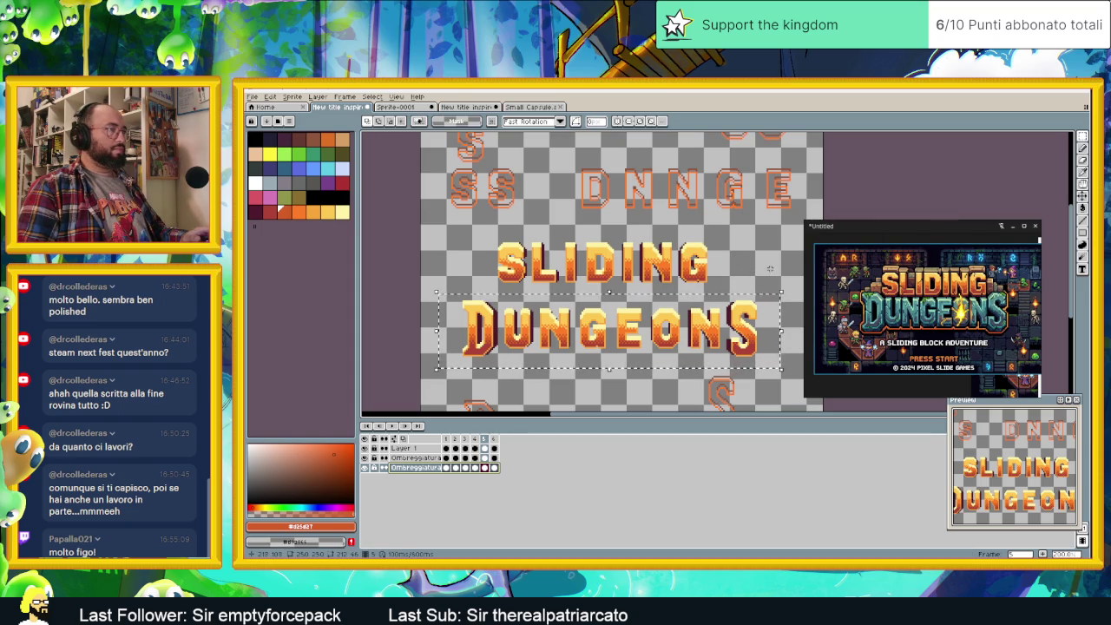
# - Zoom in and out to inspect the recoloured DUNGEONS lettering
pyautogui.scroll(3)
pyautogui.scroll(3)
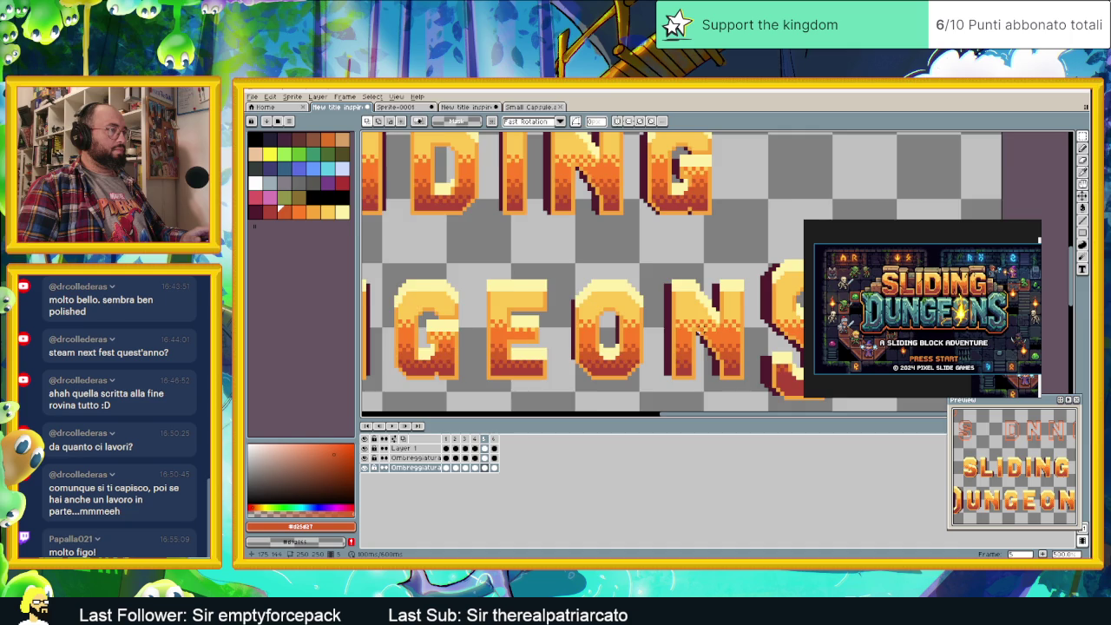
pyautogui.scroll(-3)
pyautogui.scroll(-3)
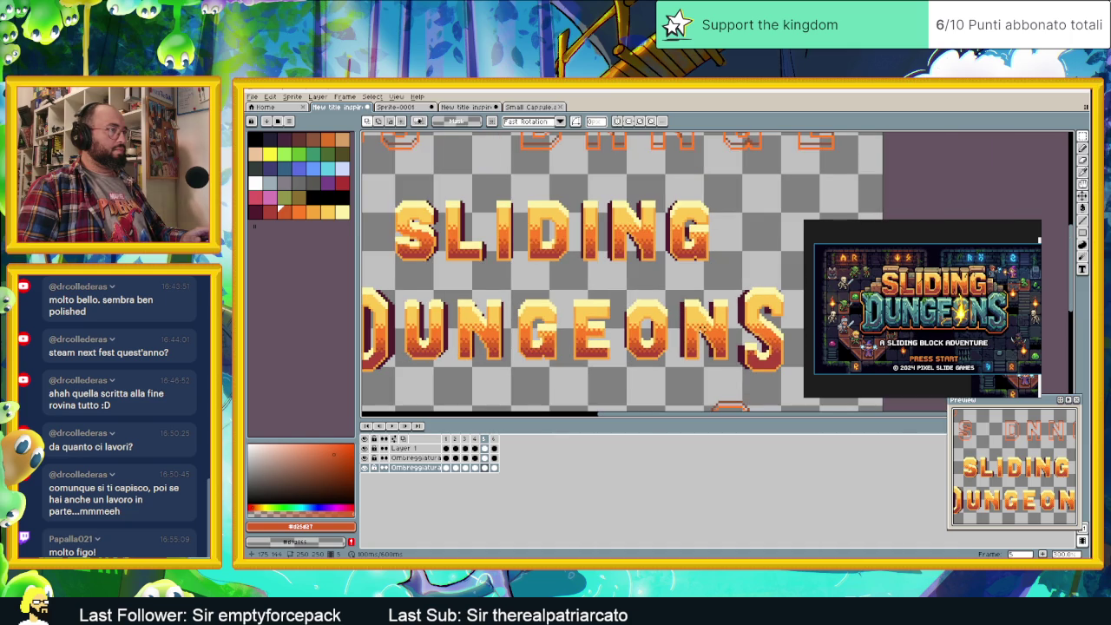
pyautogui.scroll(-3)
pyautogui.scroll(3)
# - With the Pencil tool active, undo the last pencil stroke on the lettering
pyautogui.click(1082, 150)
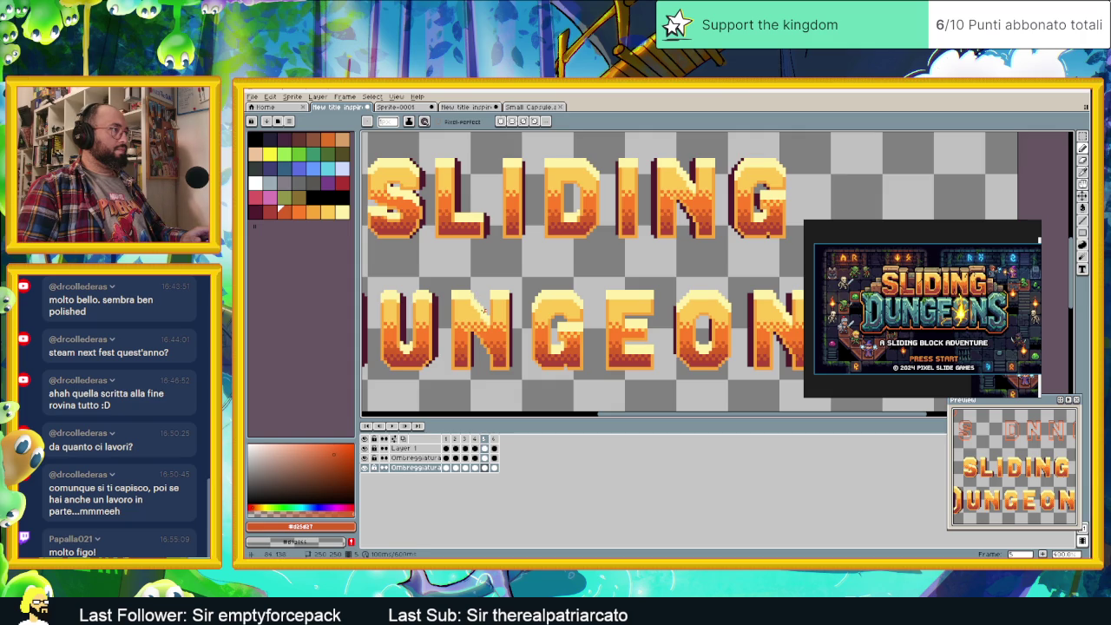
pyautogui.moveTo(633, 363); pyautogui.dragTo(559, 341)
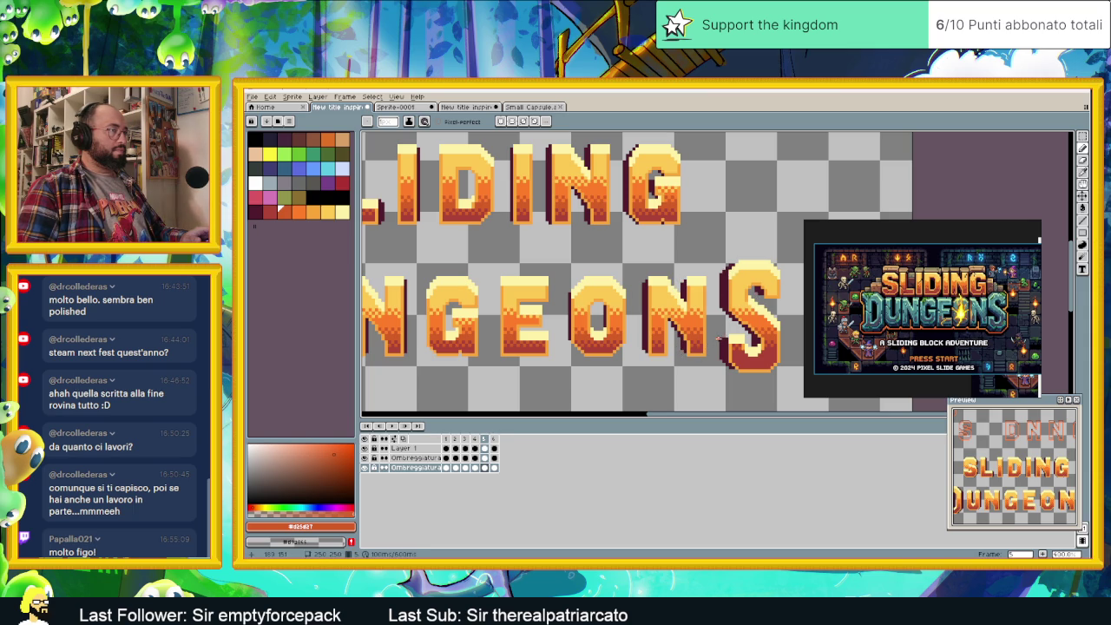
pyautogui.scroll(-3)
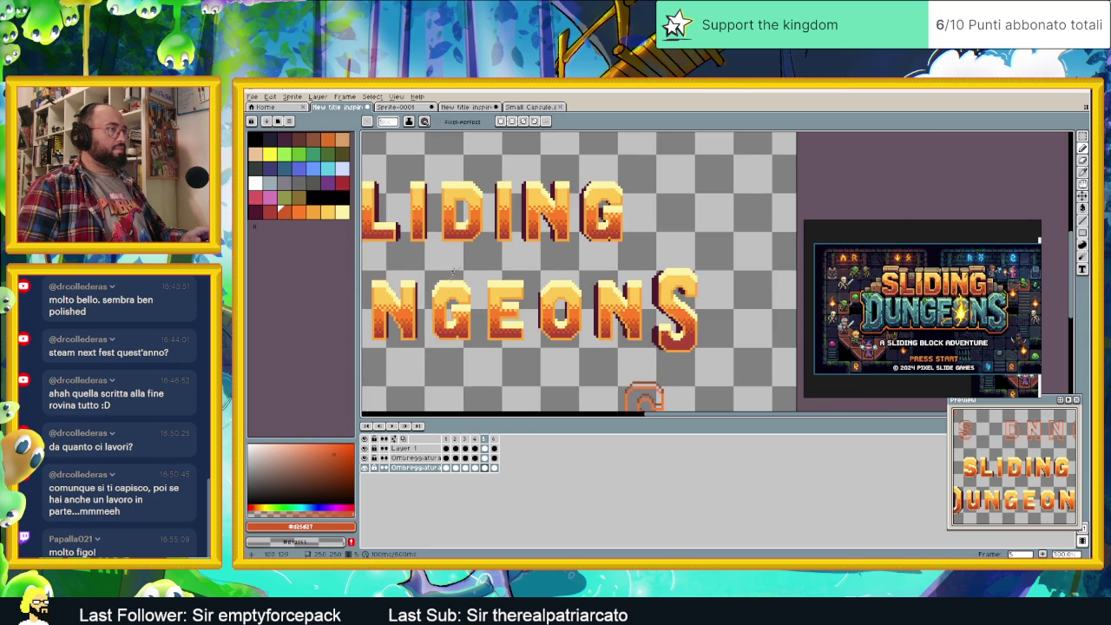
pyautogui.scroll(3)
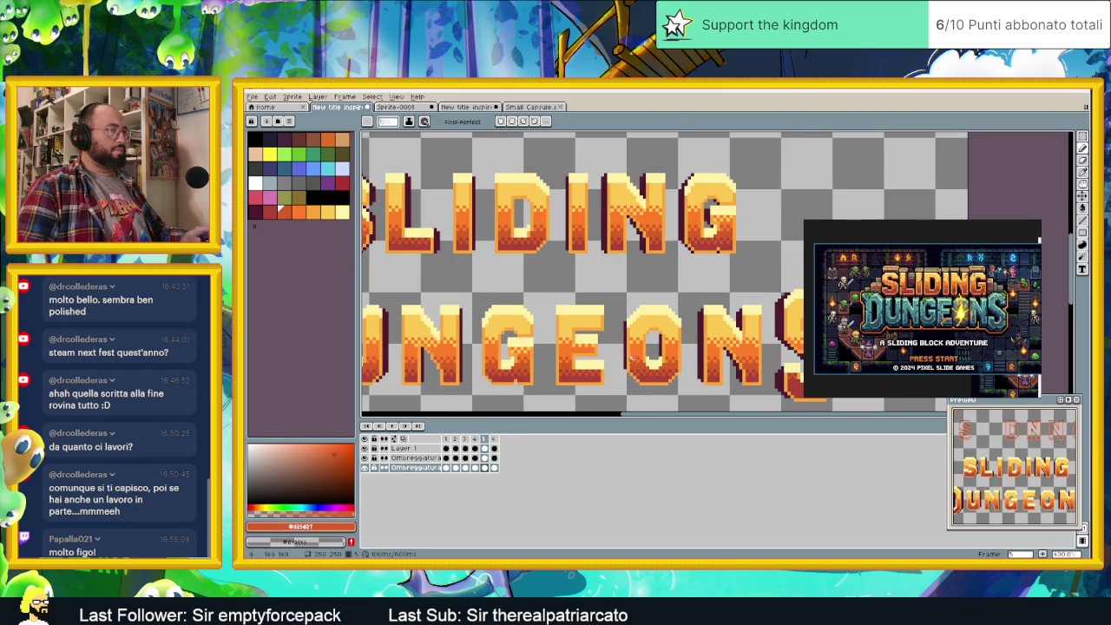
pyautogui.scroll(-3)
pyautogui.hotkey('ctrl', 'z')
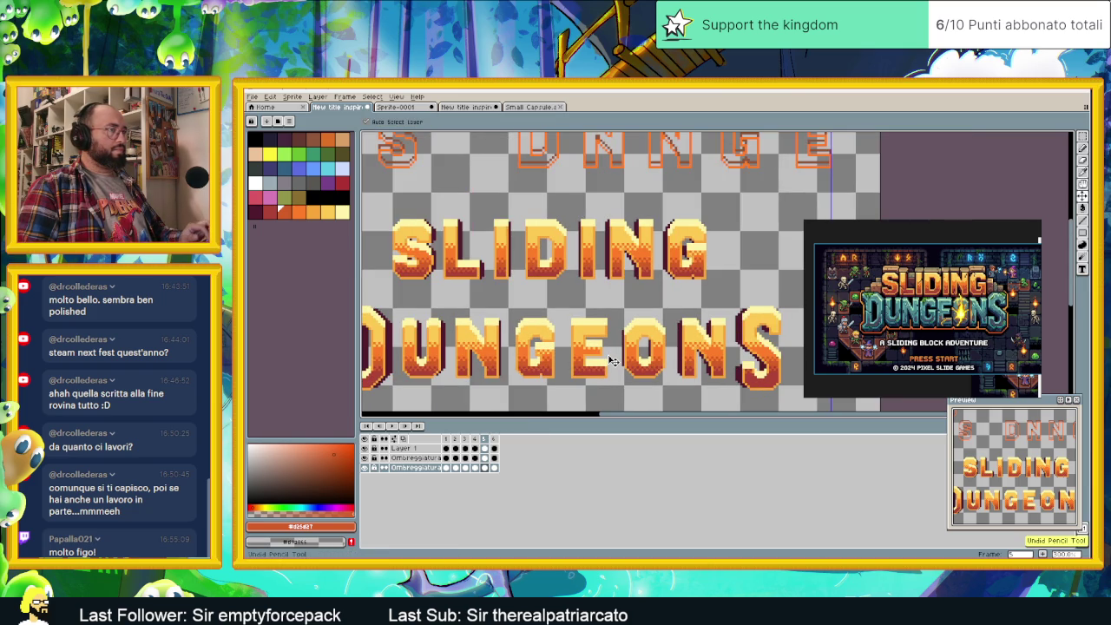
pyautogui.moveTo(615, 277); pyautogui.dragTo(635, 281)
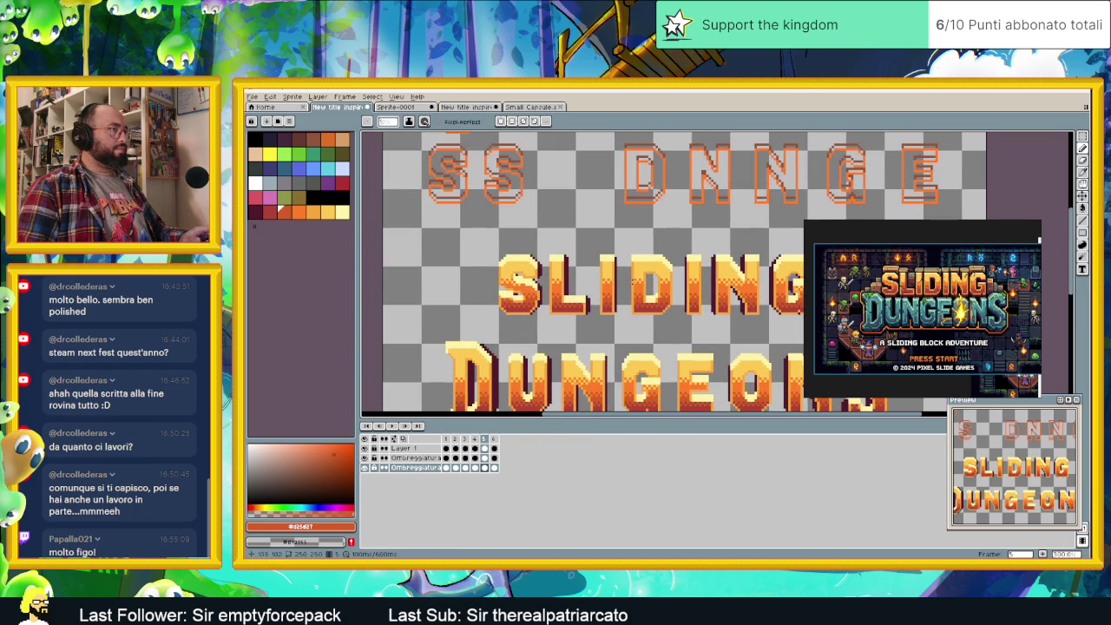
# - Zoom out to check the whole logo and save the .aseprite file with Ctrl+S
pyautogui.scroll(-3)
pyautogui.scroll(-3)
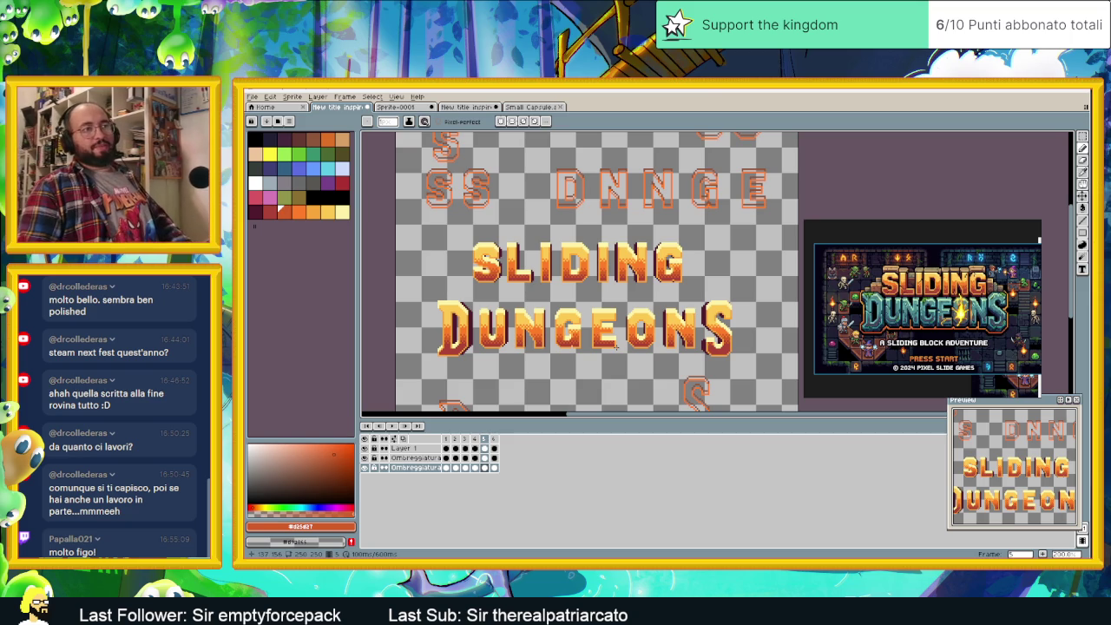
pyautogui.scroll(-3)
pyautogui.scroll(3)
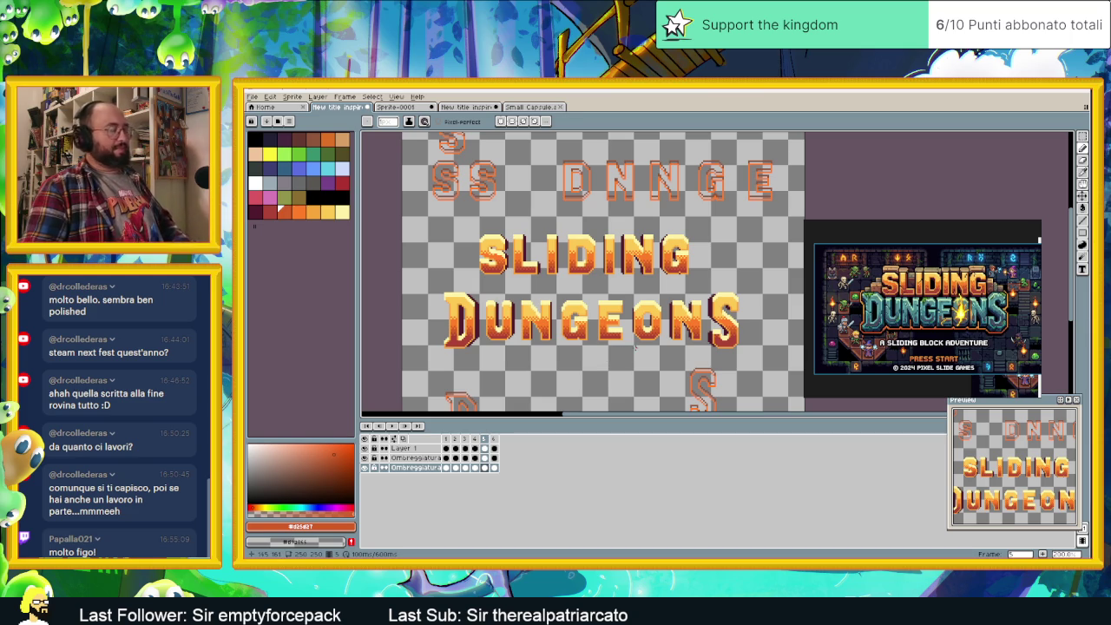
pyautogui.hotkey('ctrl', 's')
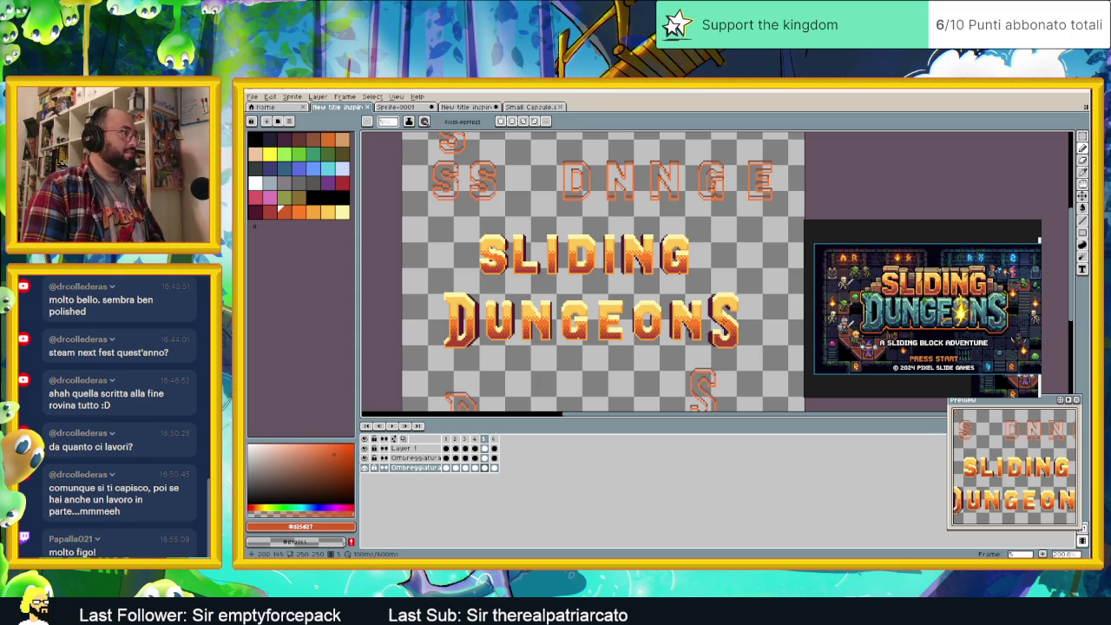
pyautogui.scroll(3)
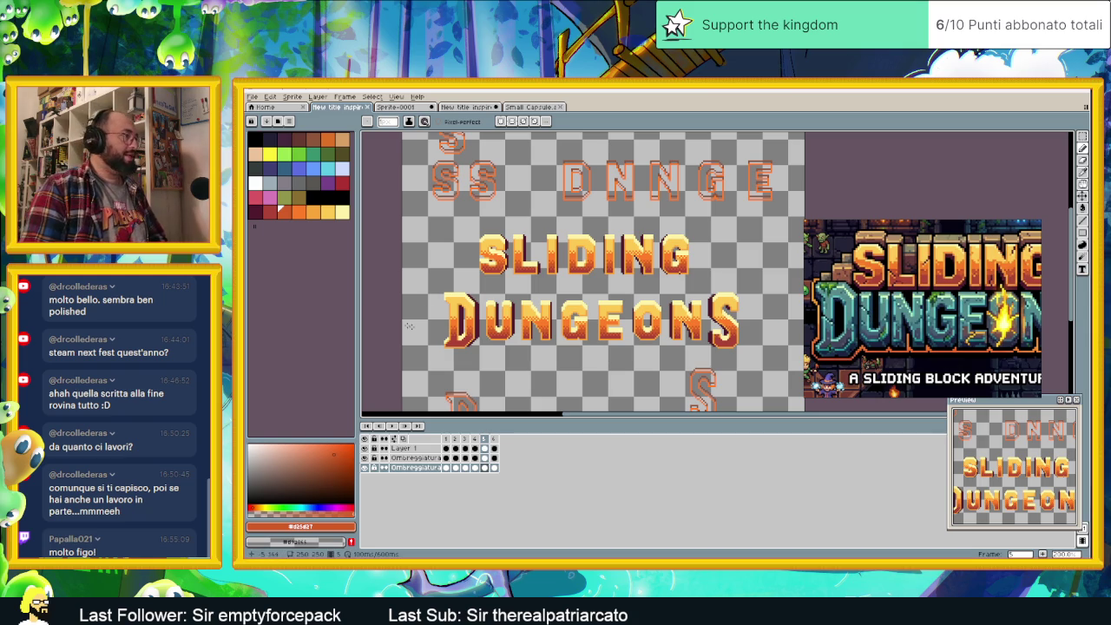
# - Zoom into the title letters and scroll across to inspect their shading
pyautogui.scroll(3)
pyautogui.scroll(3)
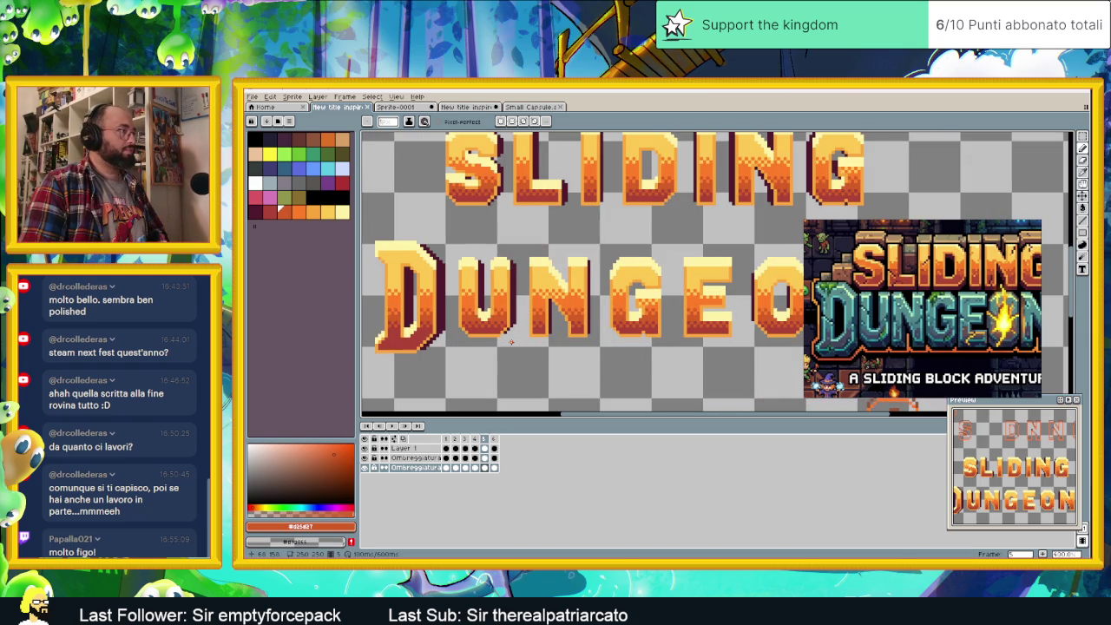
pyautogui.scroll(-3)
pyautogui.hscroll(3)
pyautogui.hscroll(3)
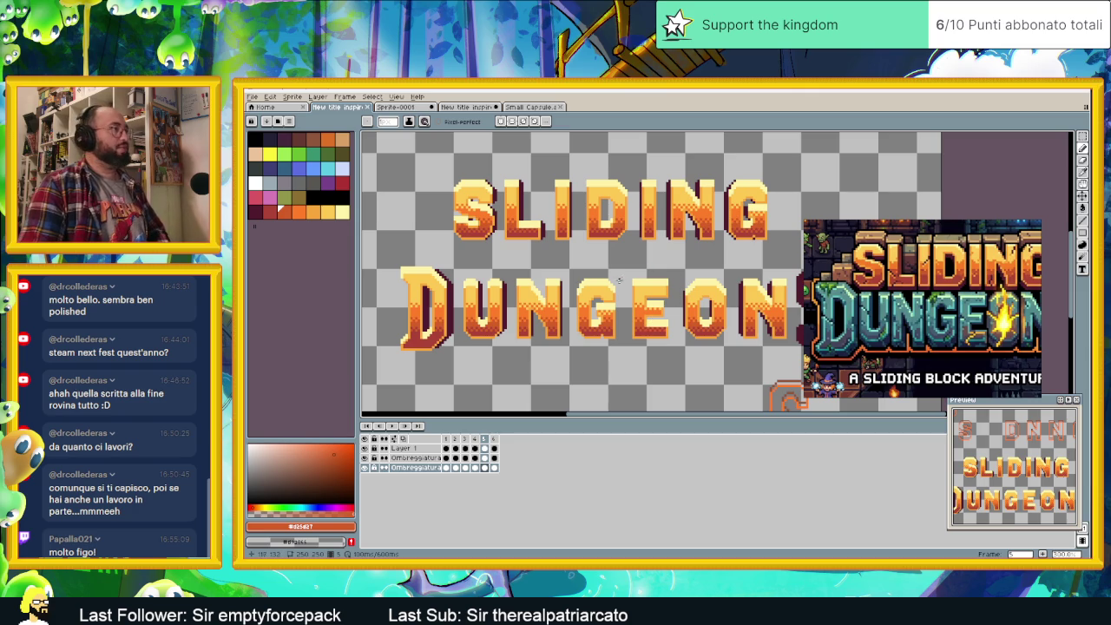
pyautogui.scroll(3)
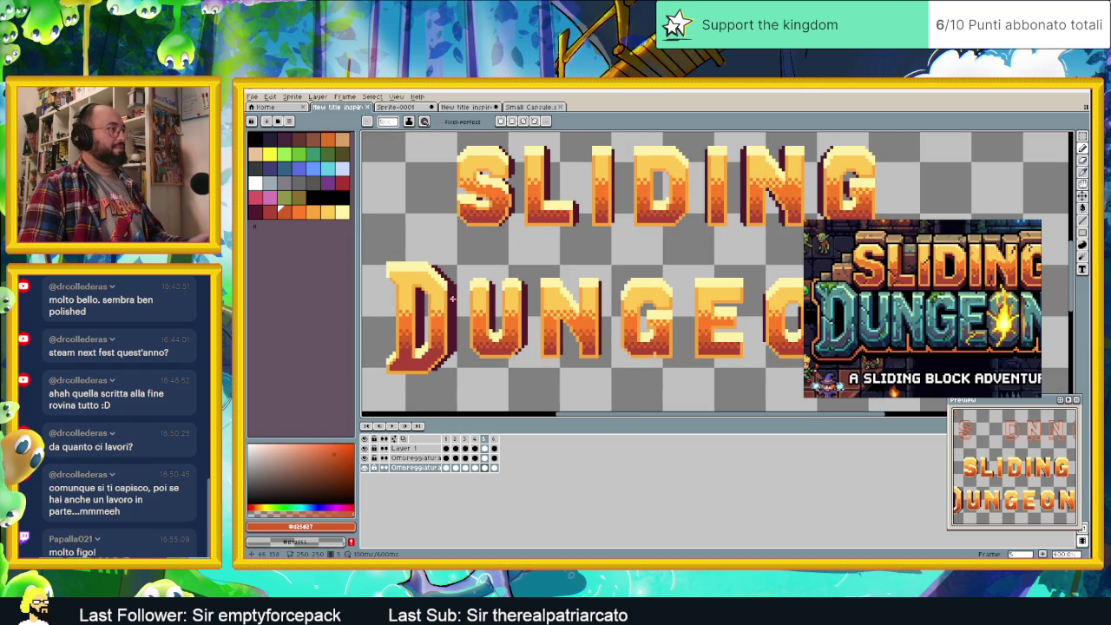
pyautogui.scroll(-3)
pyautogui.scroll(-3)
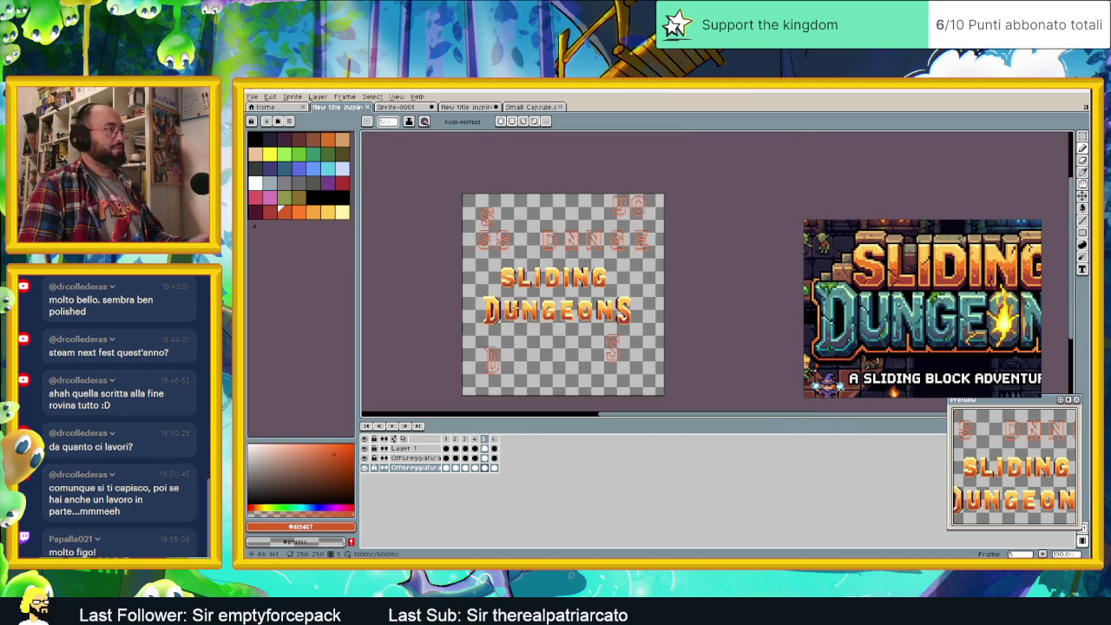
pyautogui.scroll(3)
pyautogui.scroll(3)
pyautogui.scroll(3)
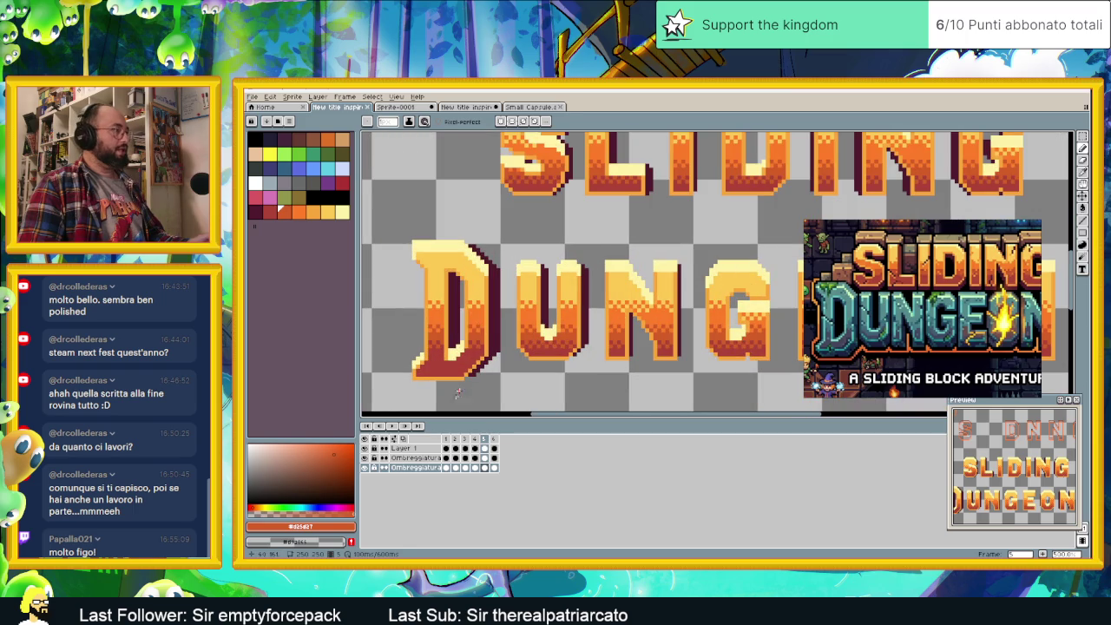
# - Make the palette's dark red the drawing colour, scan along the title, and save
pyautogui.click(254, 210)
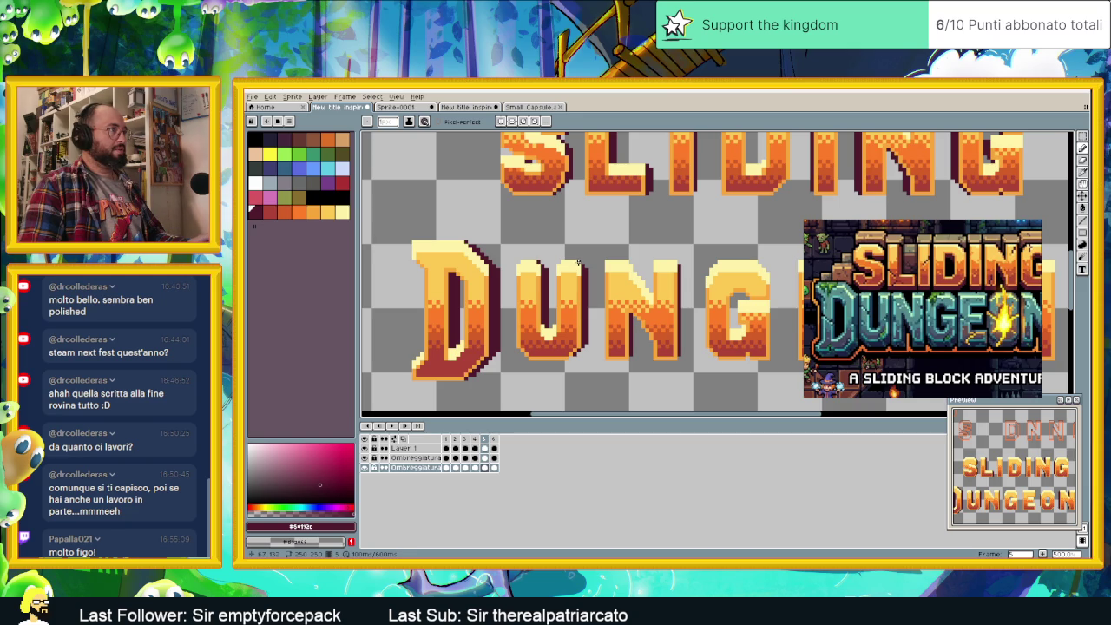
pyautogui.scroll(-3)
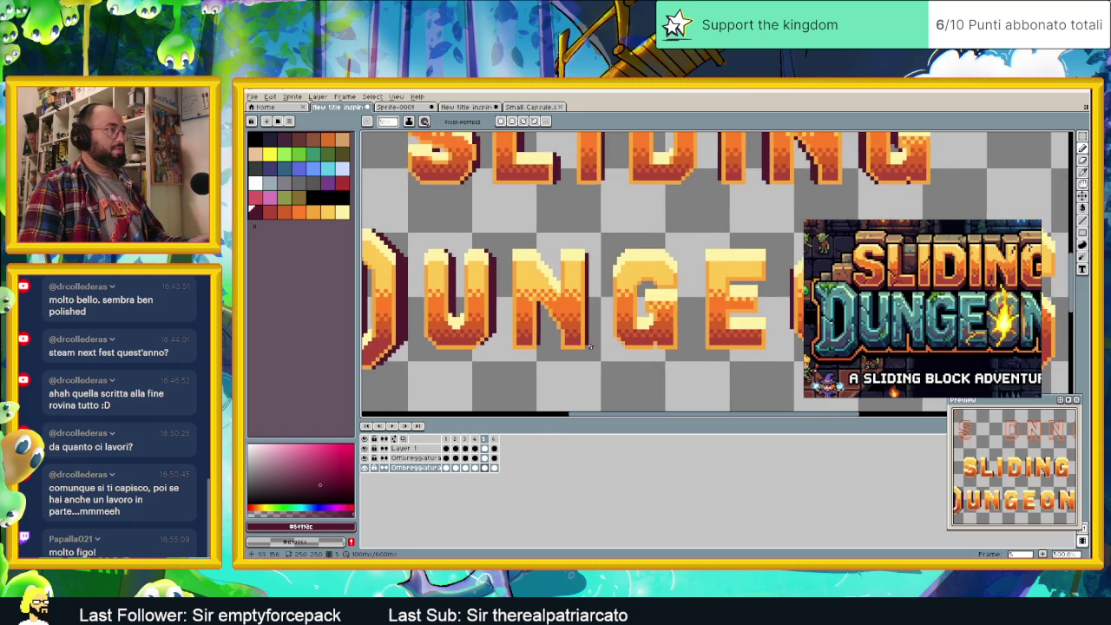
pyautogui.hscroll(3)
pyautogui.hscroll(3)
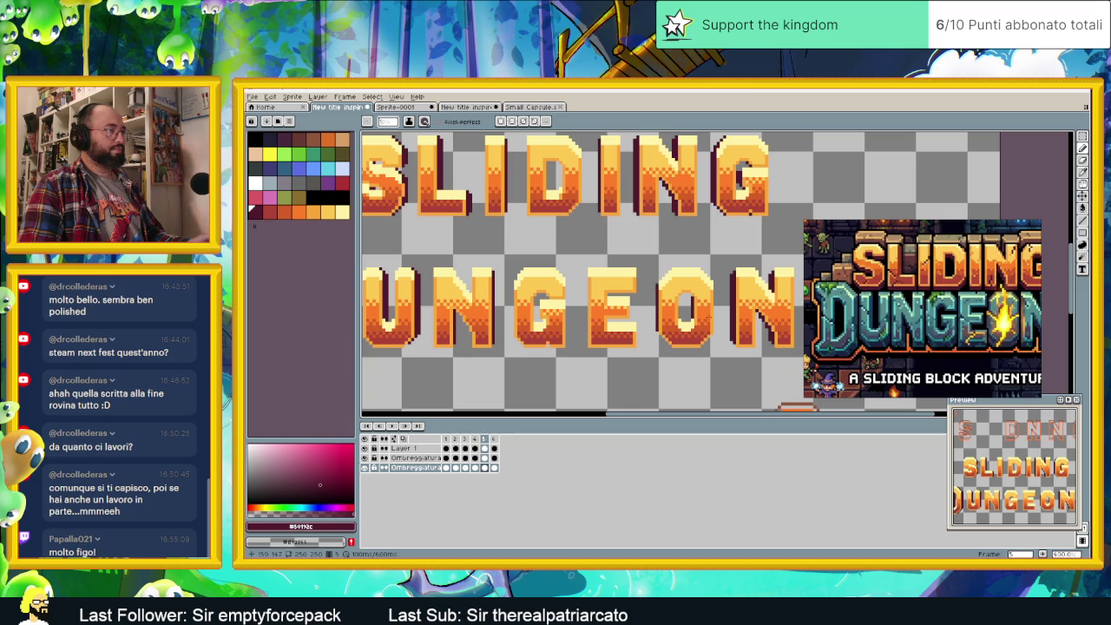
pyautogui.hscroll(3)
pyautogui.hscroll(3)
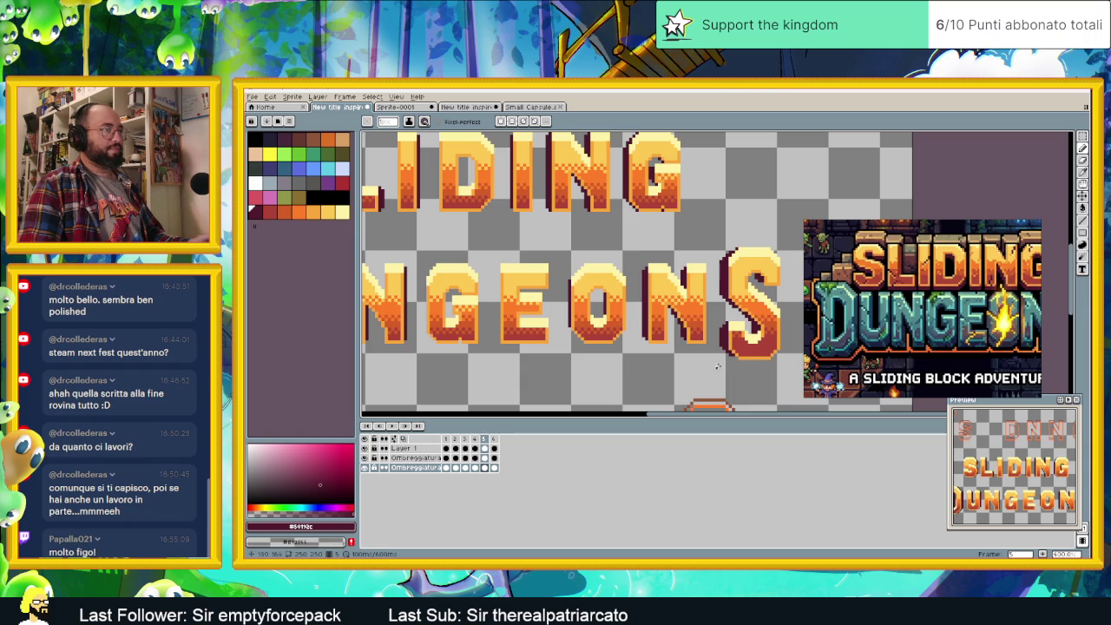
pyautogui.scroll(-3)
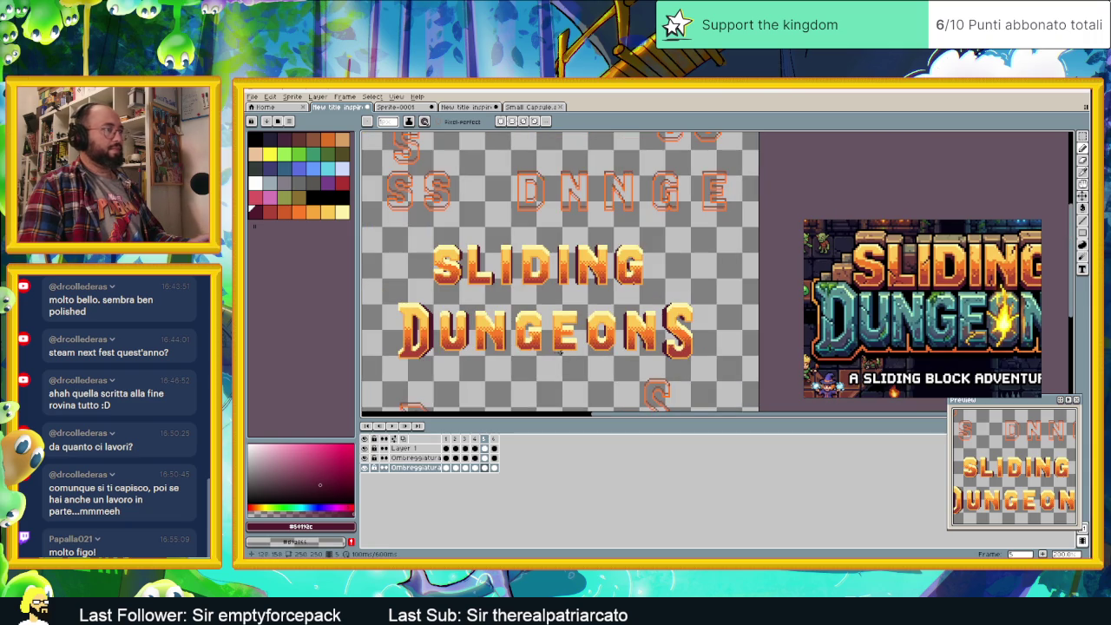
pyautogui.hotkey('ctrl', 's')
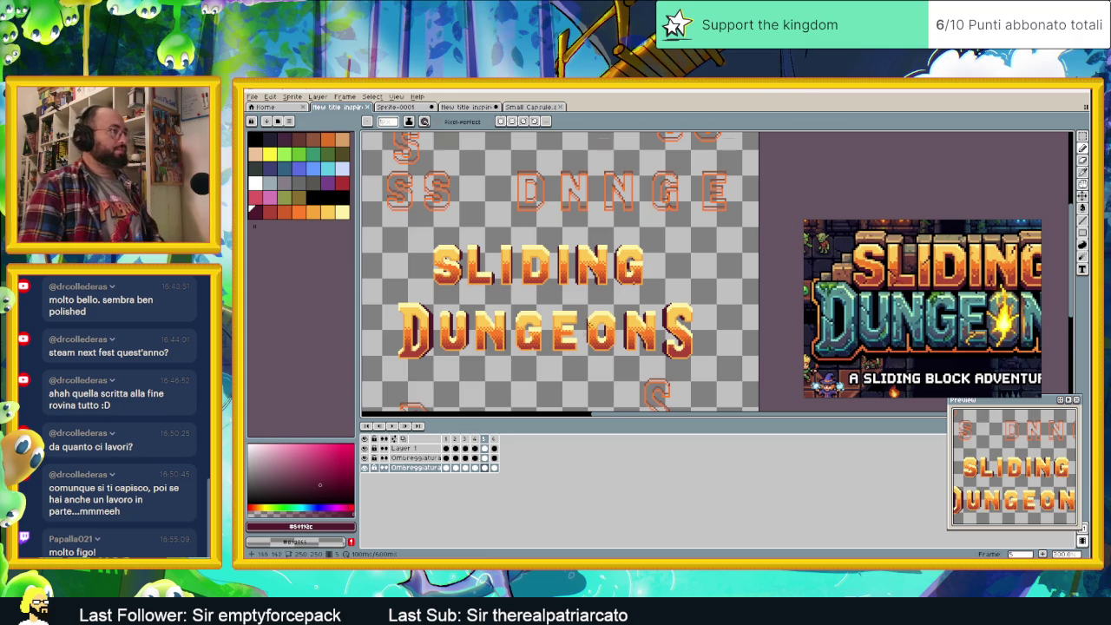
# - Save the sprite again and recenter the full SLIDING DUNGEONS logo in view
pyautogui.scroll(3)
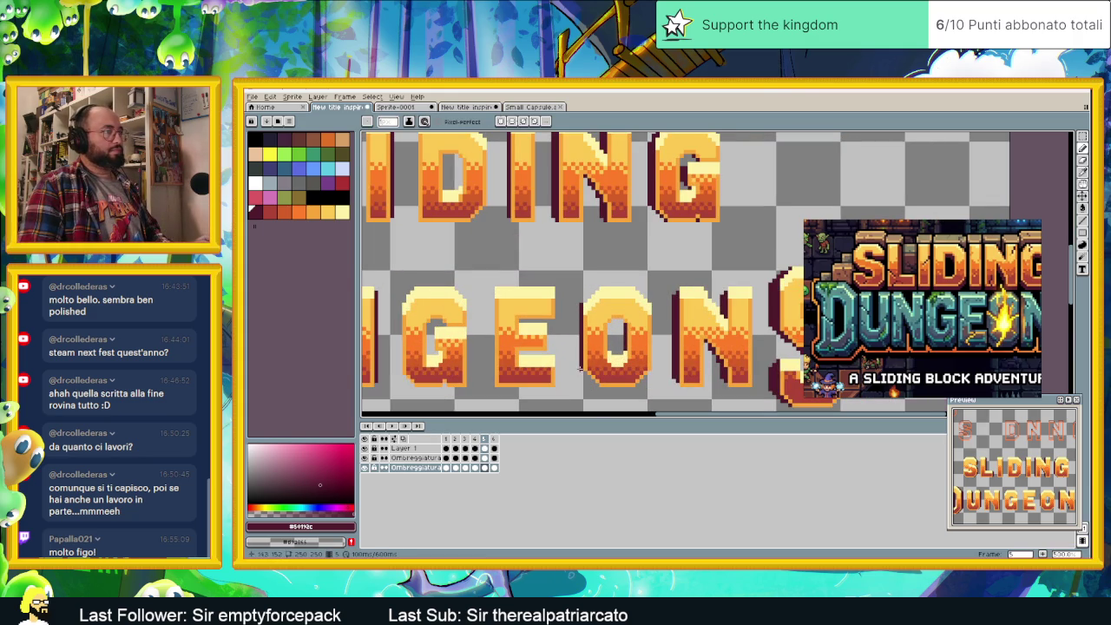
pyautogui.scroll(-3)
pyautogui.hotkey('ctrl', 's')
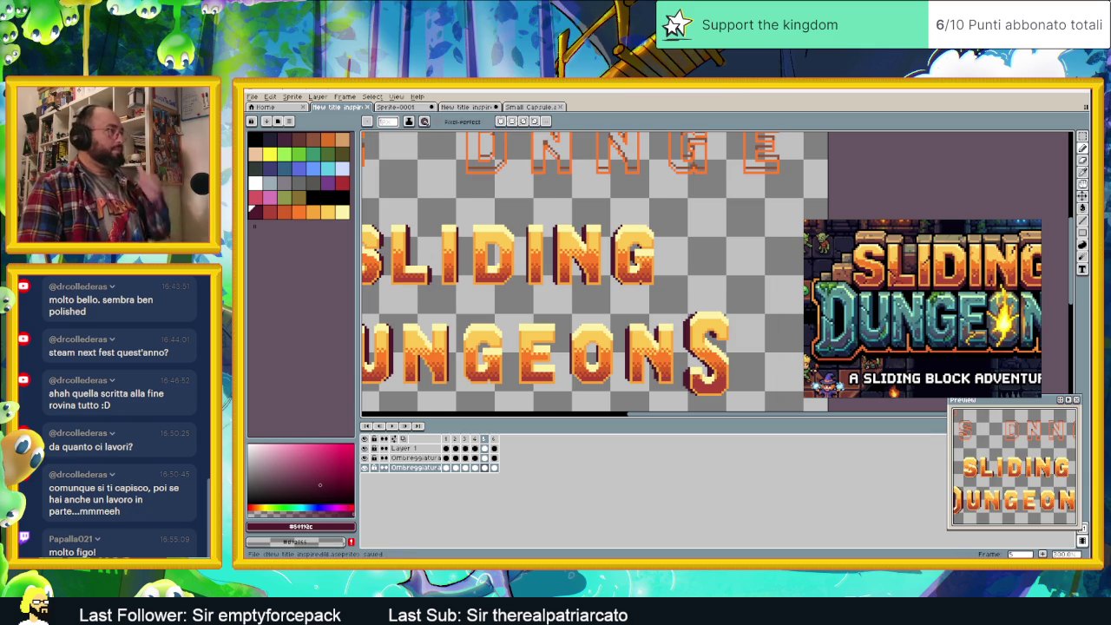
pyautogui.scroll(-3)
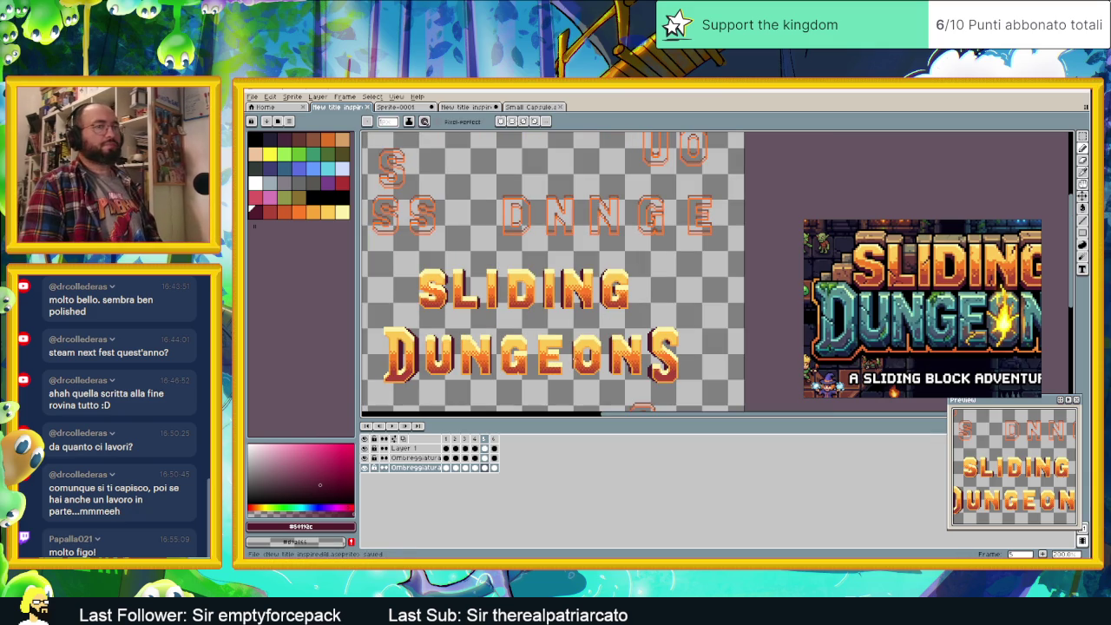
pyautogui.scroll(3)
pyautogui.moveTo(556, 328); pyautogui.dragTo(583, 315)
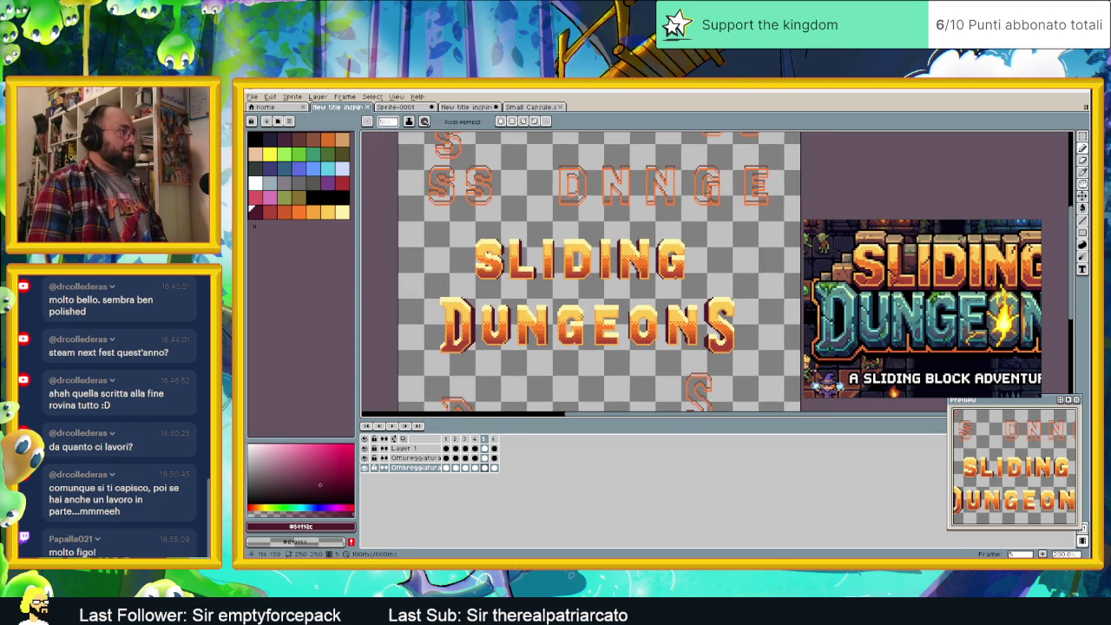
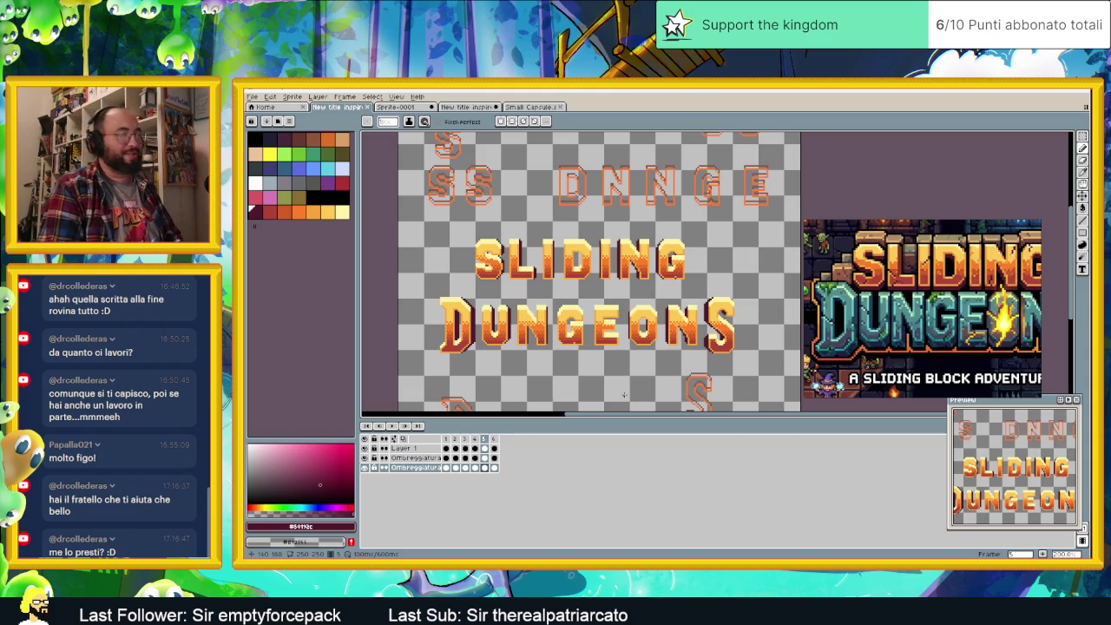
# - Zoom and pan to inspect the SLIDING DUNGEONS lettering, then bring up the Windows Start menu
pyautogui.scroll(3)
pyautogui.scroll(3)
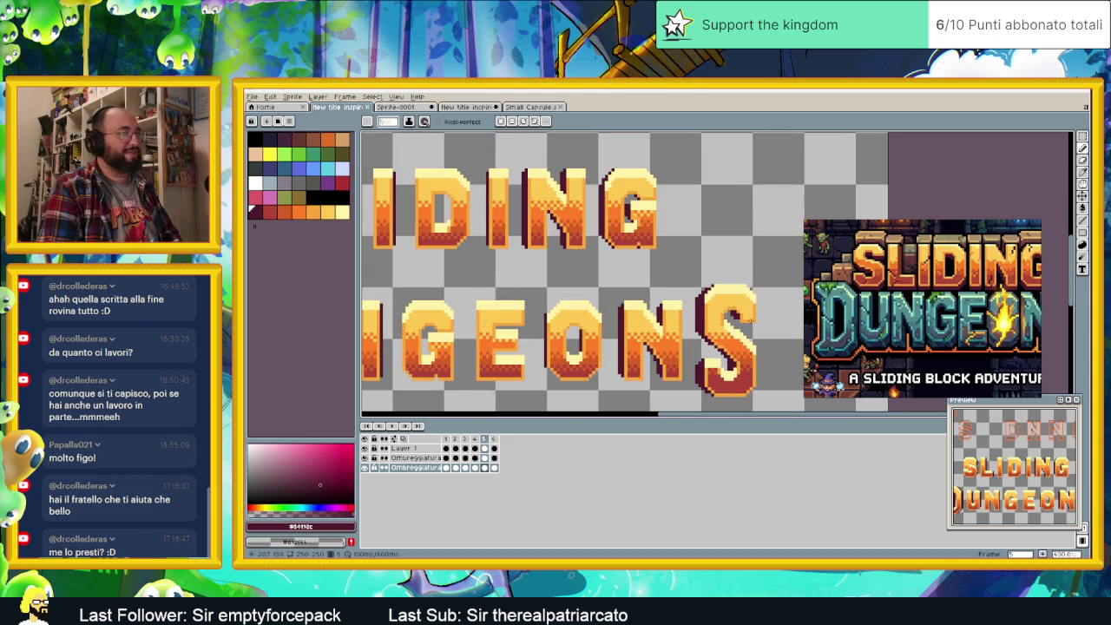
pyautogui.scroll(3)
pyautogui.scroll(3)
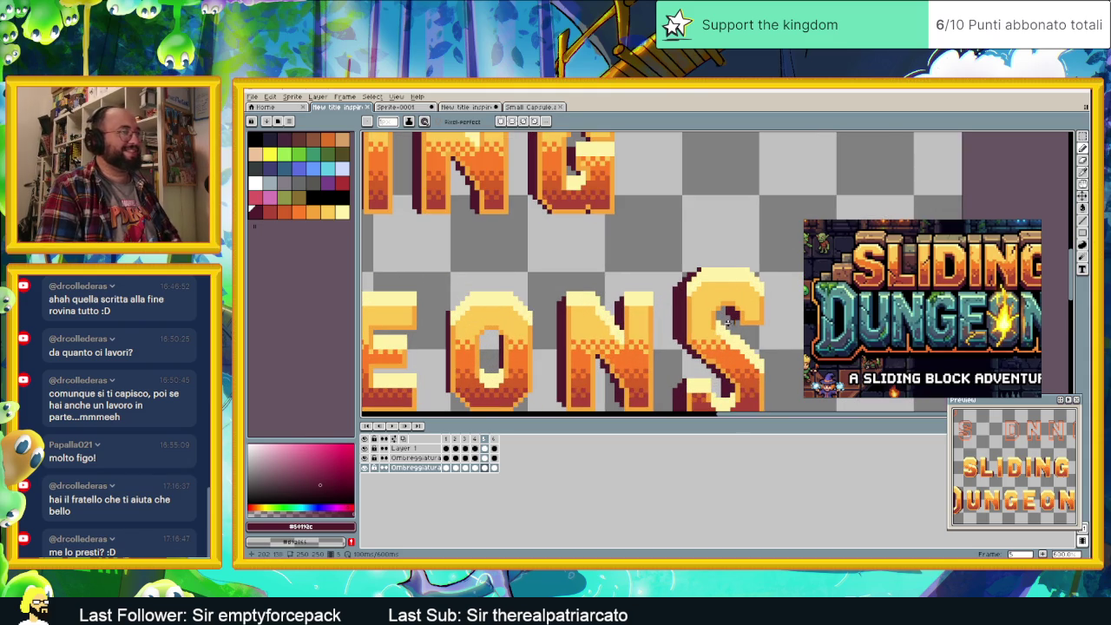
pyautogui.scroll(-3)
pyautogui.scroll(-3)
pyautogui.scroll(-3)
pyautogui.scroll(-3)
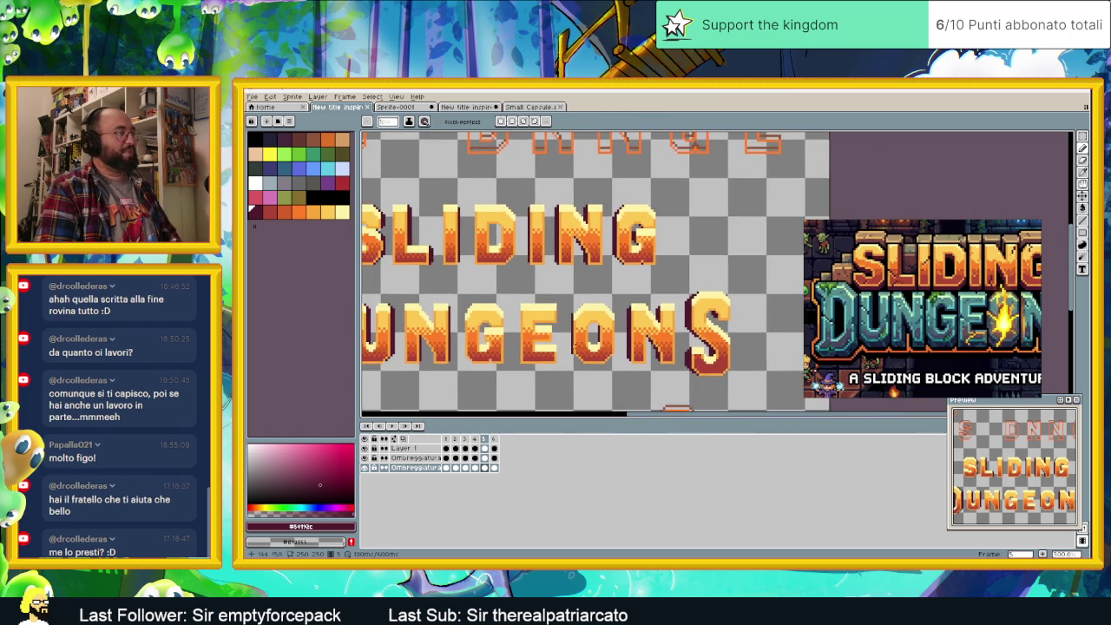
pyautogui.scroll(-3)
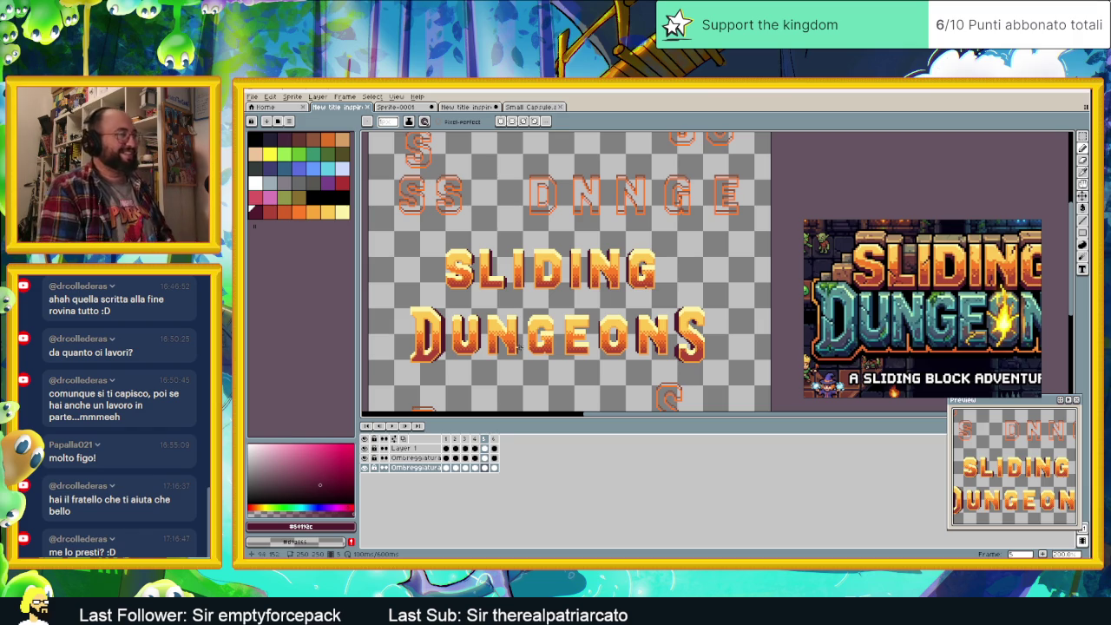
pyautogui.moveTo(640, 339); pyautogui.dragTo(671, 339)
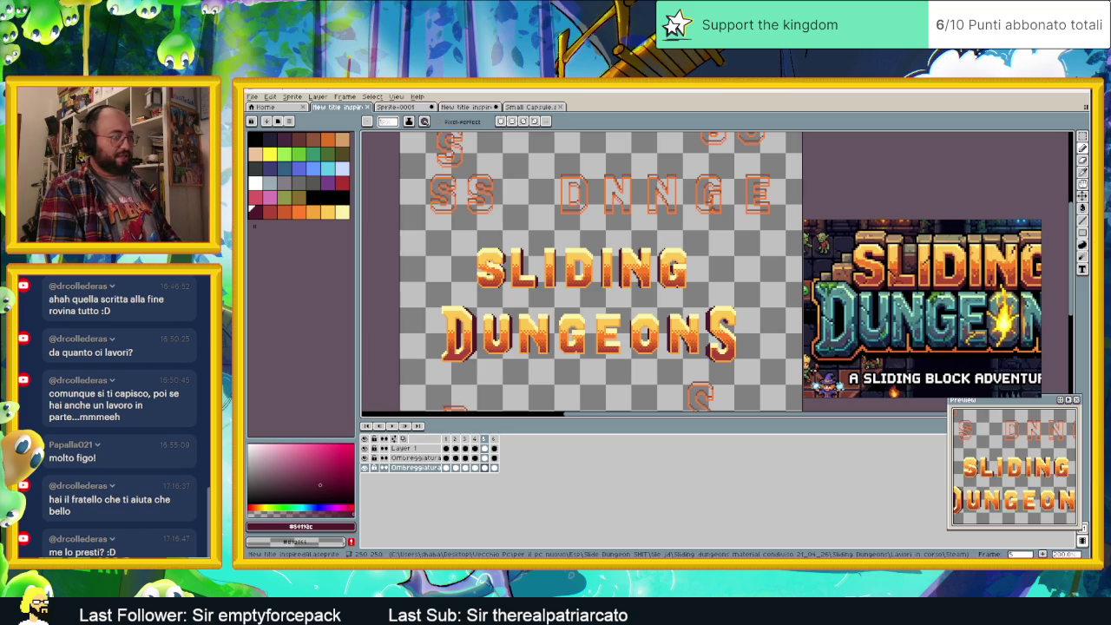
pyautogui.press('super')
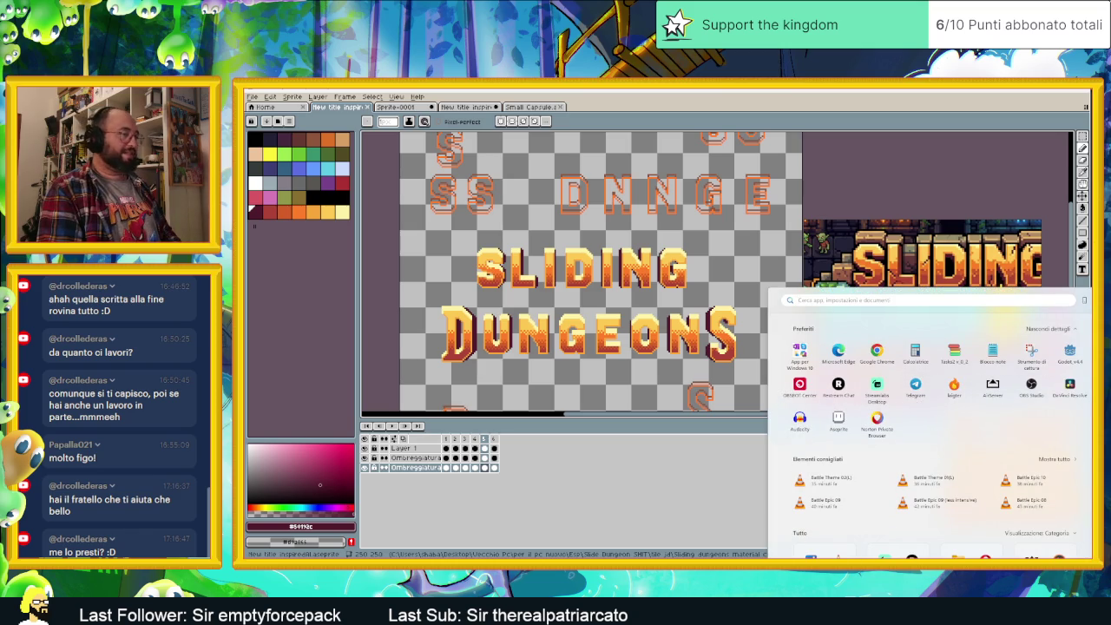
# - Close the Start menu, recheck the letters, and save the title .aseprite file with Ctrl+S
pyautogui.press('Escape')
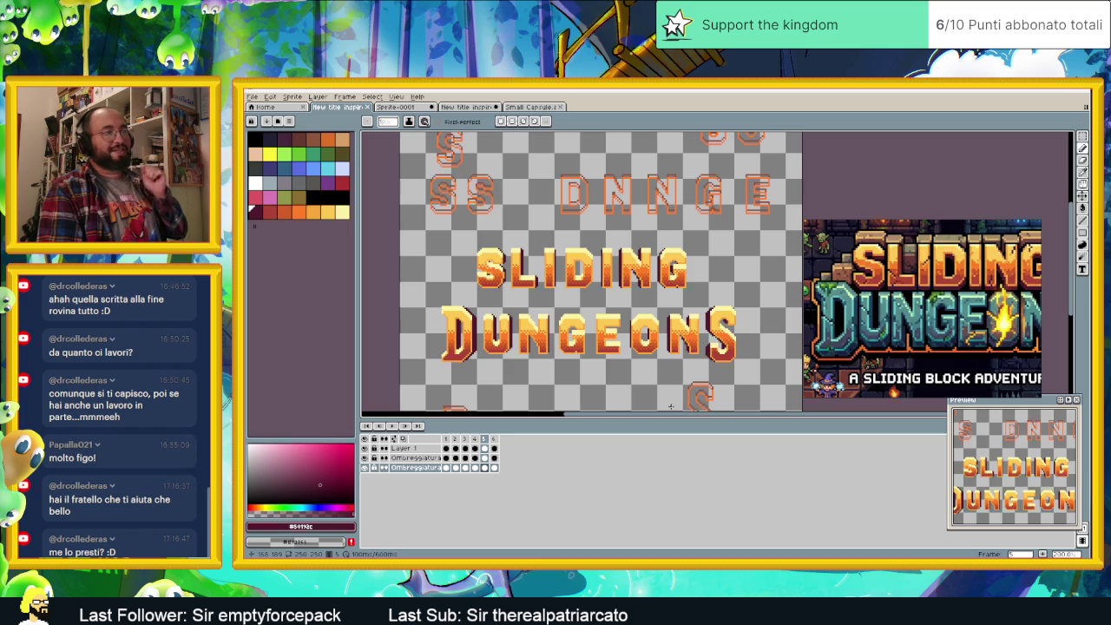
pyautogui.scroll(-3)
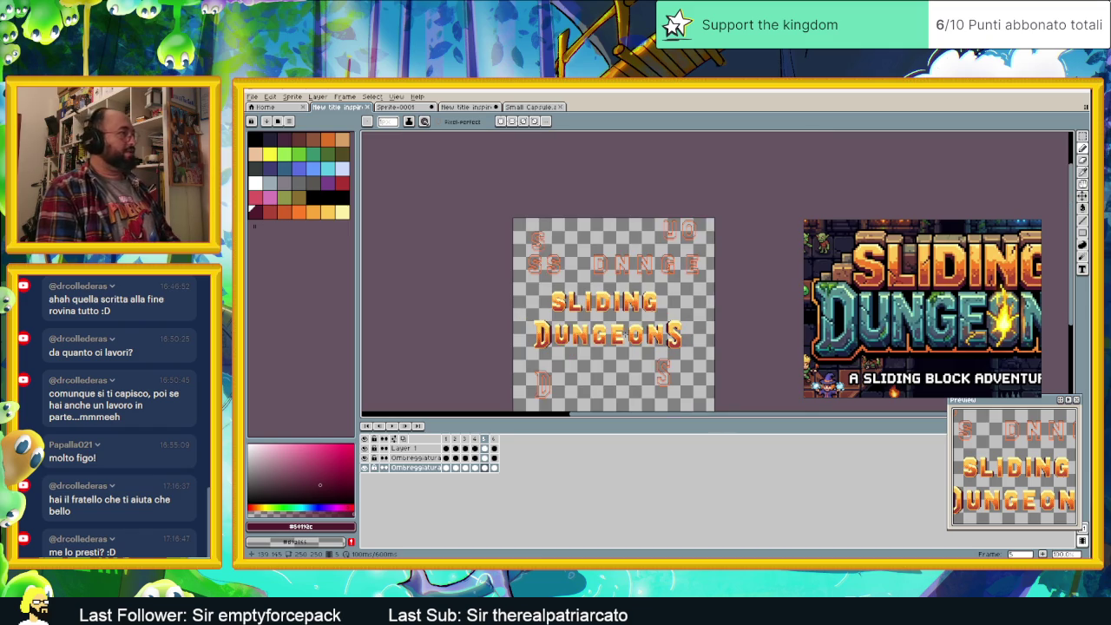
pyautogui.scroll(3)
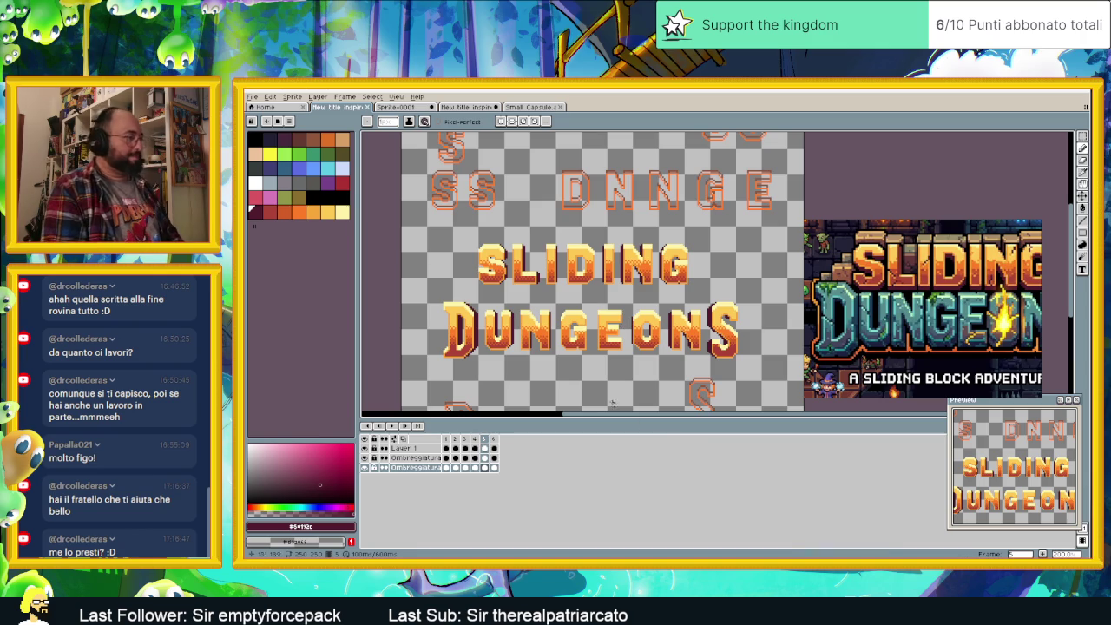
pyautogui.moveTo(588, 310); pyautogui.dragTo(623, 311)
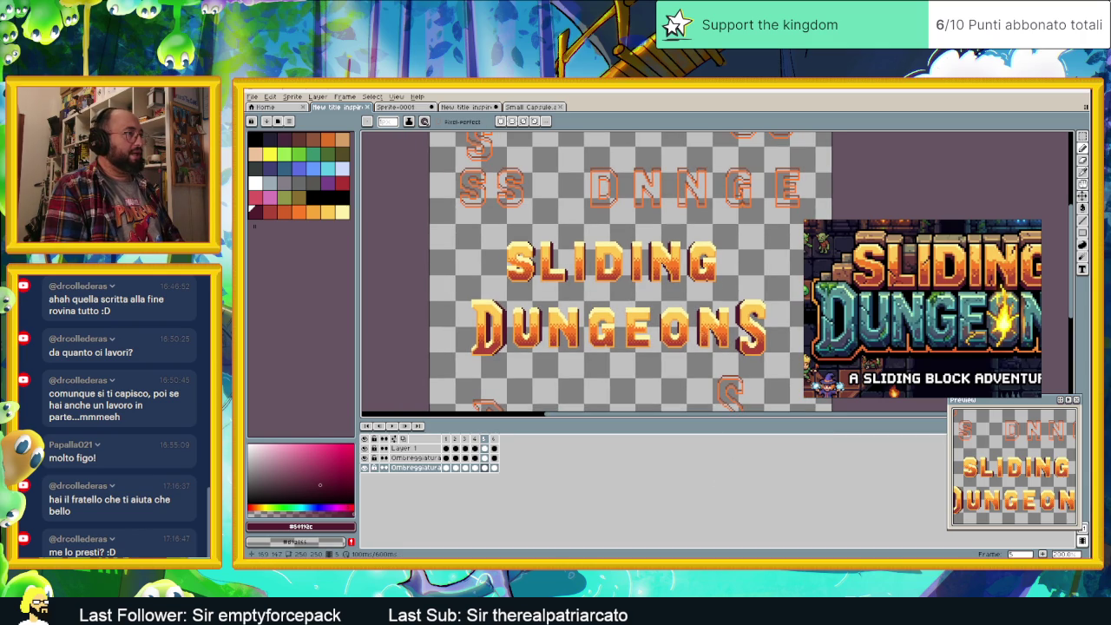
pyautogui.scroll(3)
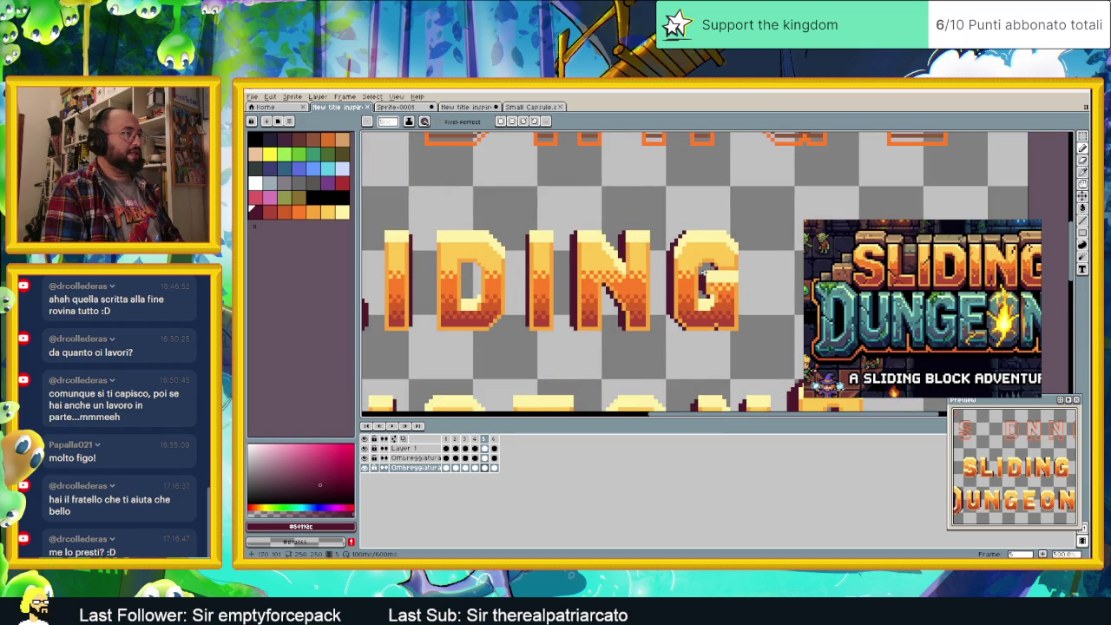
pyautogui.scroll(-3)
pyautogui.scroll(-3)
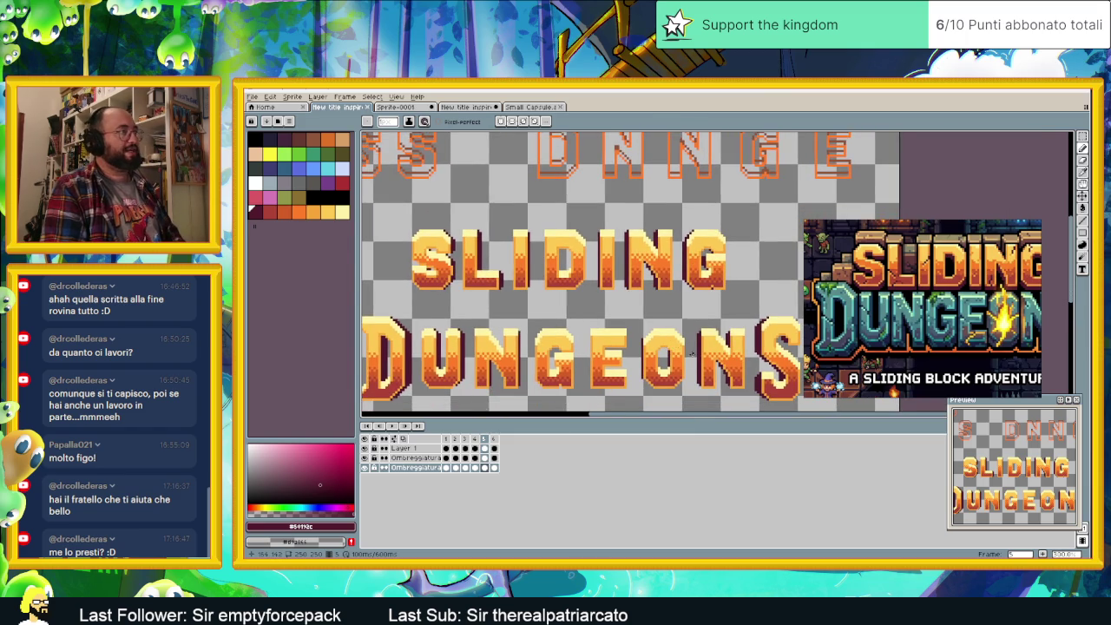
pyautogui.scroll(-3)
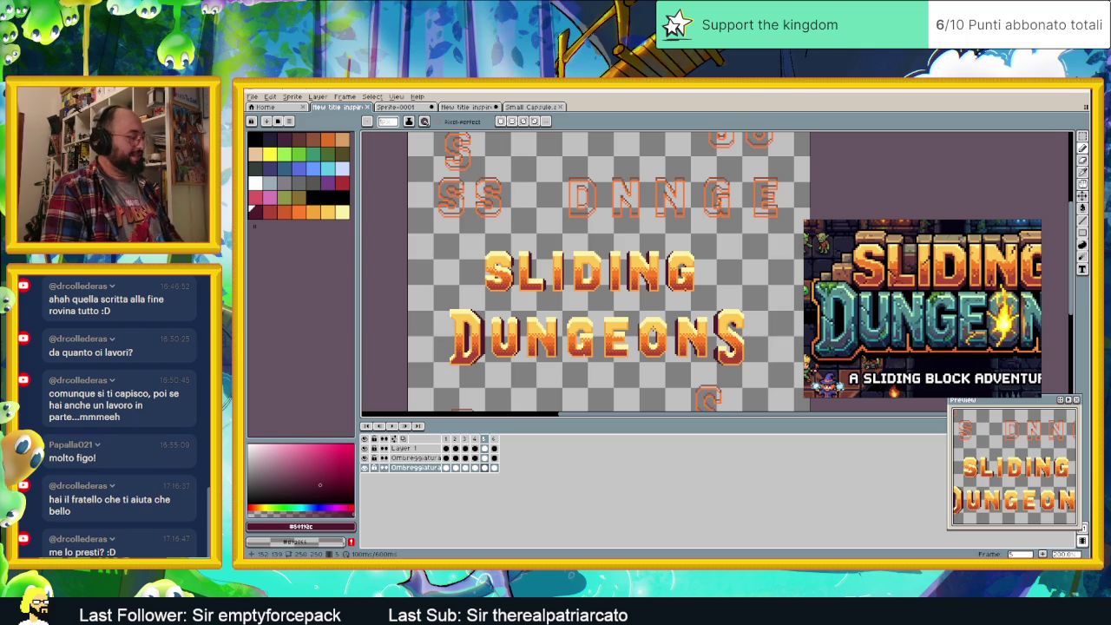
pyautogui.hotkey('ctrl', 's')
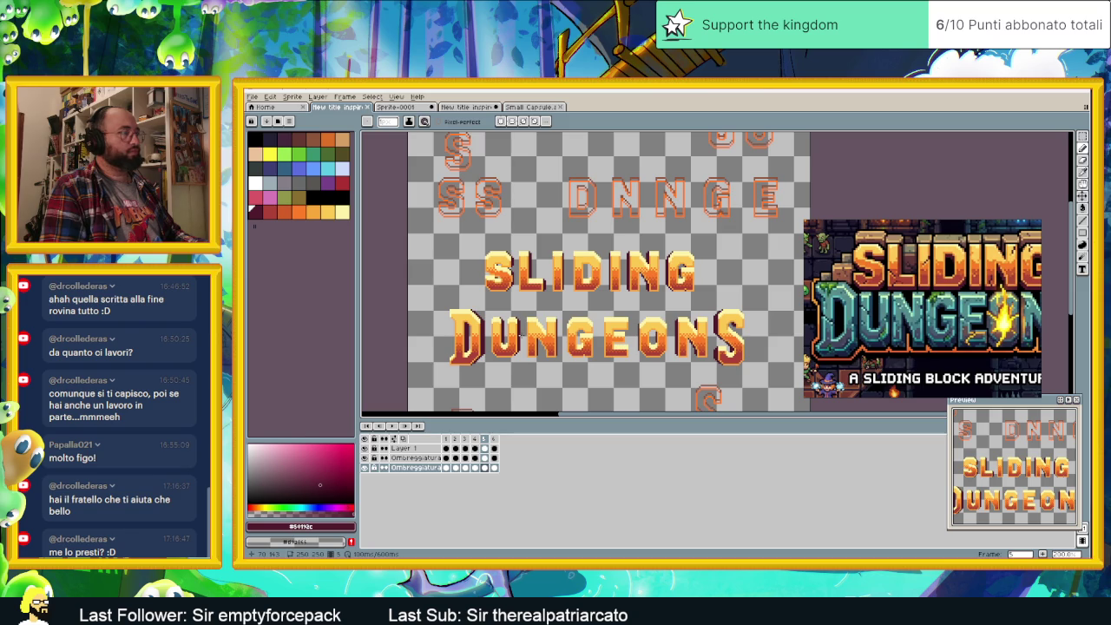
# - Export the title as the PNG 'New title inspiredAll v2.png', then switch to File Explorer
pyautogui.click(251, 96)
pyautogui.moveTo(278, 176)
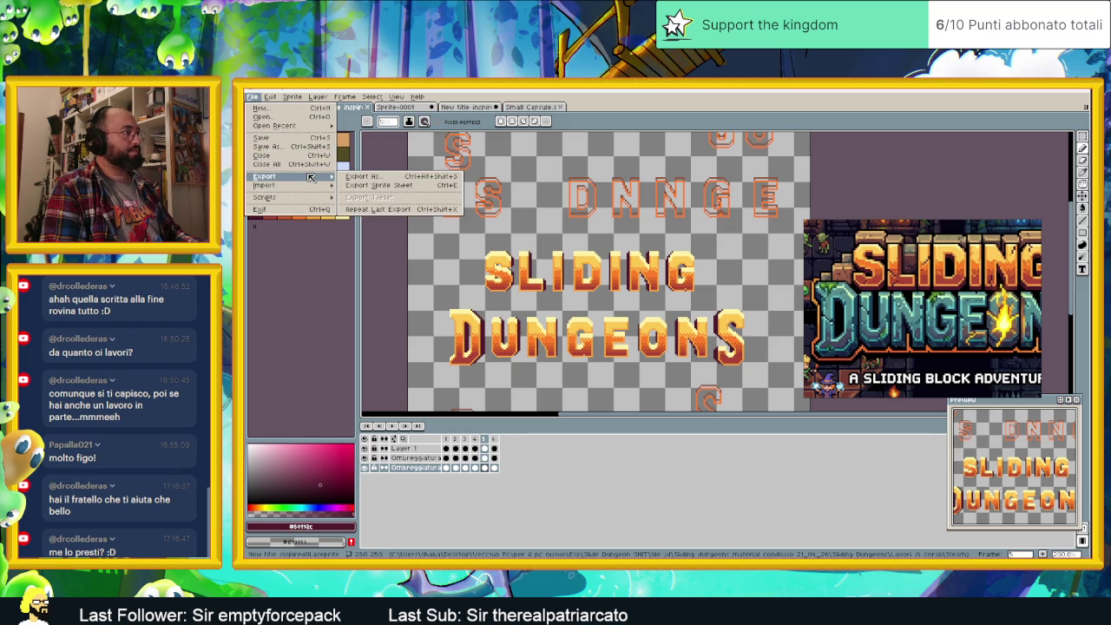
pyautogui.click(371, 177)
pyautogui.click(647, 276)
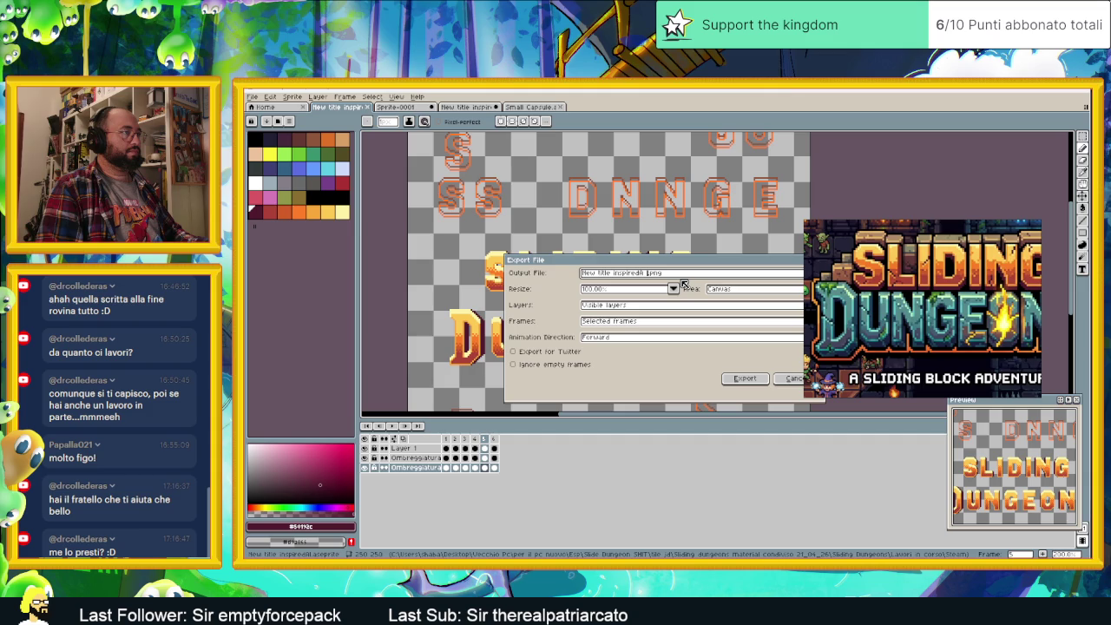
pyautogui.write('v2')
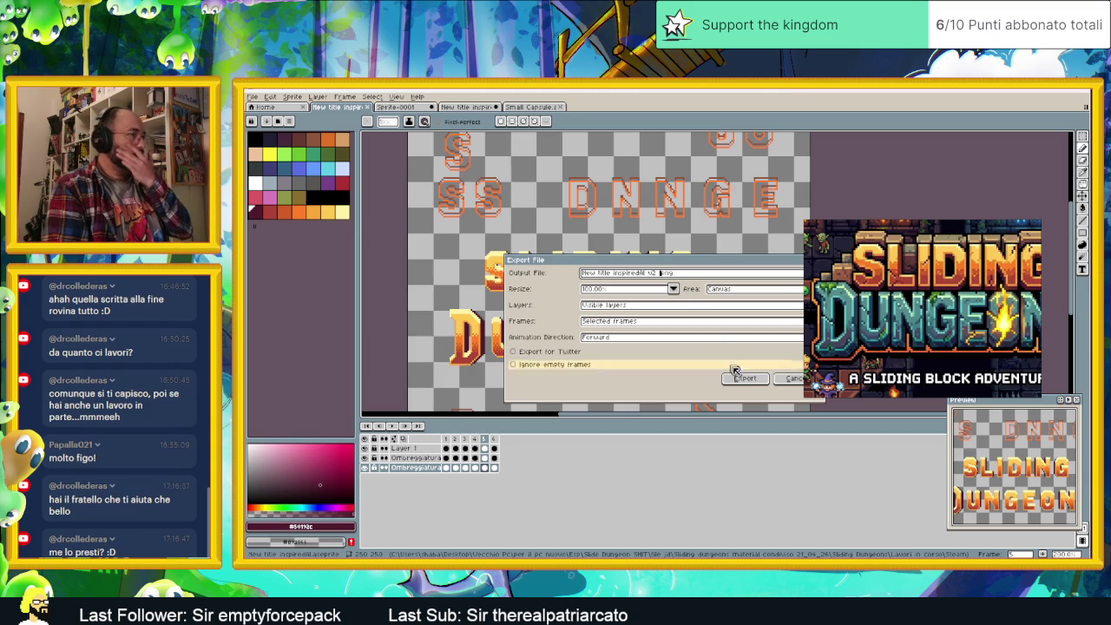
pyautogui.click(744, 378)
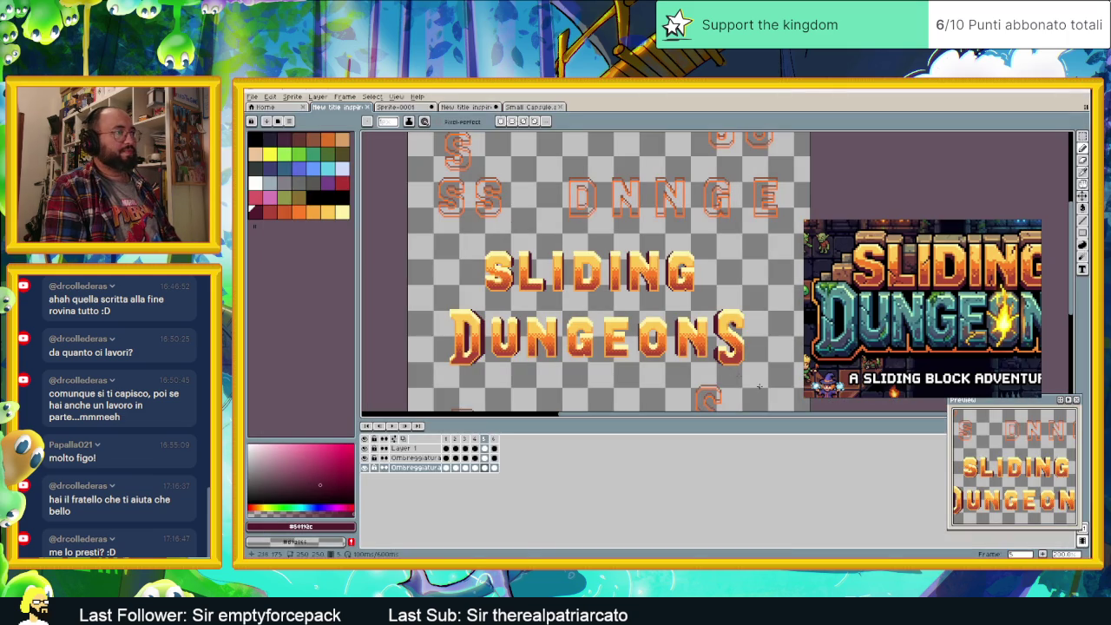
pyautogui.hotkey('alt', 'Tab')
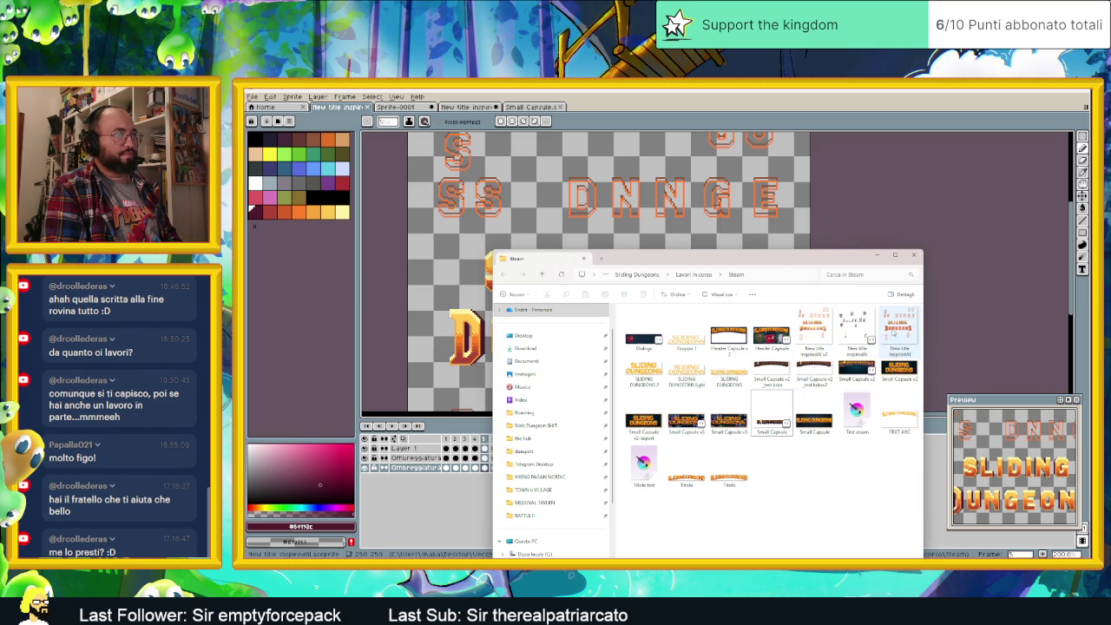
# - Drag the 'New title inspired V2' image from Explorer into Aseprite as a new tab
pyautogui.click(816, 334)
pyautogui.moveTo(818, 343); pyautogui.dragTo(816, 250)
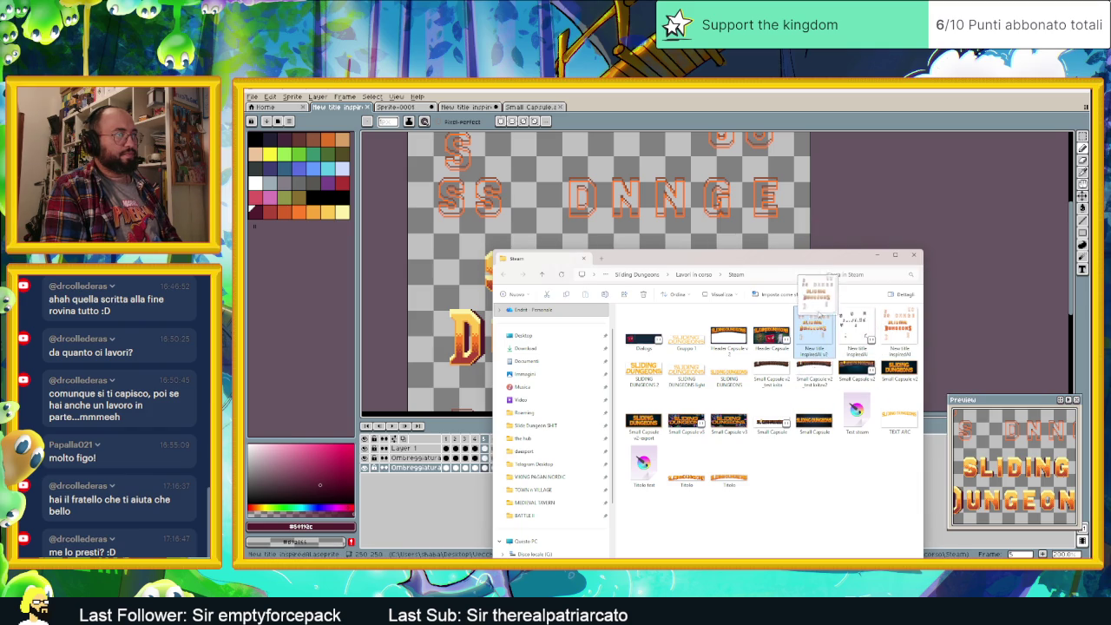
pyautogui.moveTo(743, 119); pyautogui.dragTo(726, 104)
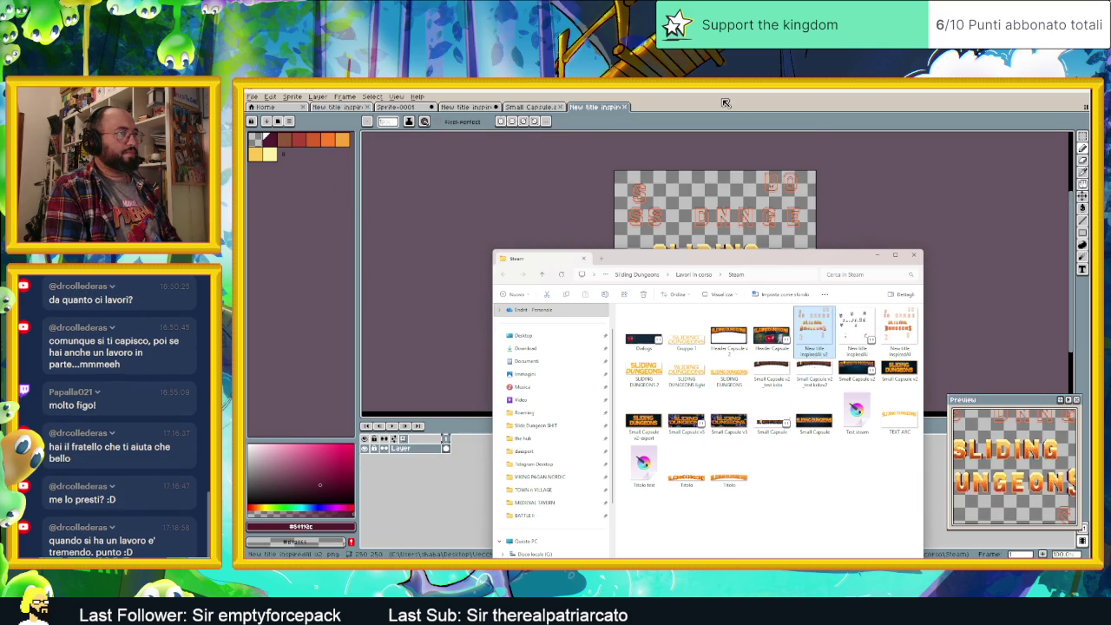
pyautogui.click(877, 254)
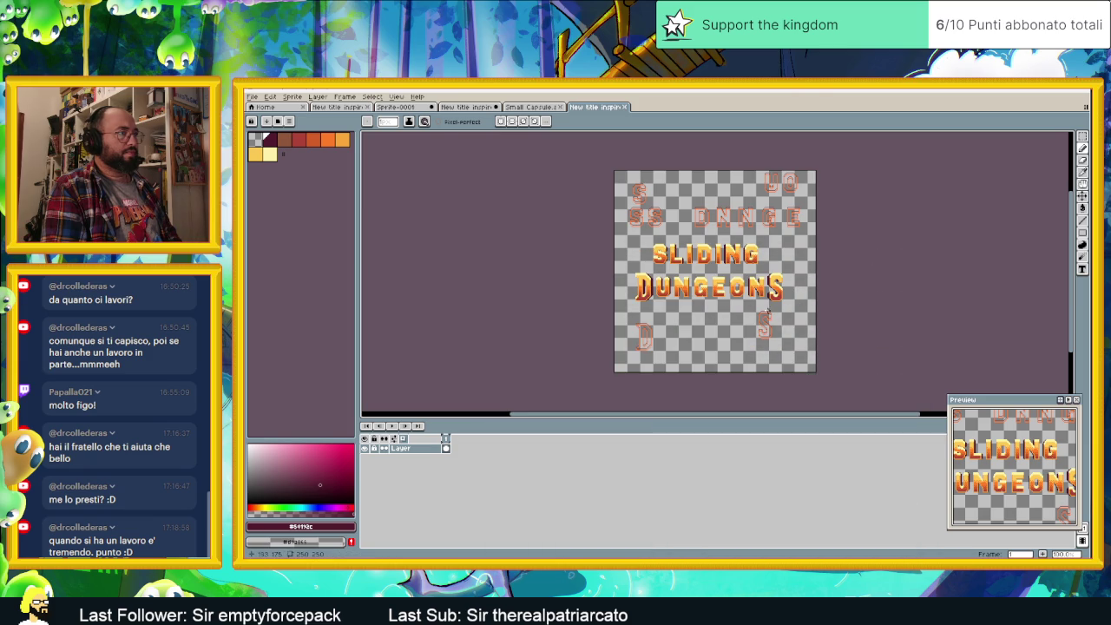
# - Zoom in and out to inspect the opened v2 title image
pyautogui.scroll(3)
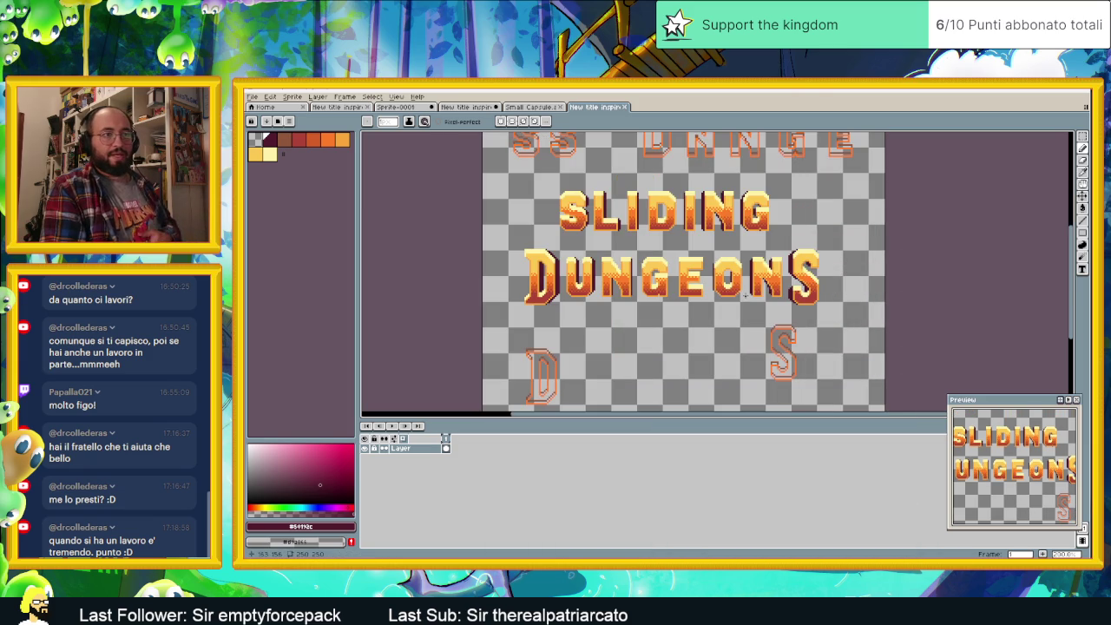
pyautogui.scroll(3)
pyautogui.scroll(3)
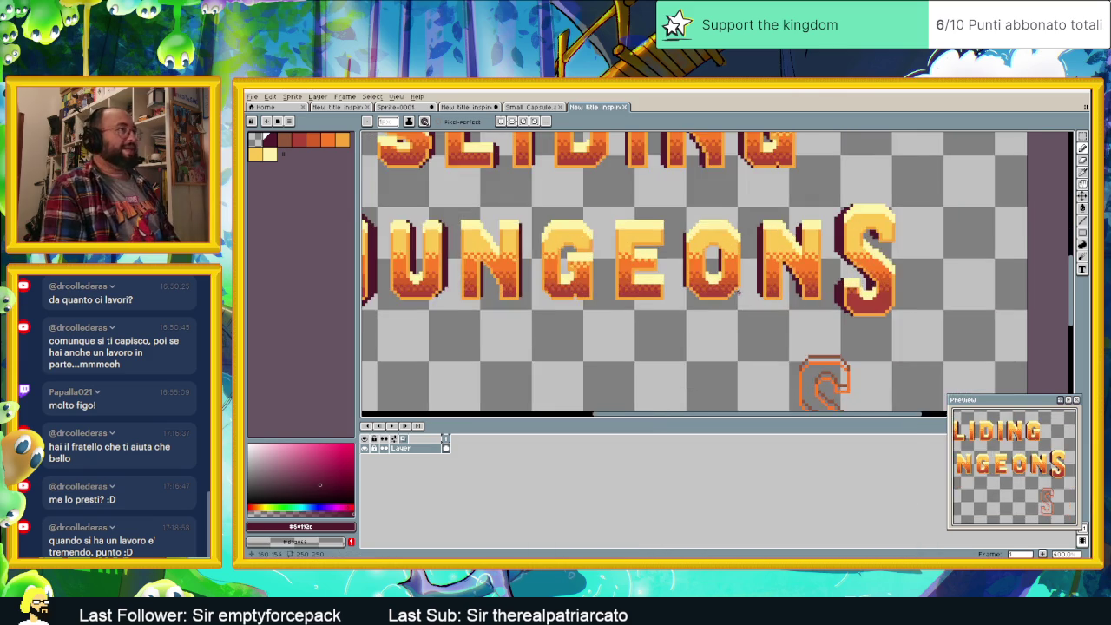
pyautogui.scroll(-3)
pyautogui.scroll(-3)
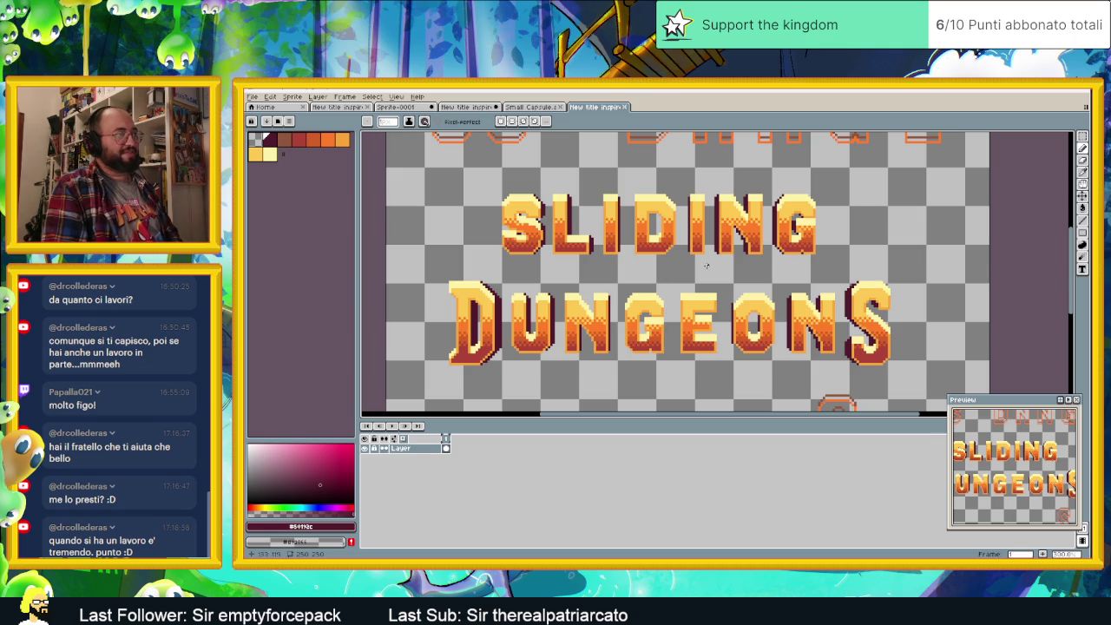
pyautogui.scroll(3)
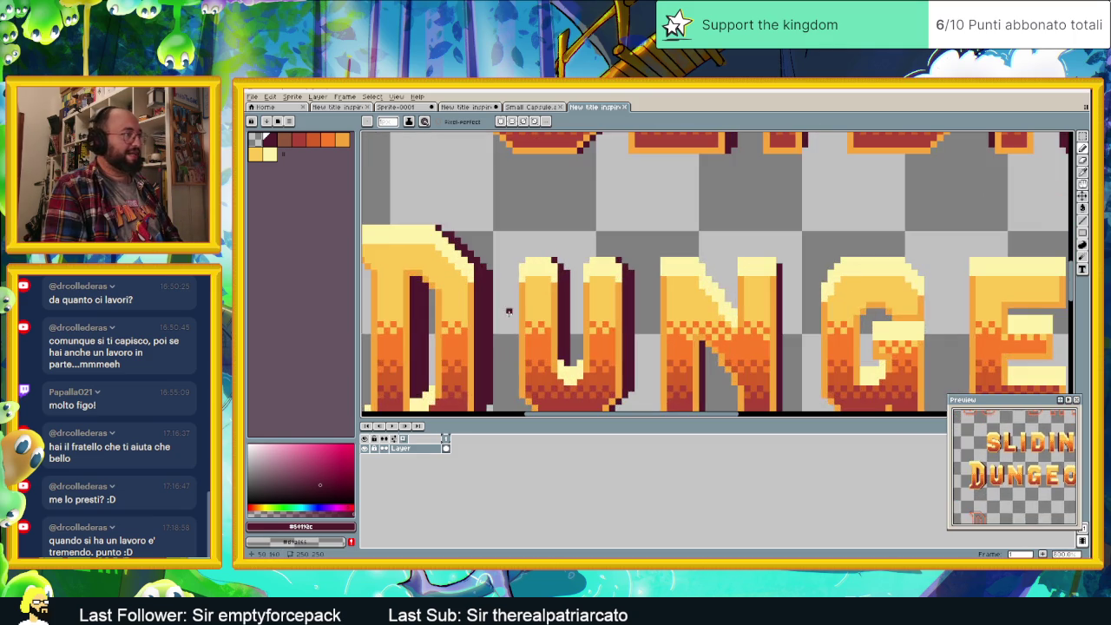
pyautogui.scroll(-3)
pyautogui.moveTo(270, 96)
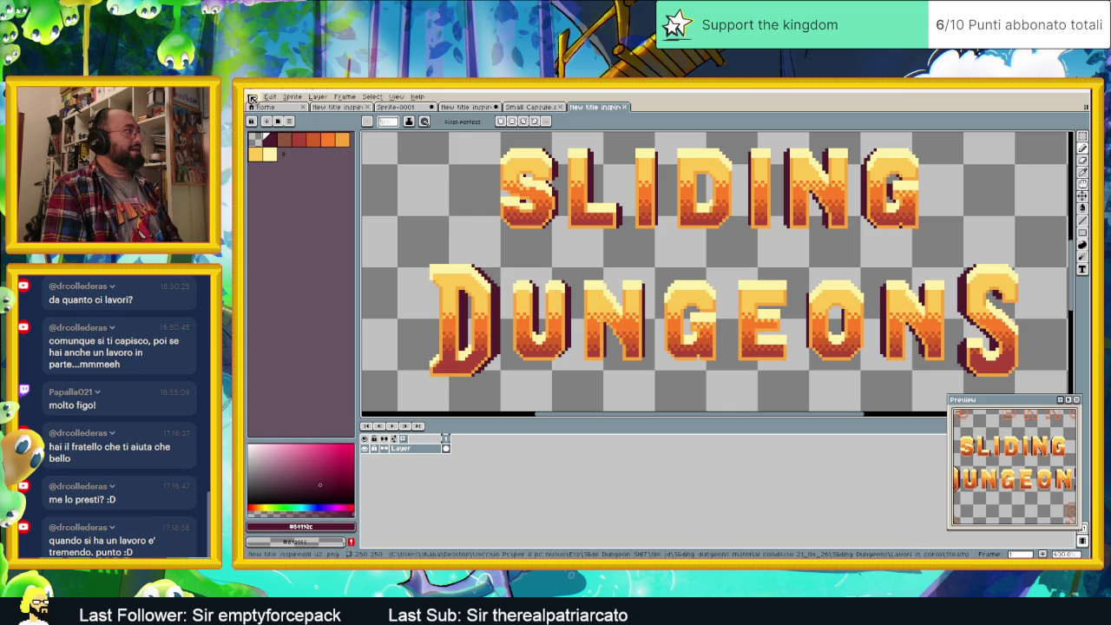
pyautogui.click(251, 98)
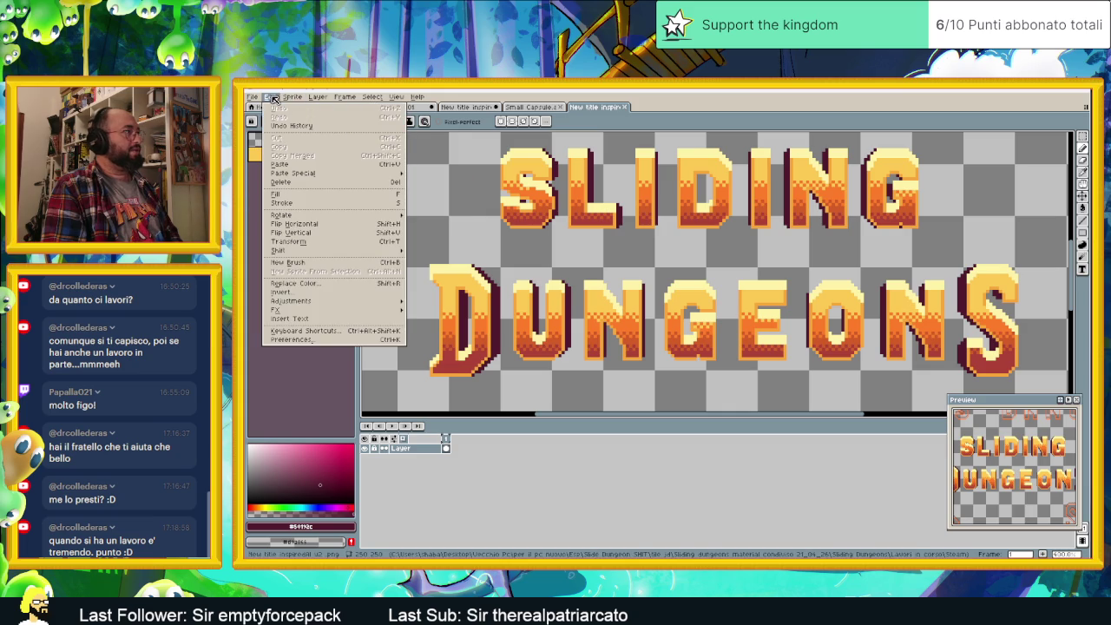
pyautogui.scroll(-3)
pyautogui.press('Escape')
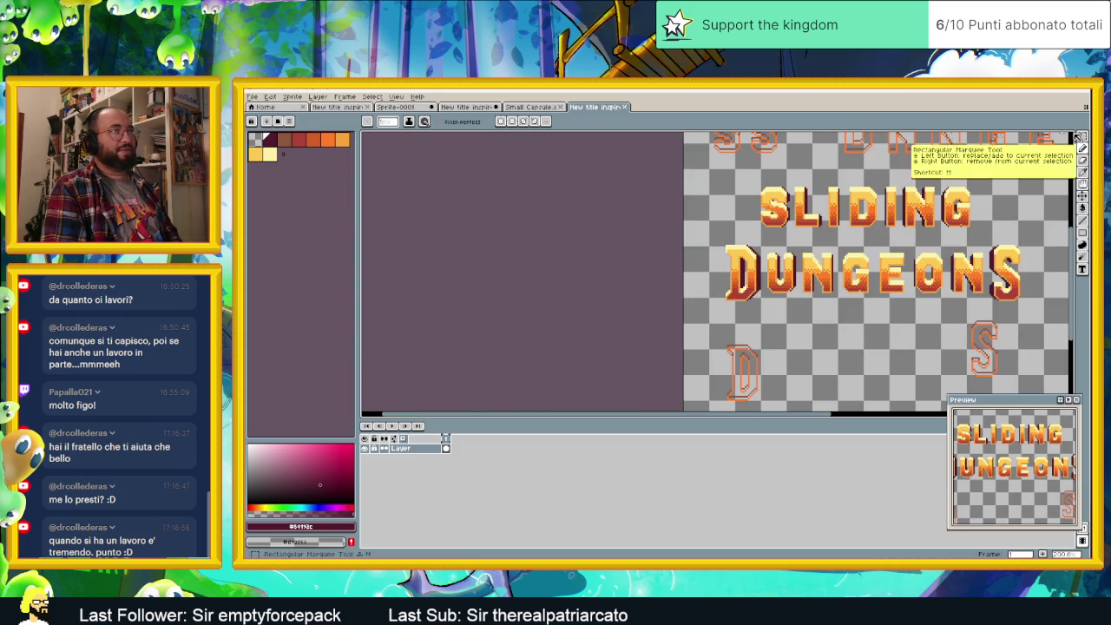
# - Undo a stray line and rectangle-select the SLIDING DUNGEONS title area
pyautogui.moveTo(694, 162); pyautogui.dragTo(977, 303)
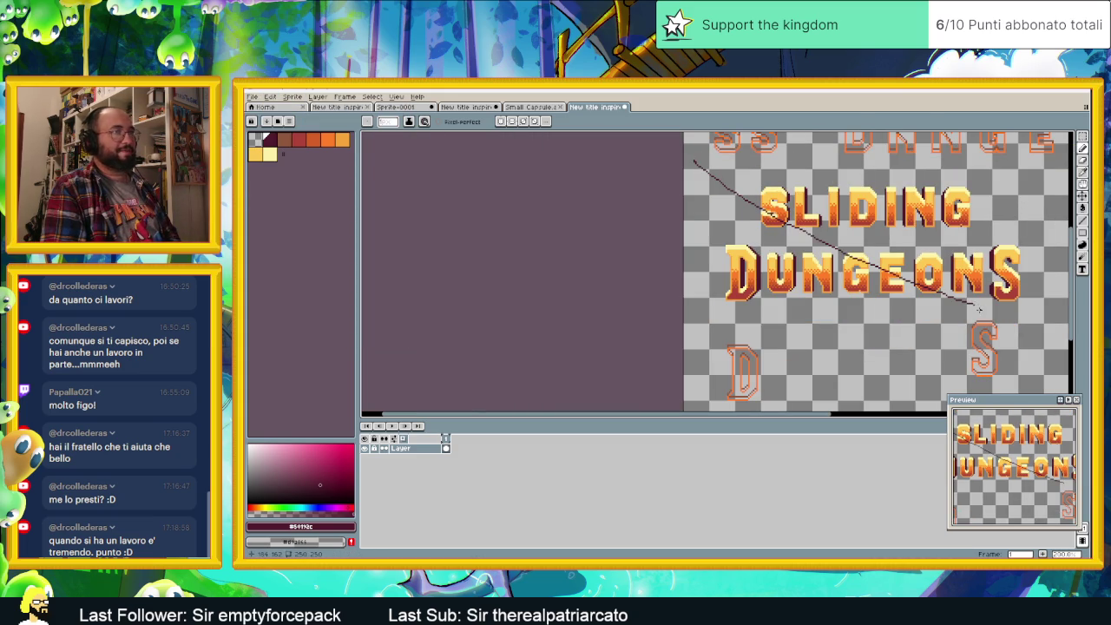
pyautogui.hotkey('ctrl', 'z')
pyautogui.hotkey('shift', 'q')
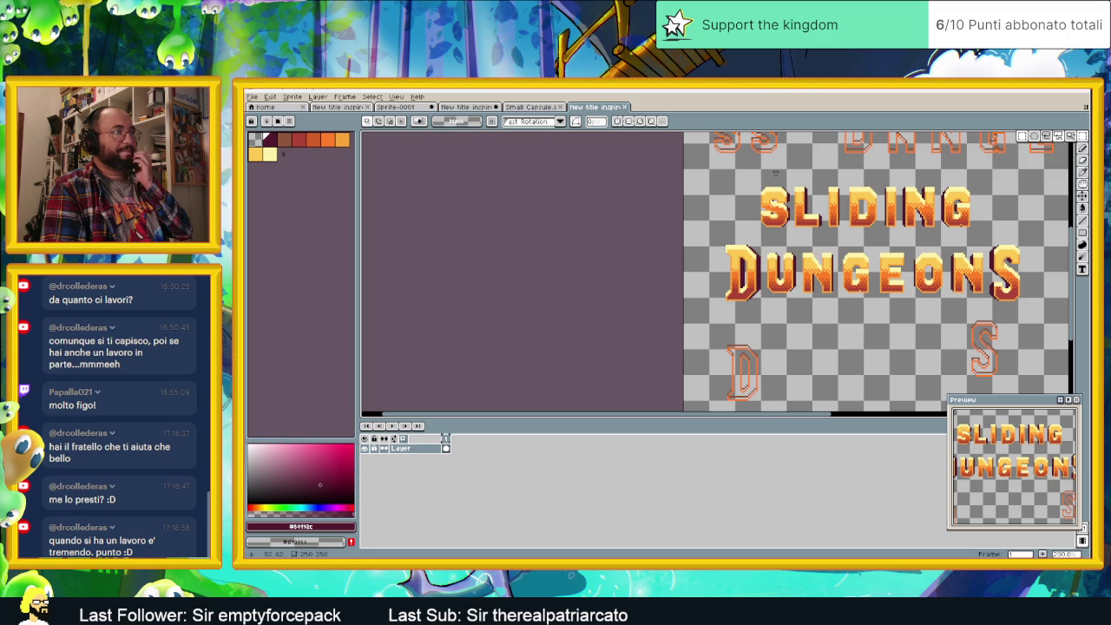
pyautogui.moveTo(695, 163); pyautogui.dragTo(1056, 317)
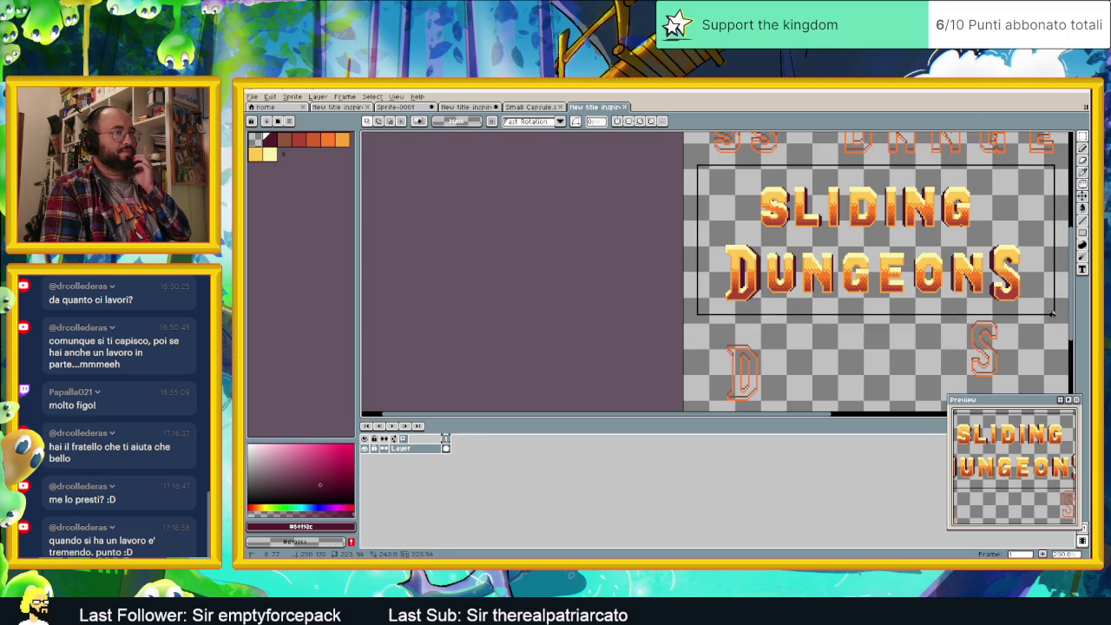
pyautogui.hscroll(3)
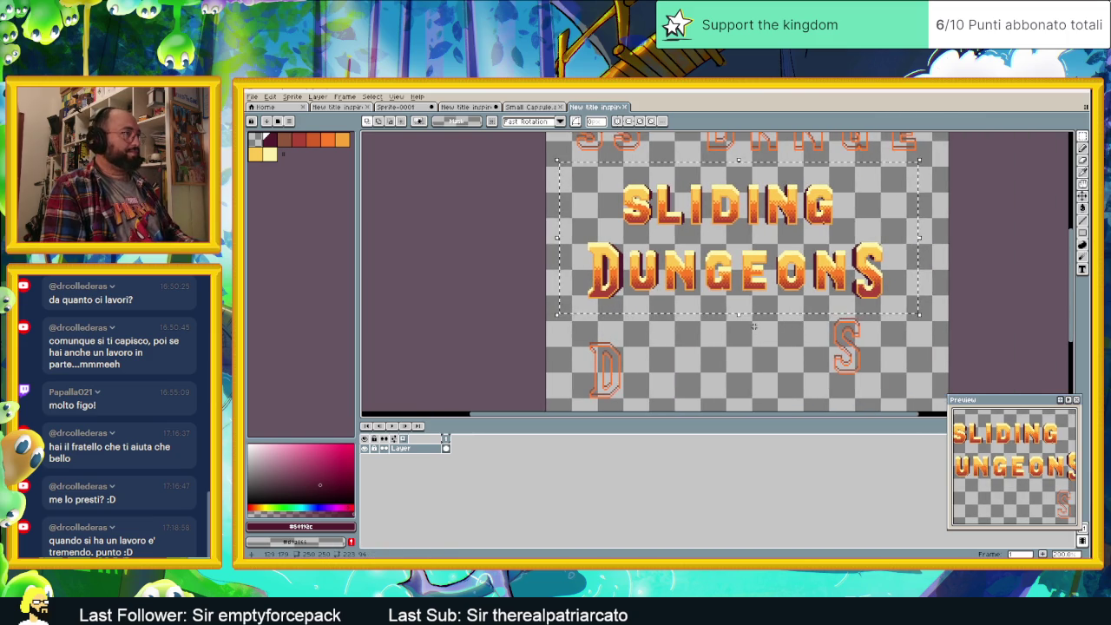
# - Apply a first Outline effect to the selected title
pyautogui.click(271, 97)
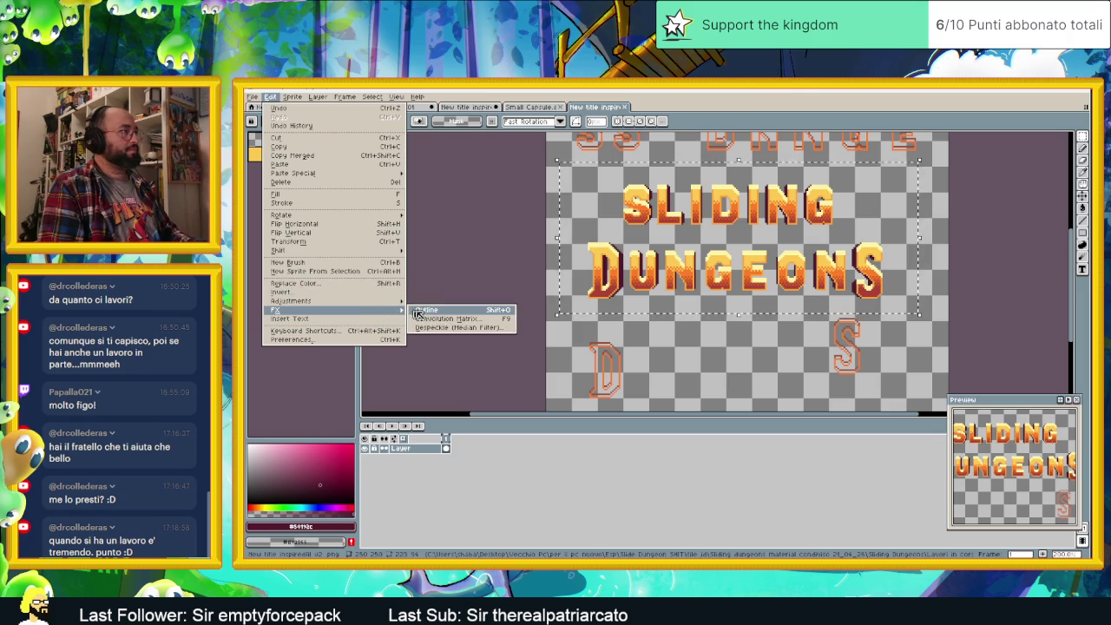
pyautogui.click(427, 310)
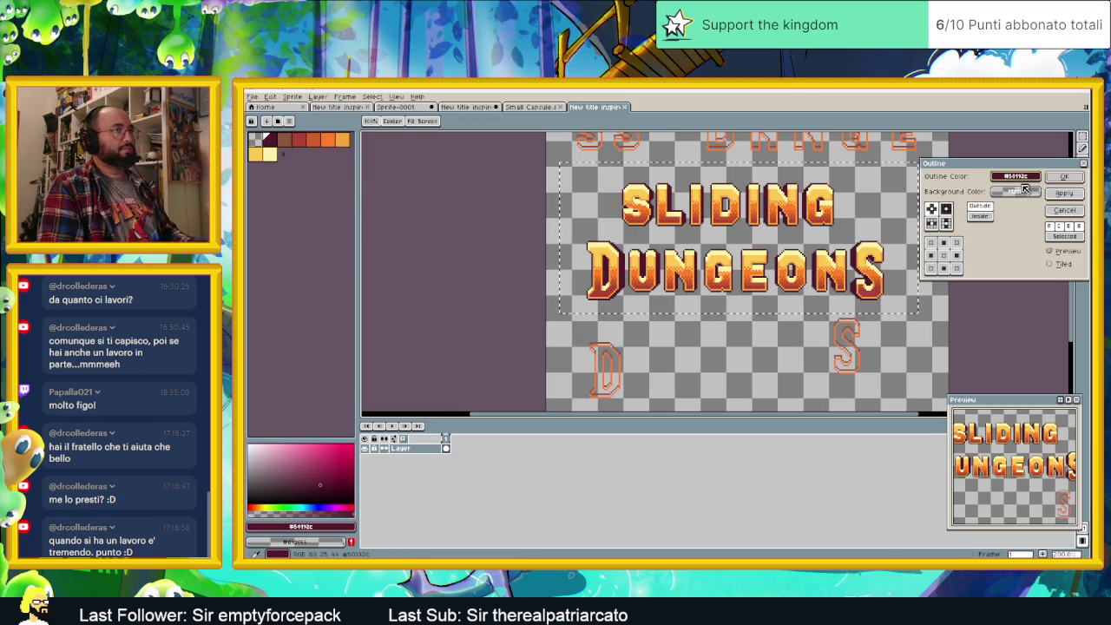
pyautogui.click(1025, 190)
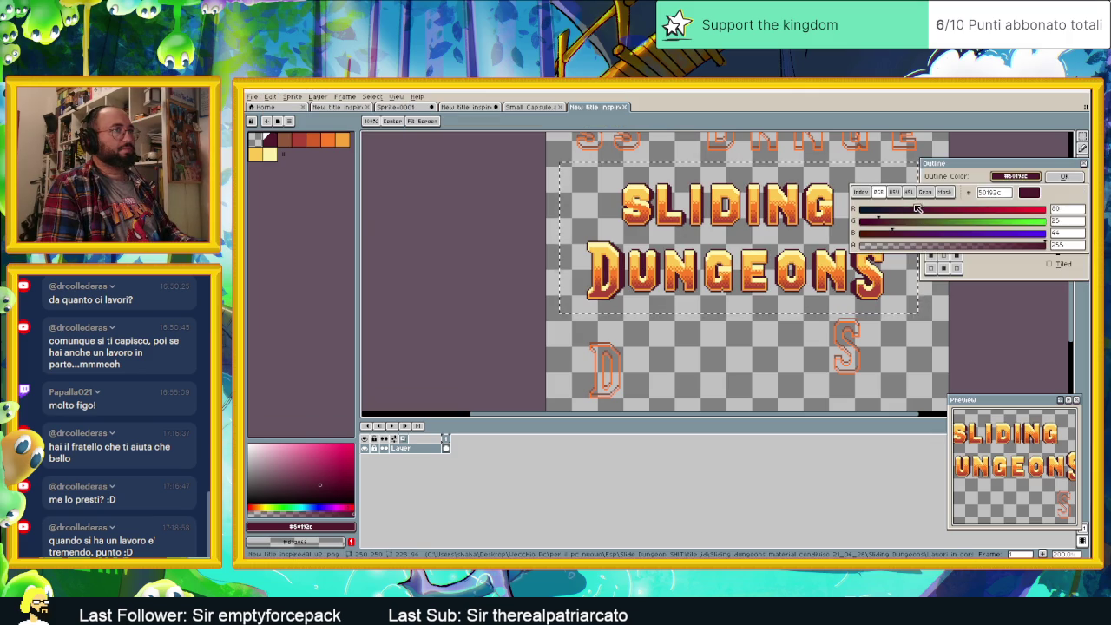
pyautogui.click(1064, 179)
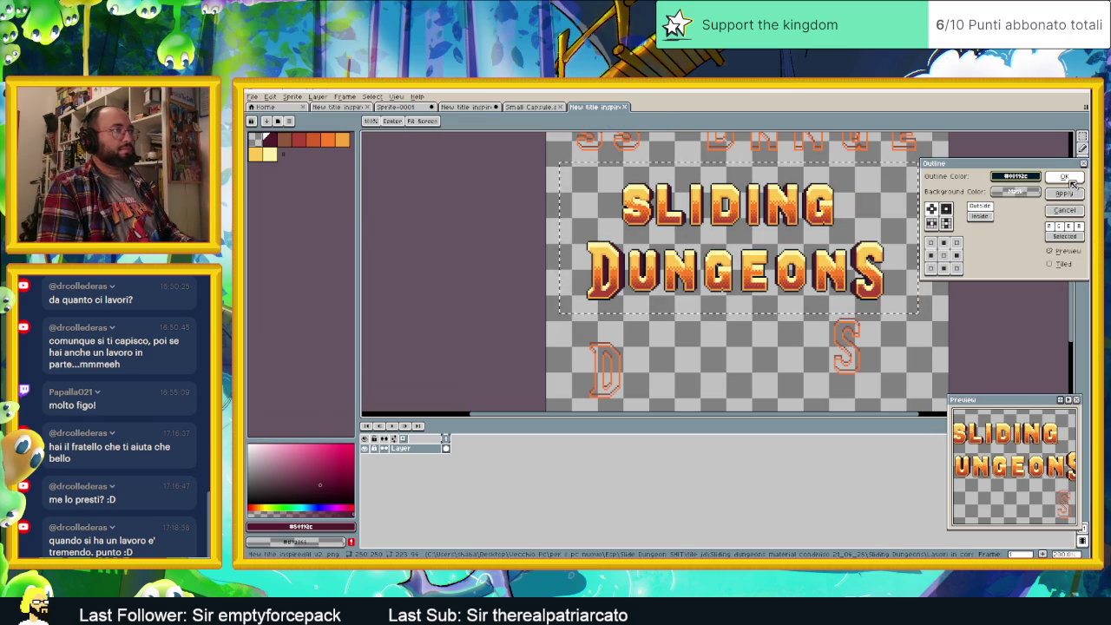
pyautogui.click(1071, 181)
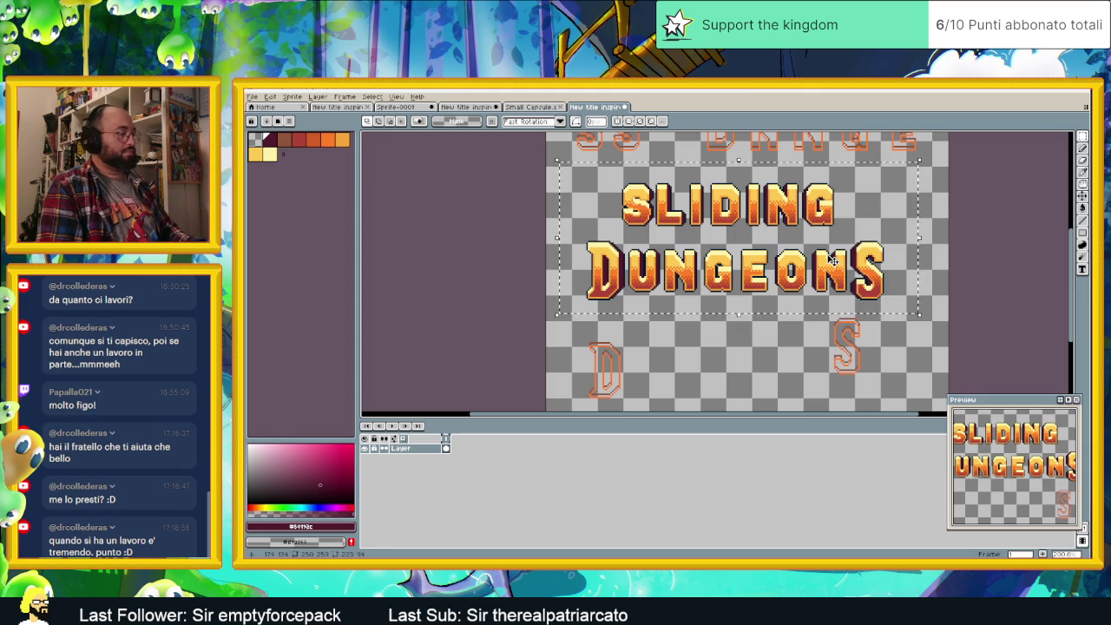
# - Apply the Outline effect again with dark maroon as the outline colour
pyautogui.click(271, 96)
pyautogui.moveTo(286, 310)
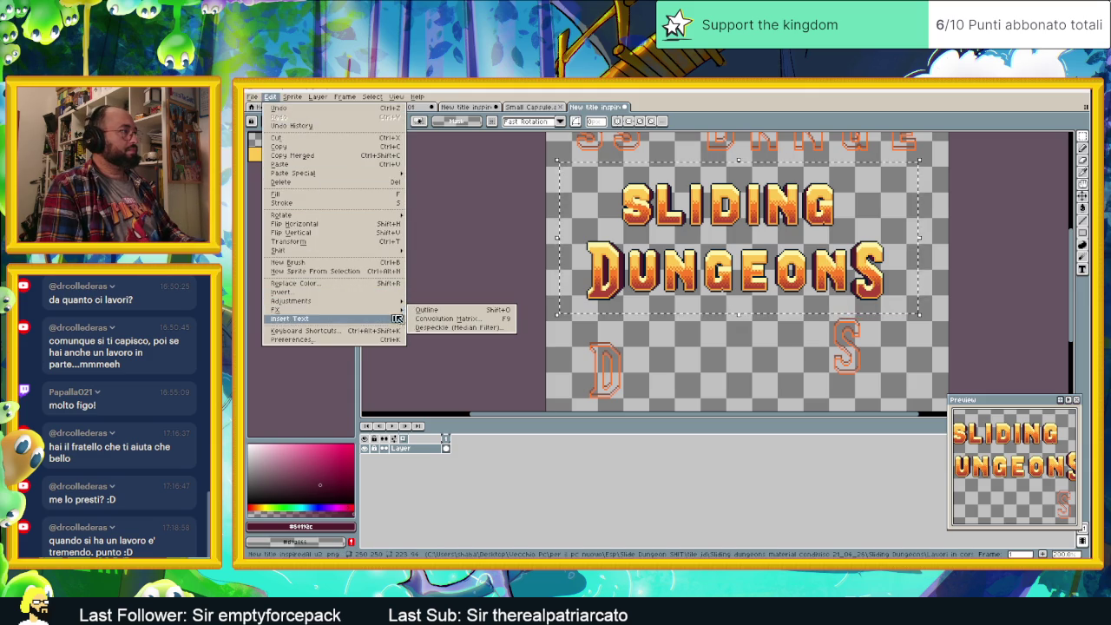
pyautogui.click(420, 310)
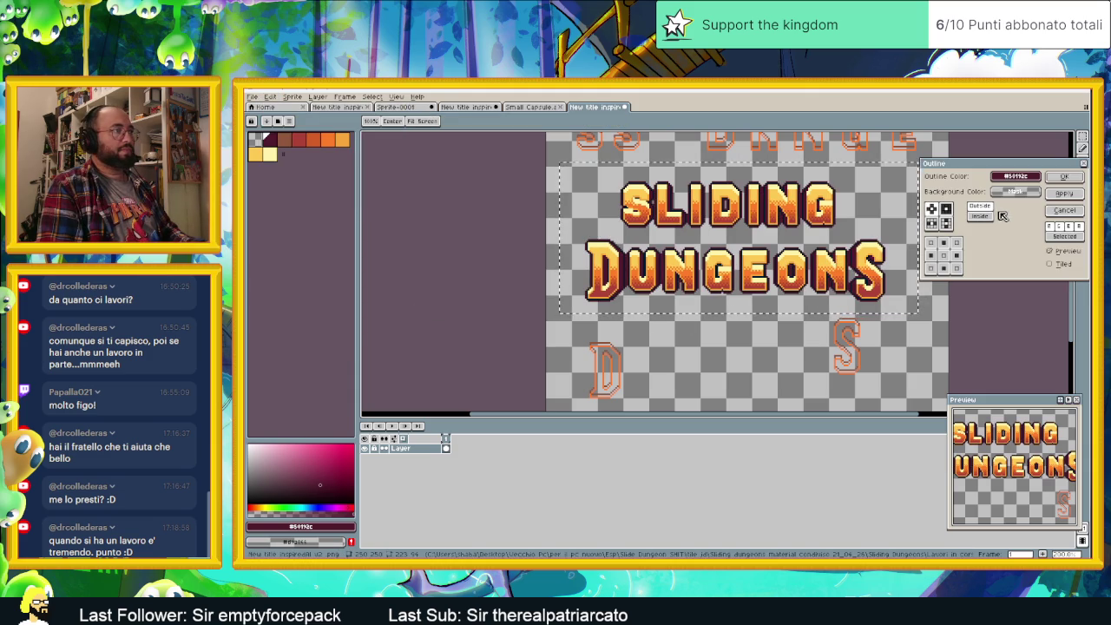
pyautogui.click(1016, 177)
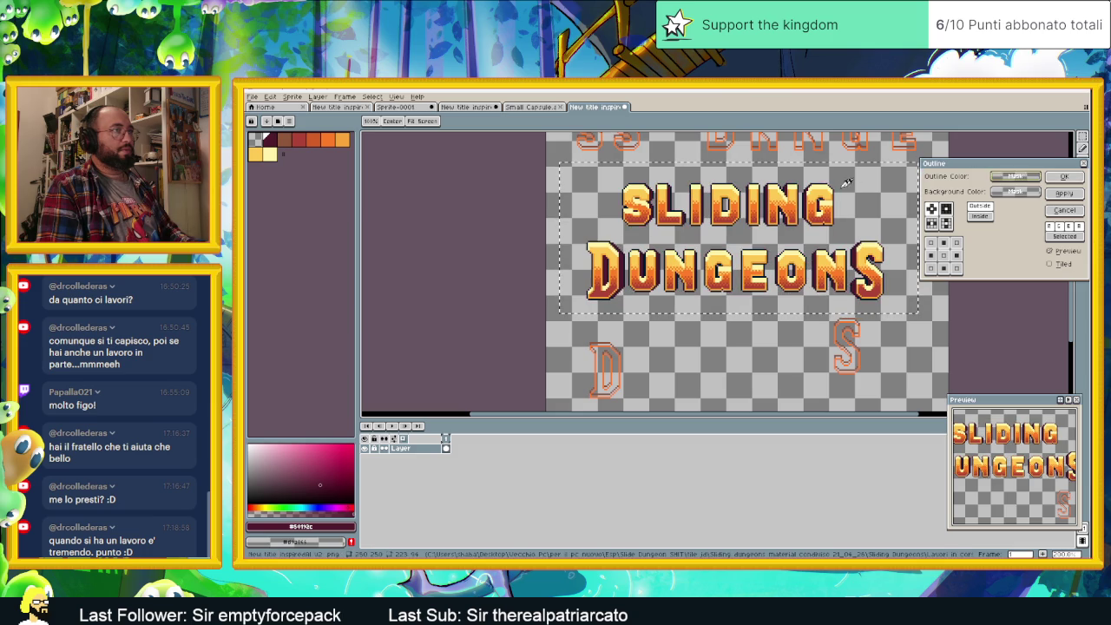
pyautogui.click(270, 139)
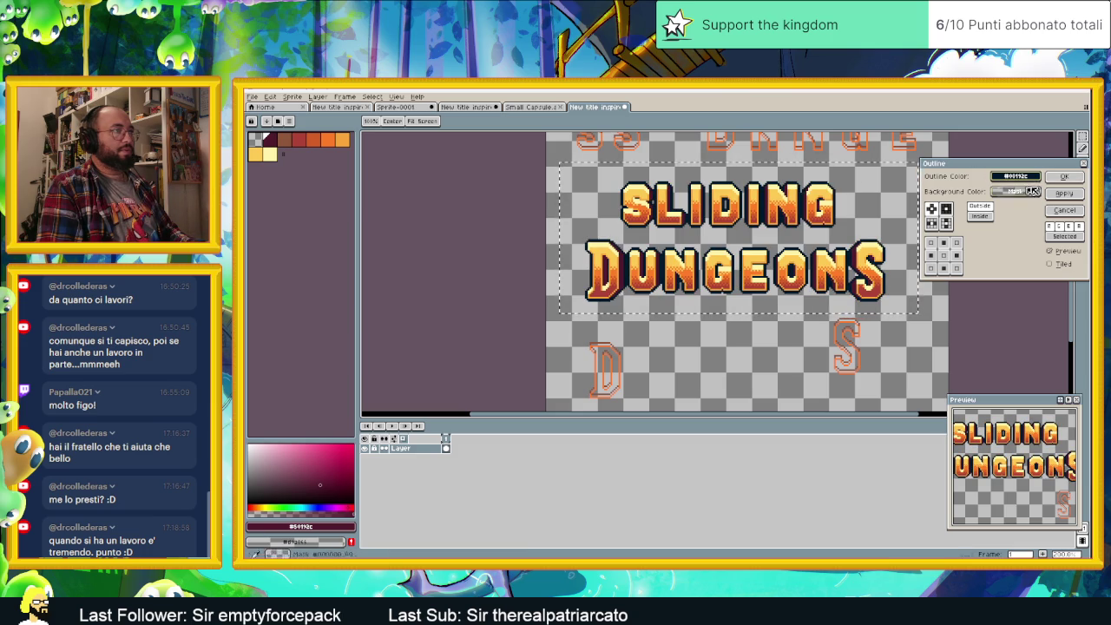
pyautogui.click(1054, 177)
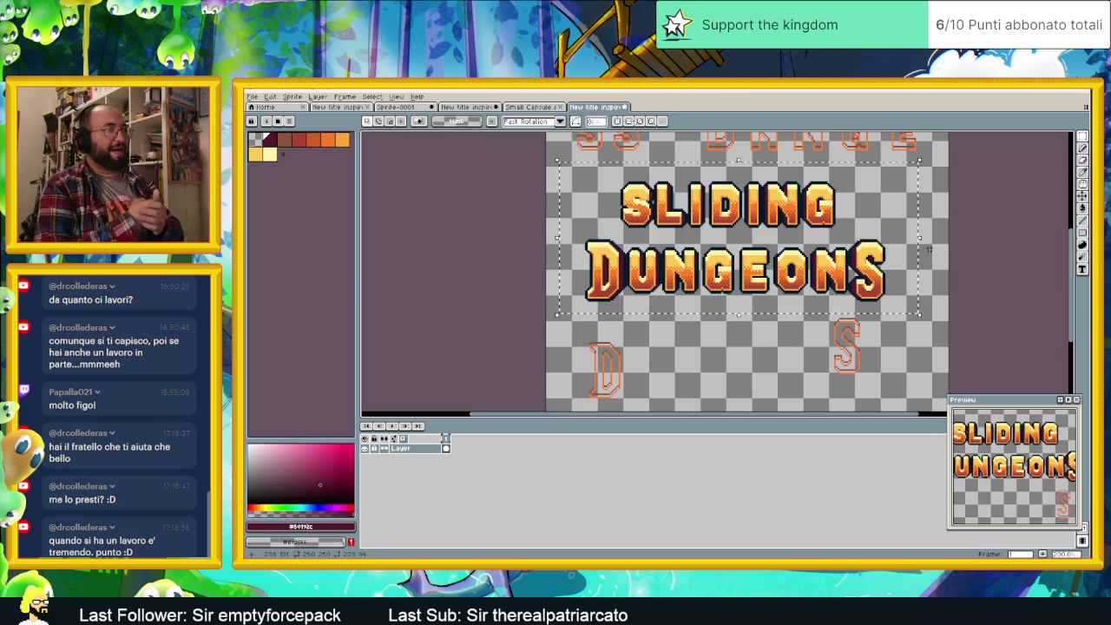
# - Apply another Outline effect to the selected title using a dark navy outline colour
pyautogui.scroll(3)
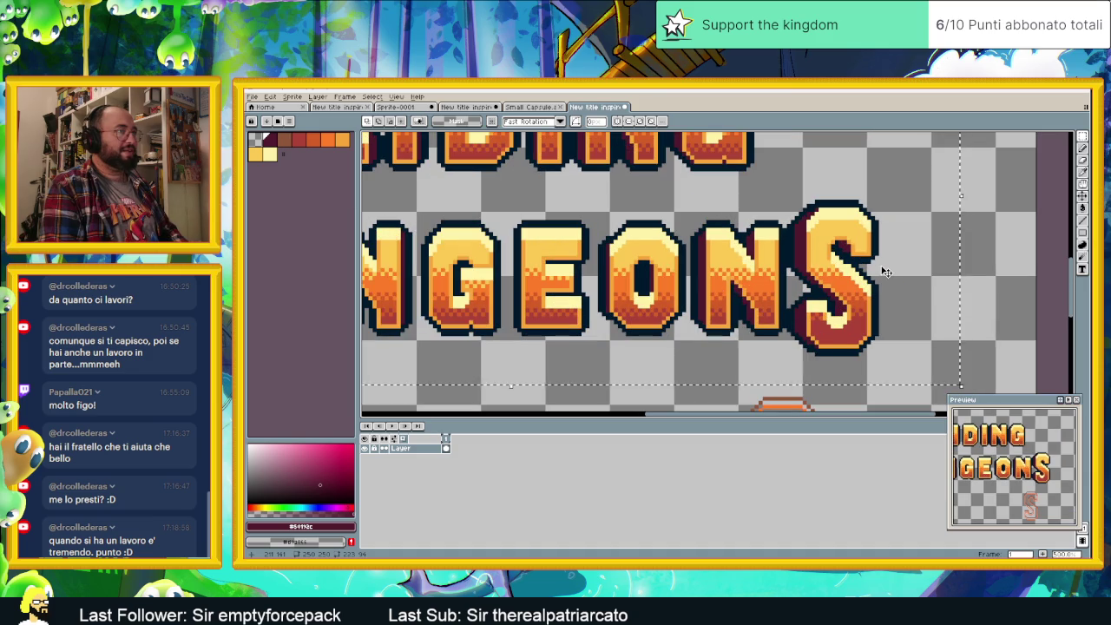
pyautogui.scroll(-3)
pyautogui.scroll(-3)
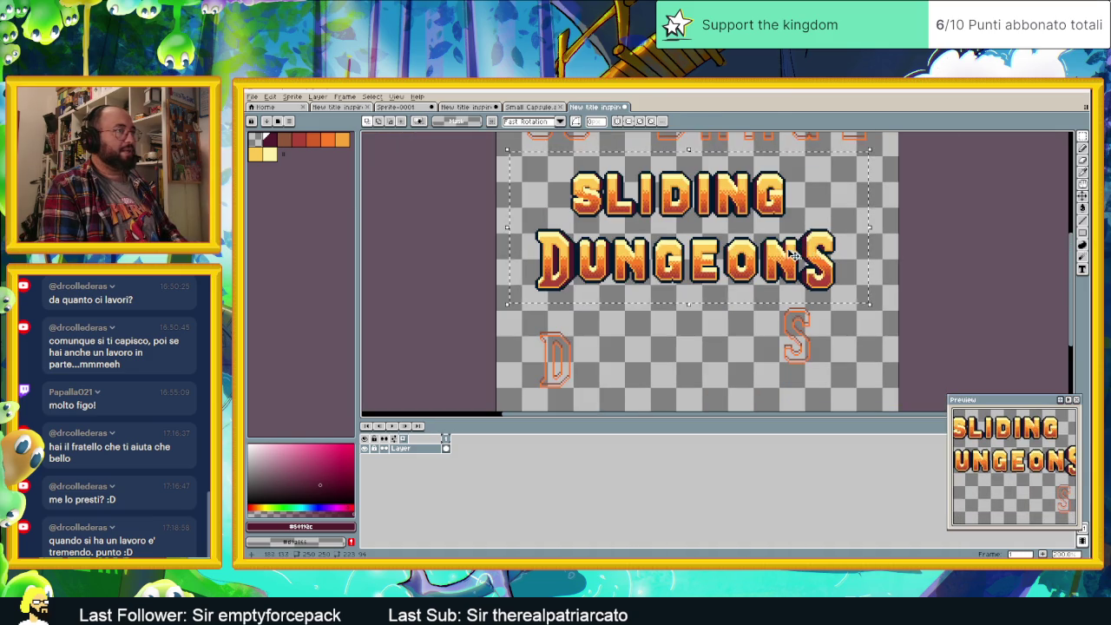
pyautogui.scroll(3)
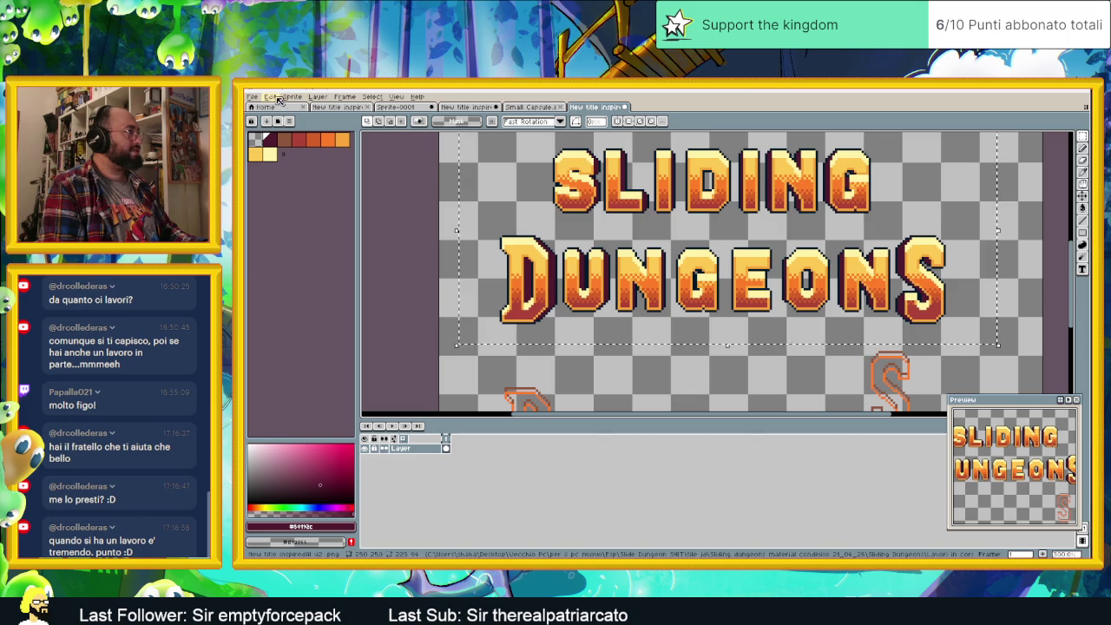
pyautogui.click(270, 96)
pyautogui.moveTo(330, 310)
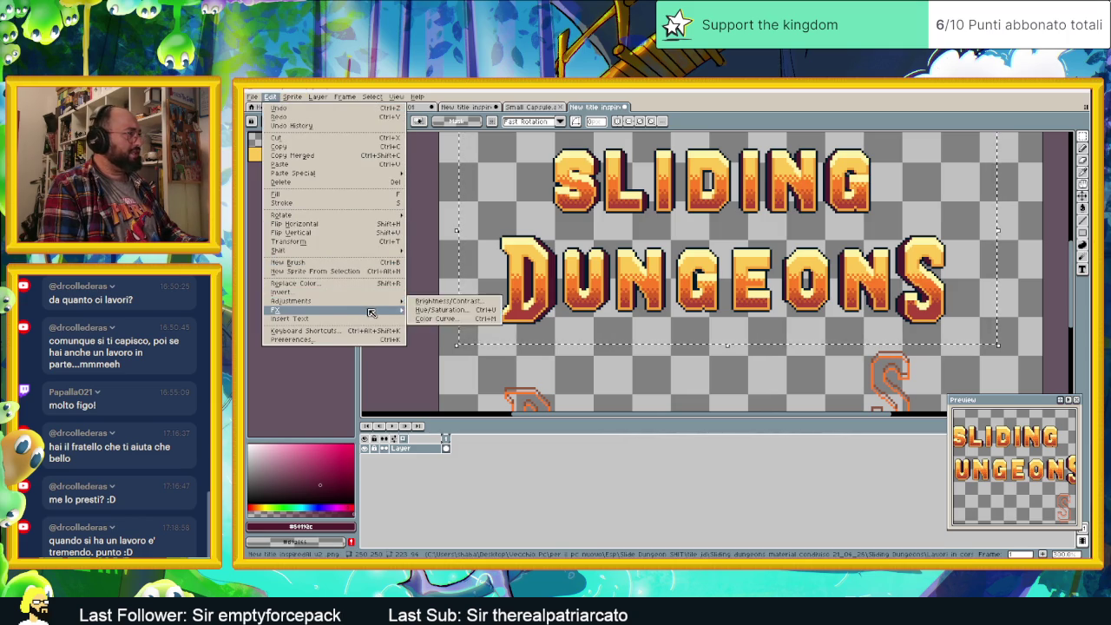
pyautogui.click(434, 310)
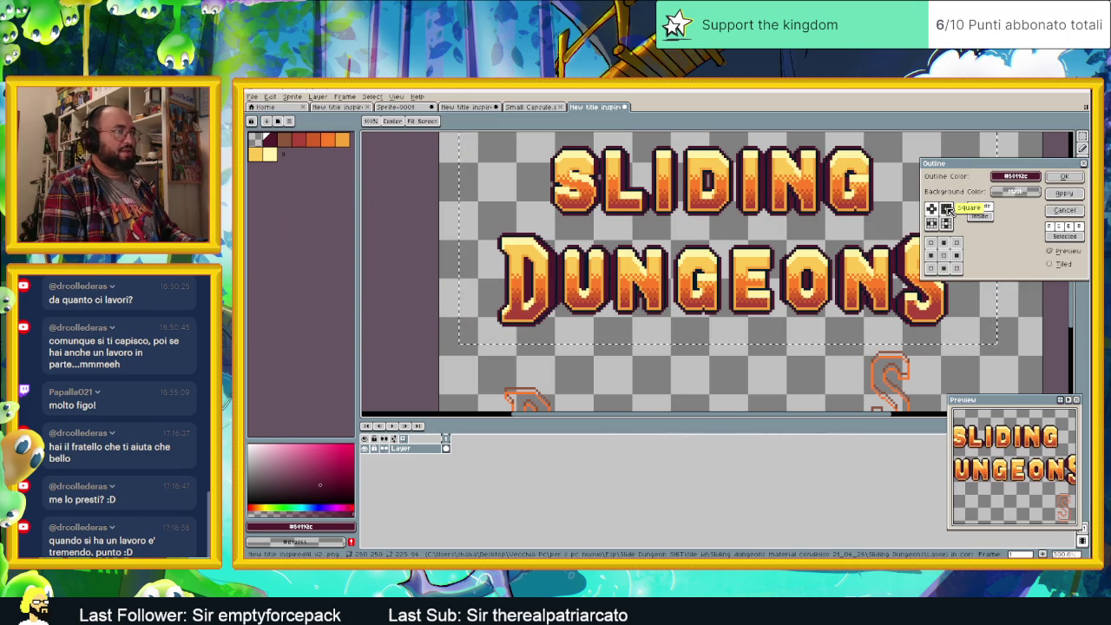
pyautogui.moveTo(1042, 177); pyautogui.dragTo(743, 170)
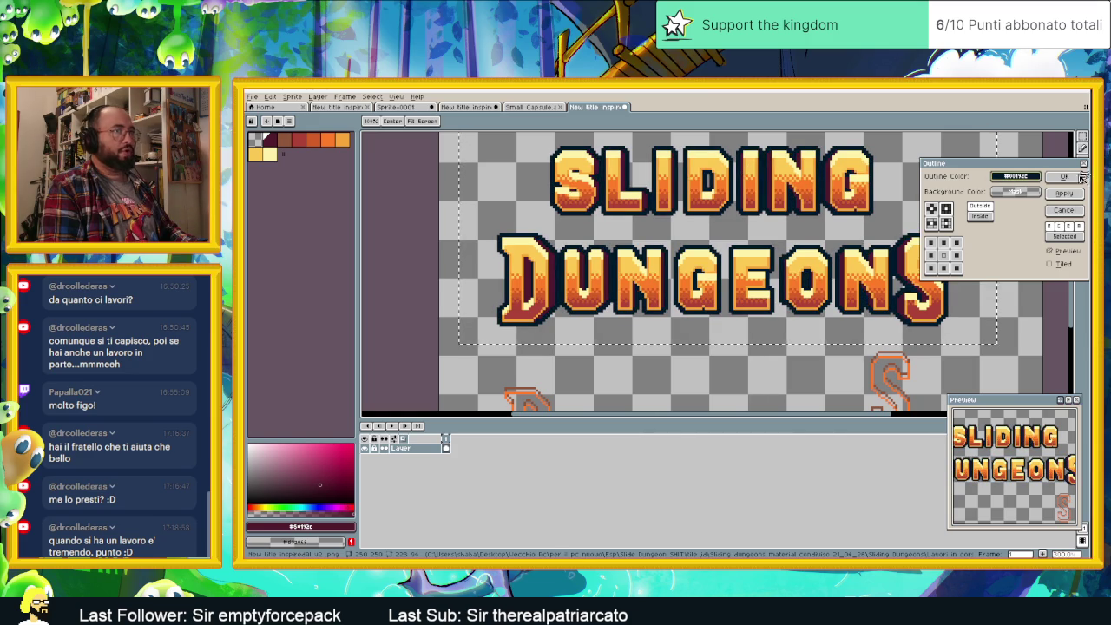
pyautogui.click(1065, 176)
pyautogui.scroll(-3)
pyautogui.scroll(3)
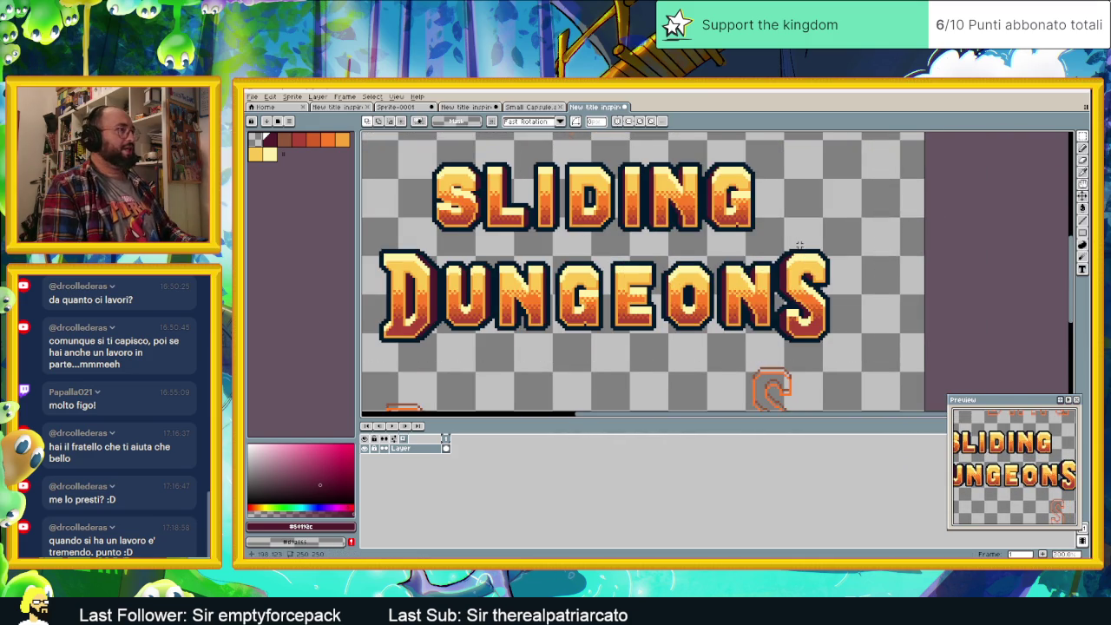
pyautogui.scroll(-3)
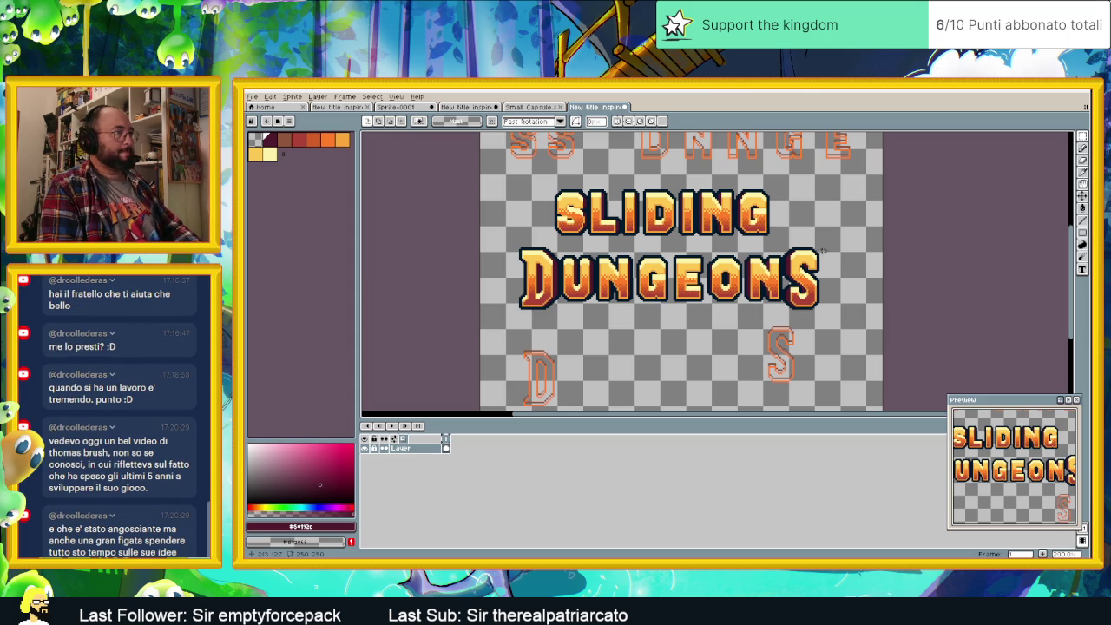
pyautogui.scroll(3)
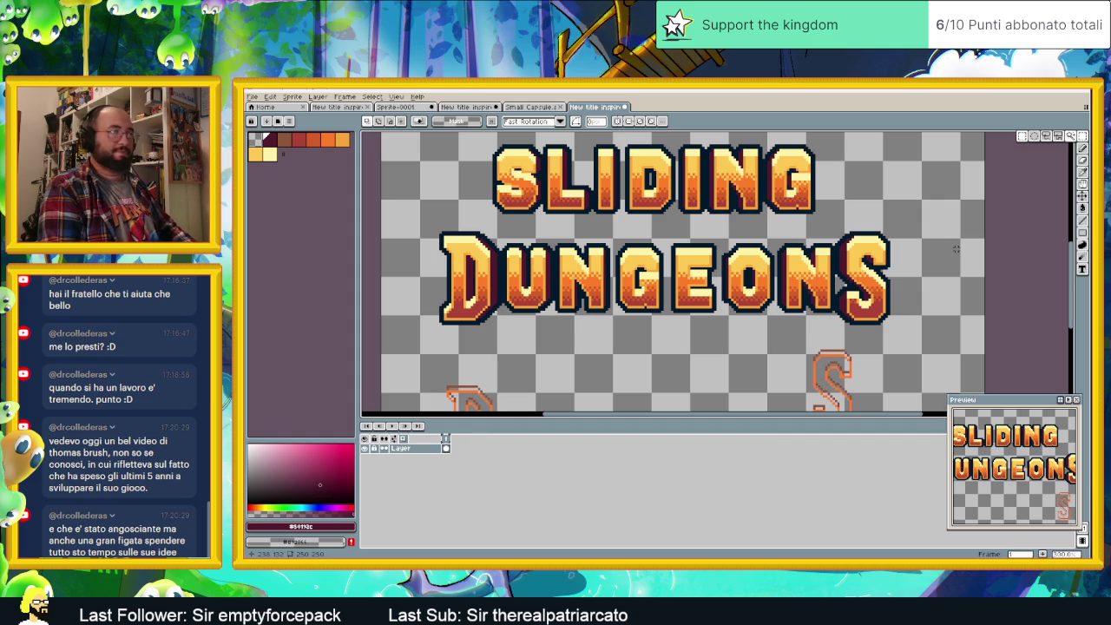
pyautogui.scroll(3)
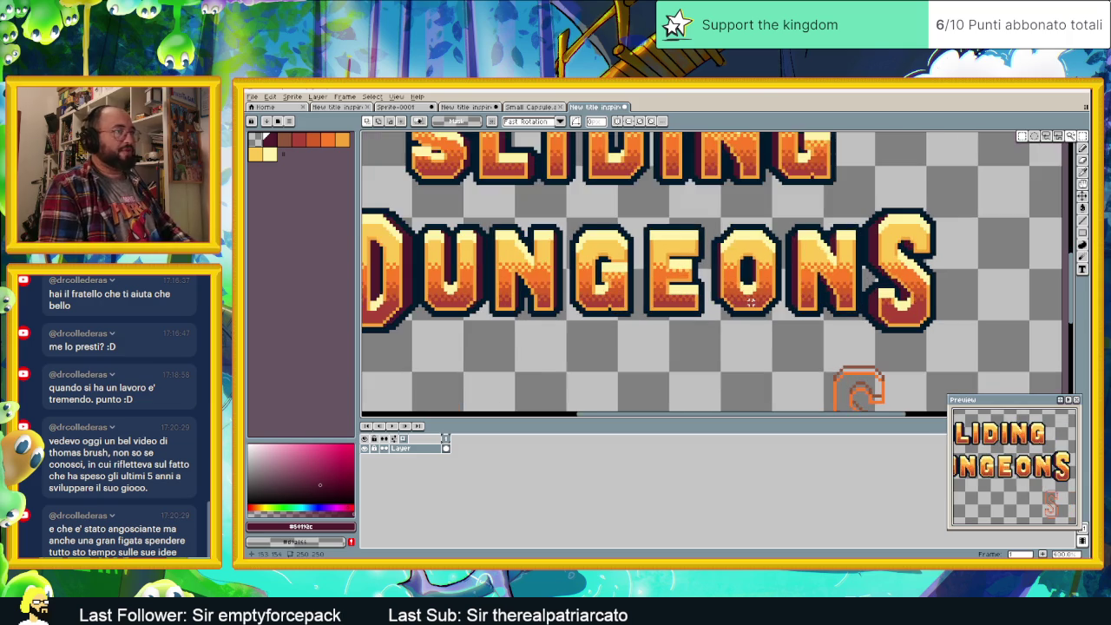
pyautogui.scroll(3)
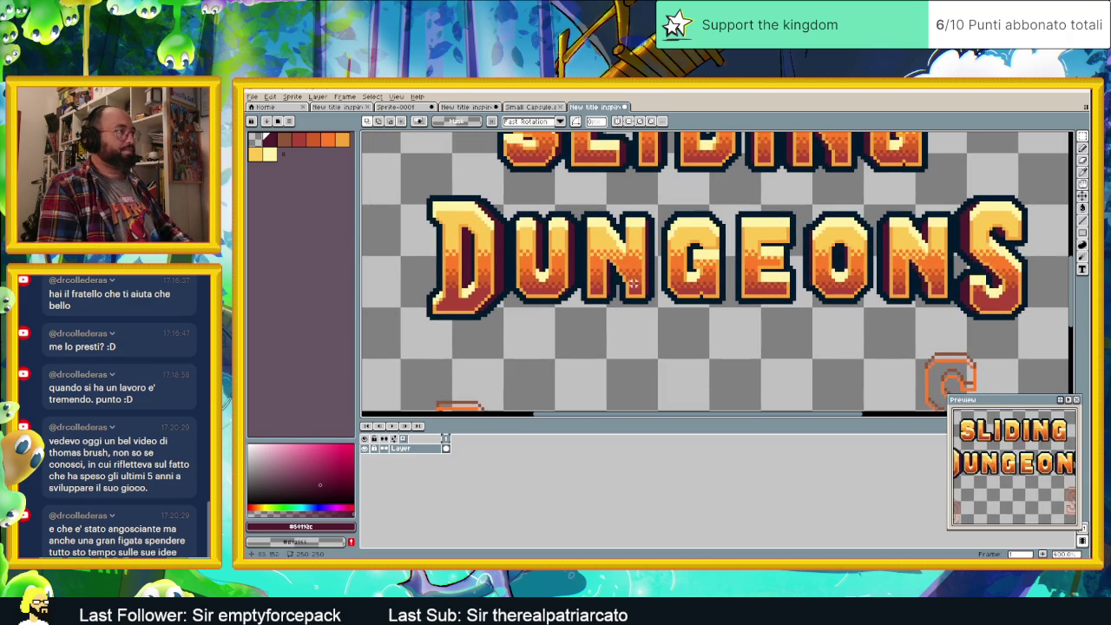
pyautogui.scroll(3)
pyautogui.scroll(3)
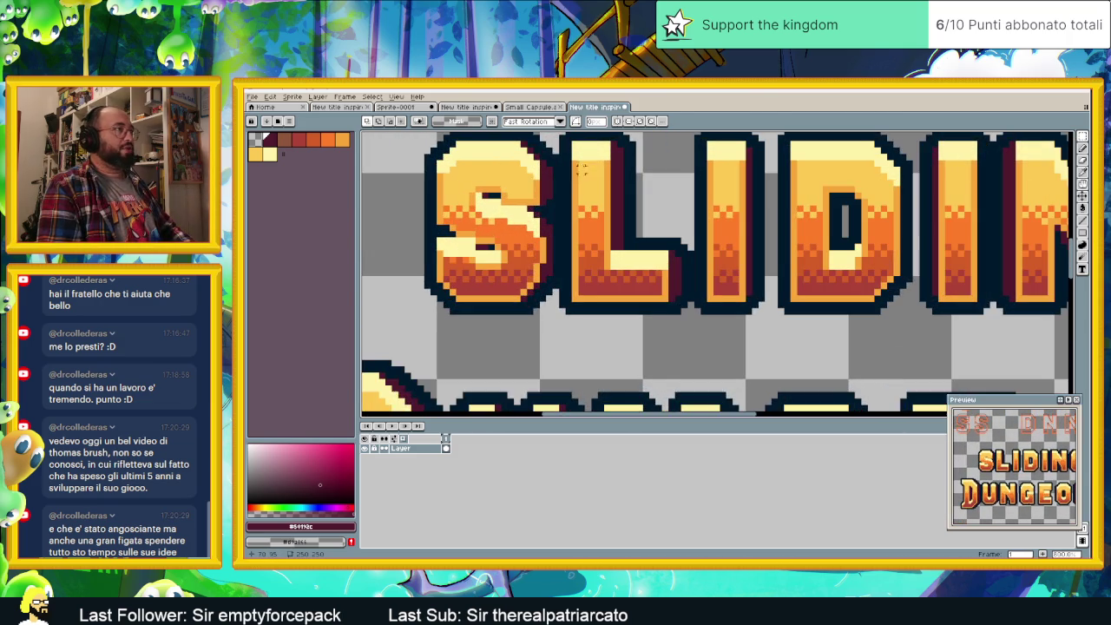
pyautogui.scroll(-3)
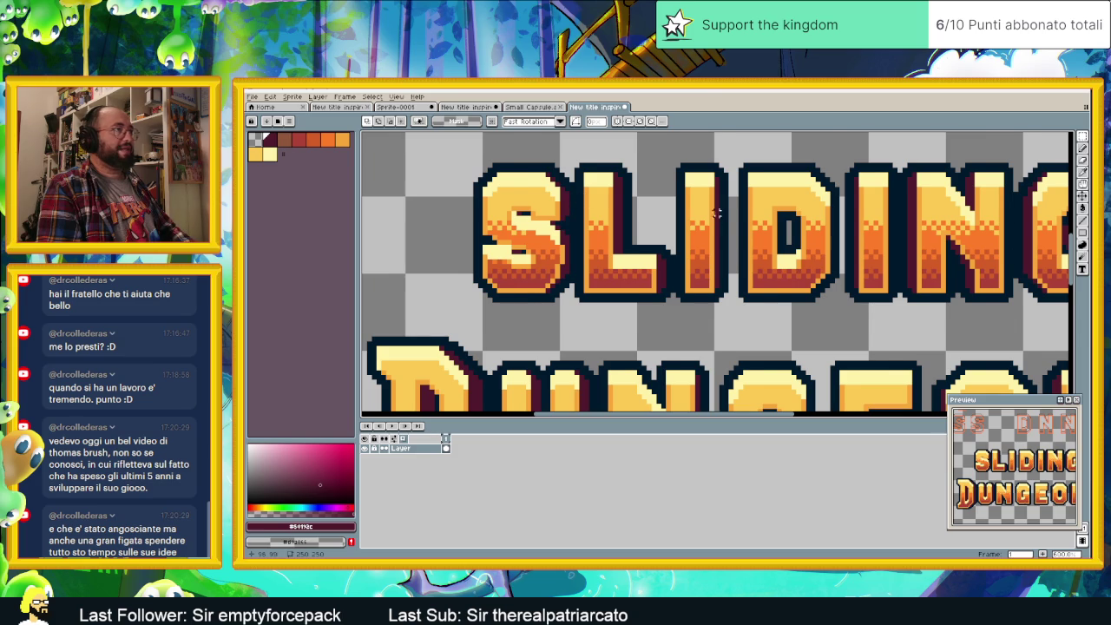
# - Select the whole SLIDING word and nudge it one pixel left
pyautogui.moveTo(718, 213); pyautogui.dragTo(661, 245)
pyautogui.scroll(-3)
pyautogui.scroll(-3)
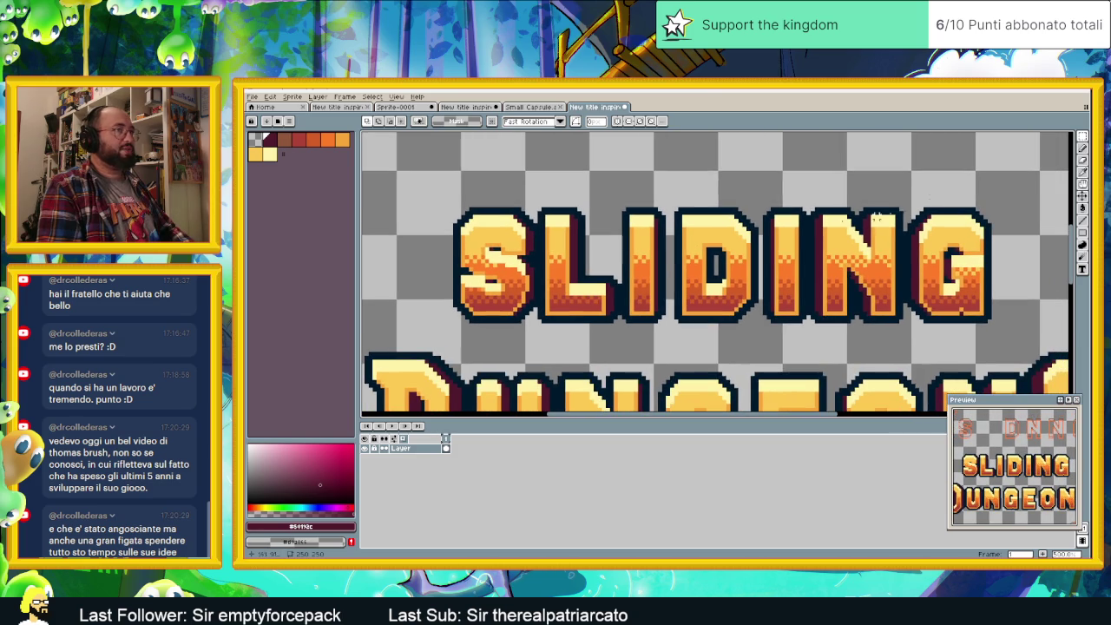
pyautogui.moveTo(1002, 187); pyautogui.dragTo(538, 332)
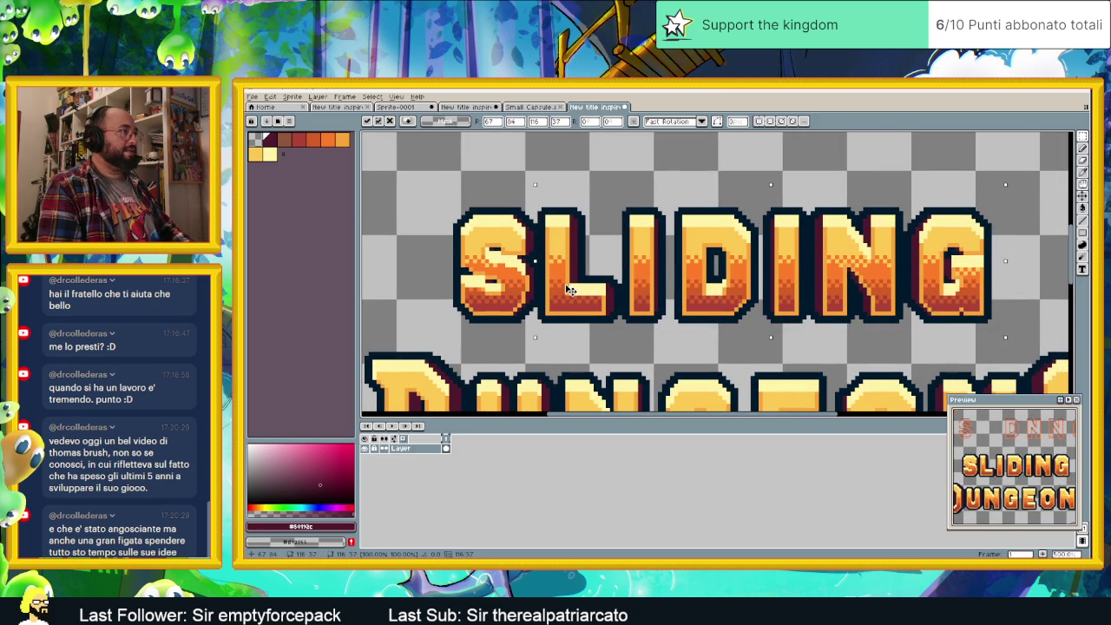
pyautogui.press('Left')
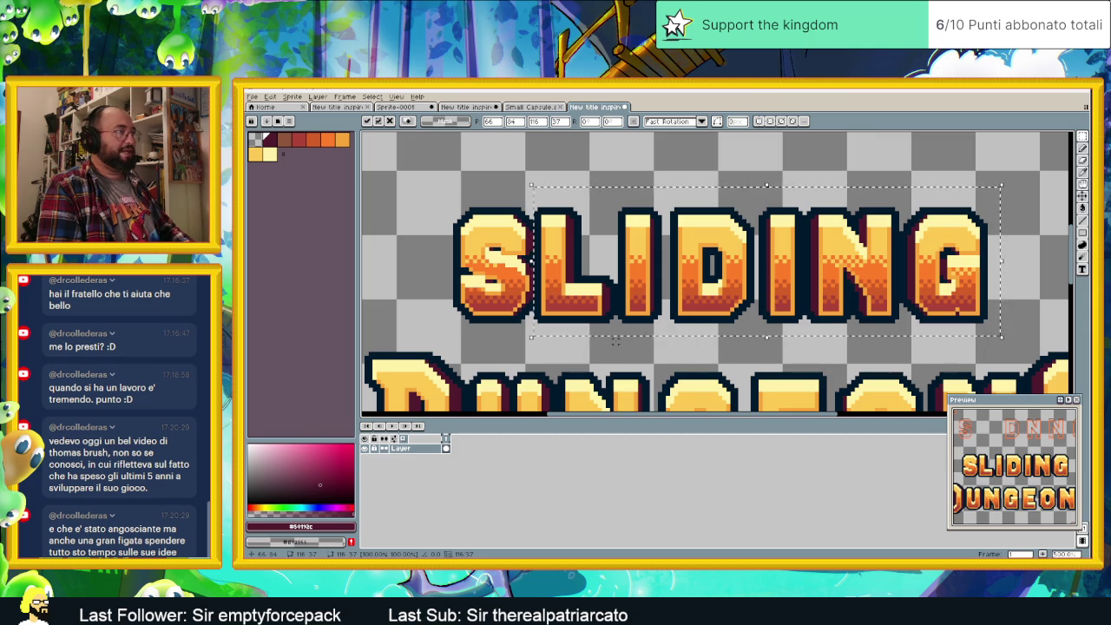
pyautogui.click(623, 346)
# - Shift the letters IDING, then DING, left to close the gaps
pyautogui.moveTo(618, 204); pyautogui.dragTo(987, 332)
pyautogui.moveTo(772, 276); pyautogui.dragTo(766, 275)
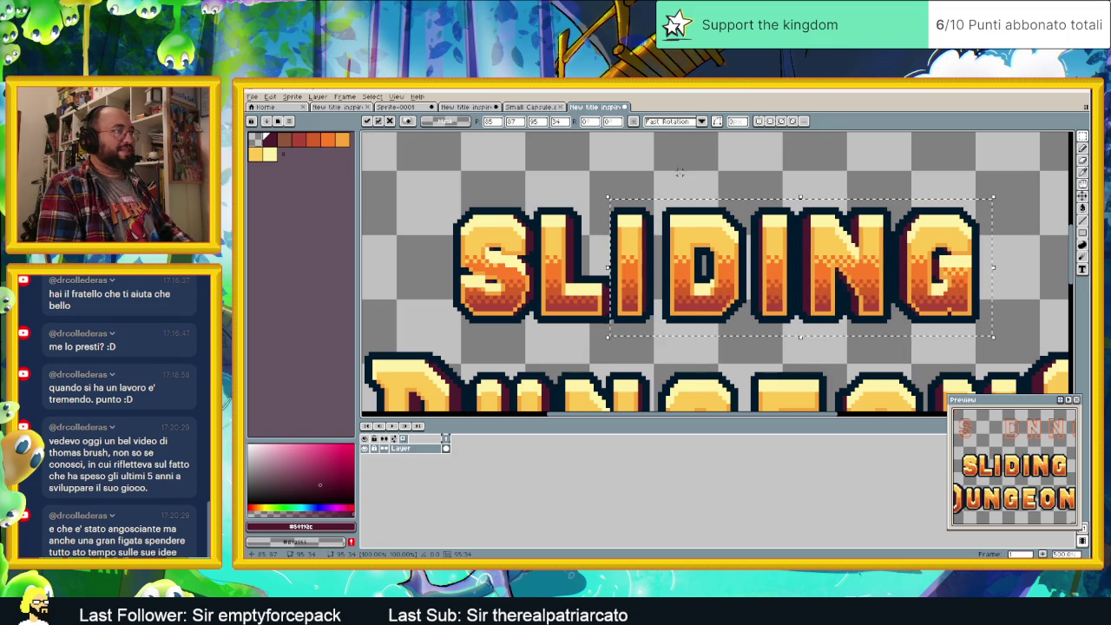
pyautogui.click(668, 180)
pyautogui.moveTo(660, 184); pyautogui.dragTo(1018, 333)
pyautogui.moveTo(957, 302); pyautogui.dragTo(952, 302)
pyautogui.moveTo(1023, 180); pyautogui.dragTo(758, 311)
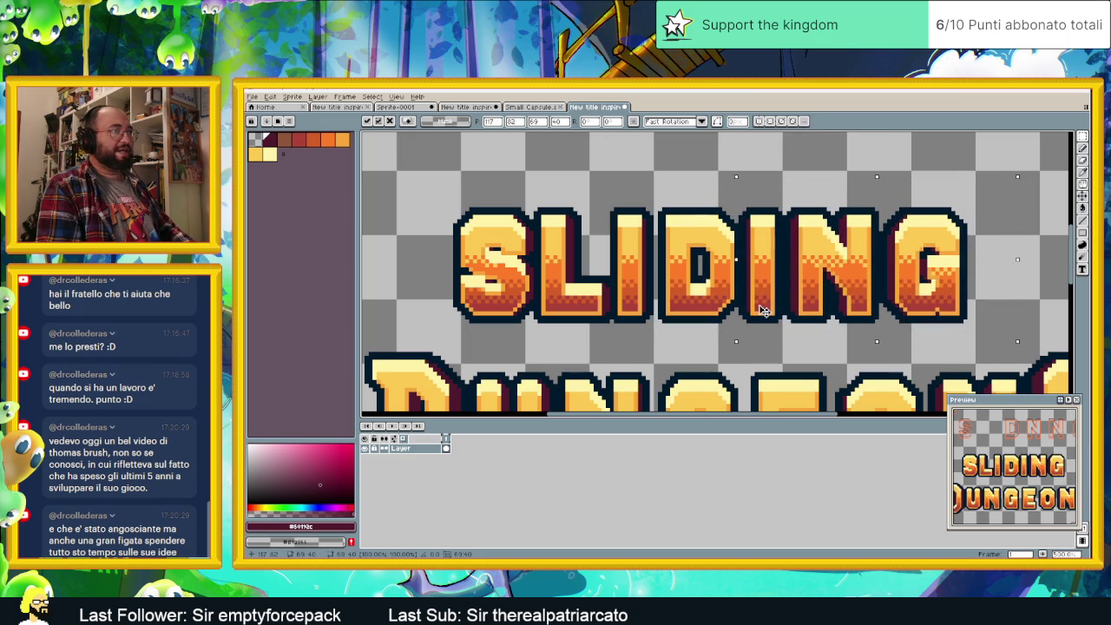
pyautogui.click(1042, 184)
# - Shift NG, then the final G, left and commit the spacing
pyautogui.moveTo(1030, 182); pyautogui.dragTo(777, 332)
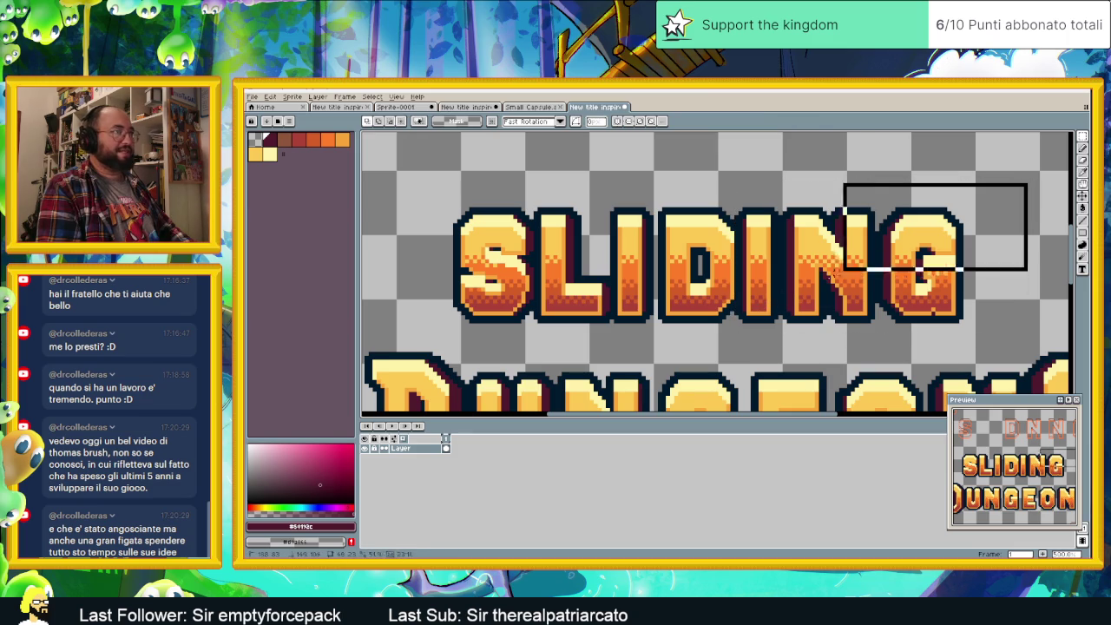
pyautogui.moveTo(824, 297); pyautogui.dragTo(816, 297)
pyautogui.click(1030, 178)
pyautogui.moveTo(1030, 165); pyautogui.dragTo(861, 334)
pyautogui.moveTo(908, 295); pyautogui.dragTo(900, 295)
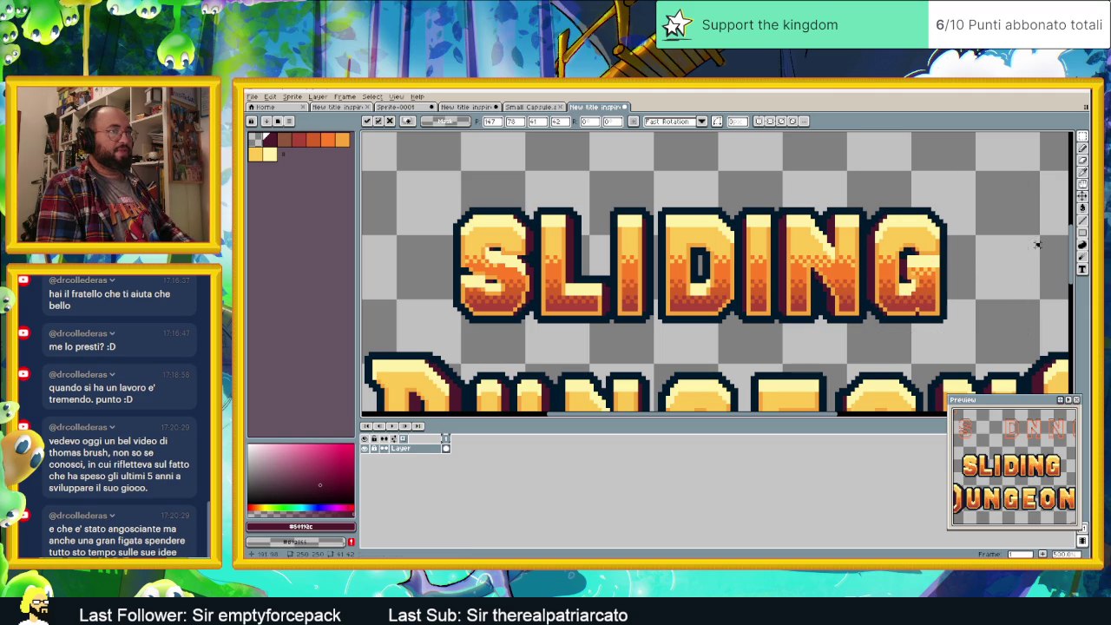
pyautogui.press('Return')
pyautogui.scroll(-3)
pyautogui.scroll(-3)
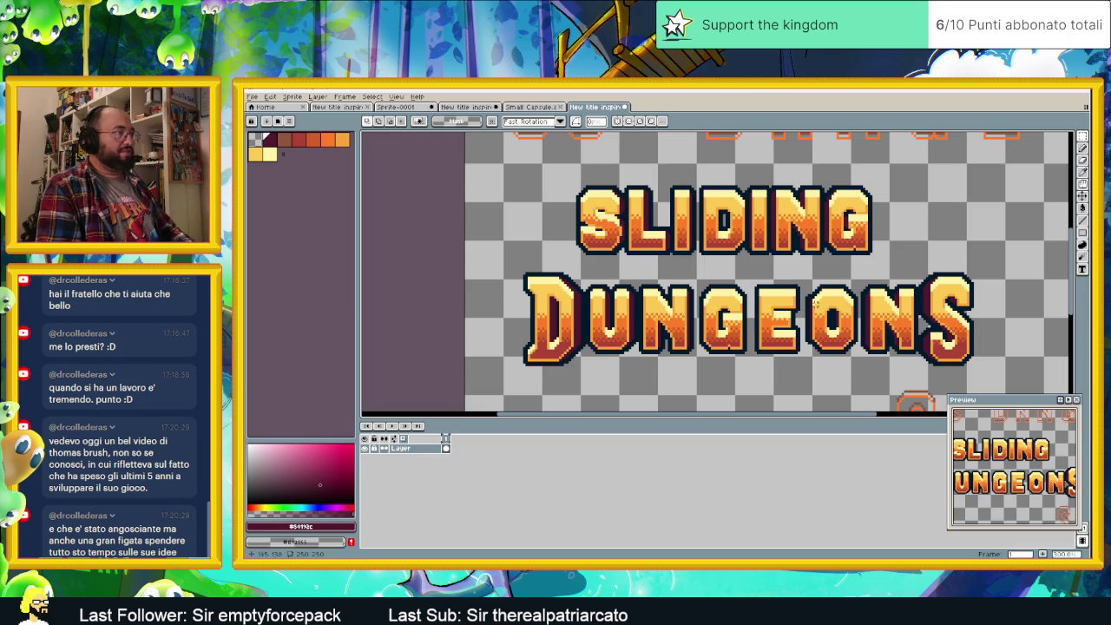
pyautogui.moveTo(998, 265); pyautogui.dragTo(589, 375)
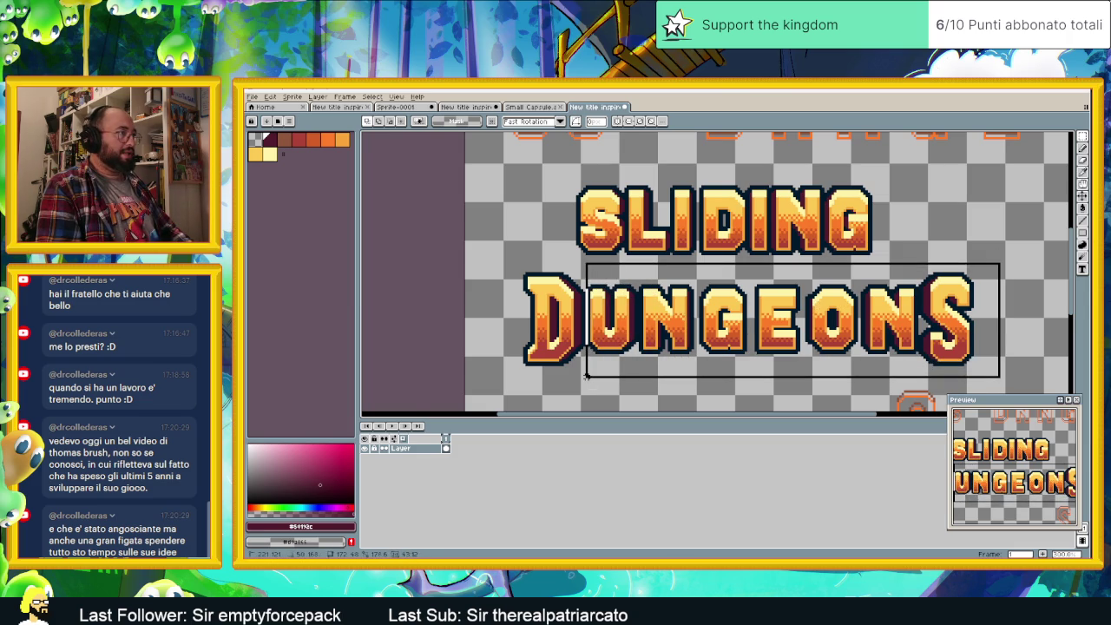
pyautogui.scroll(3)
pyautogui.scroll(3)
pyautogui.moveTo(679, 300); pyautogui.dragTo(668, 300)
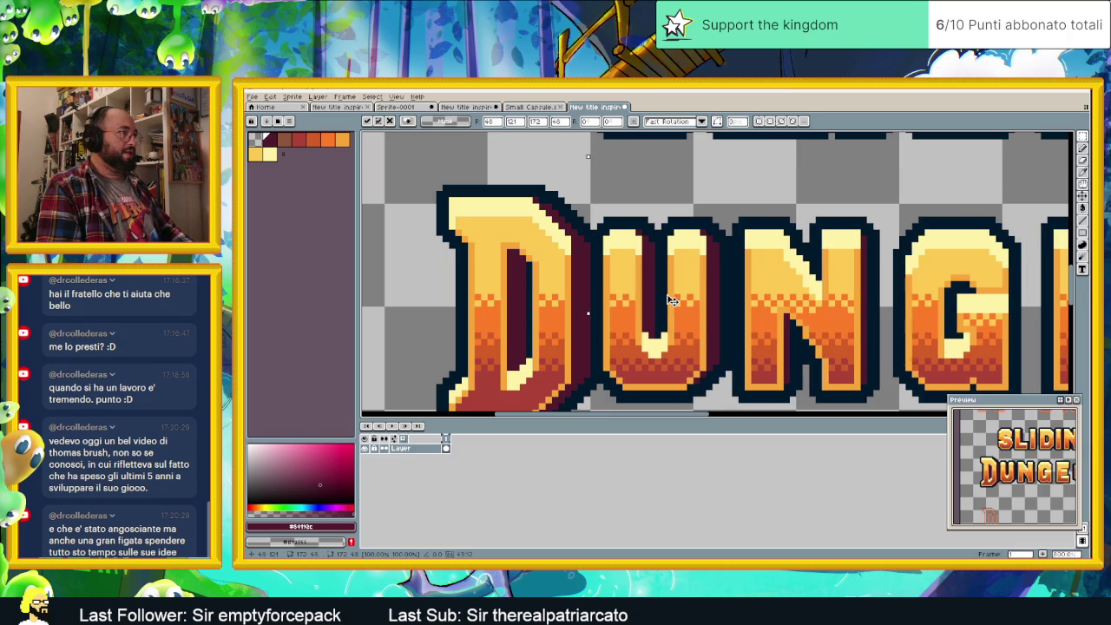
pyautogui.scroll(-3)
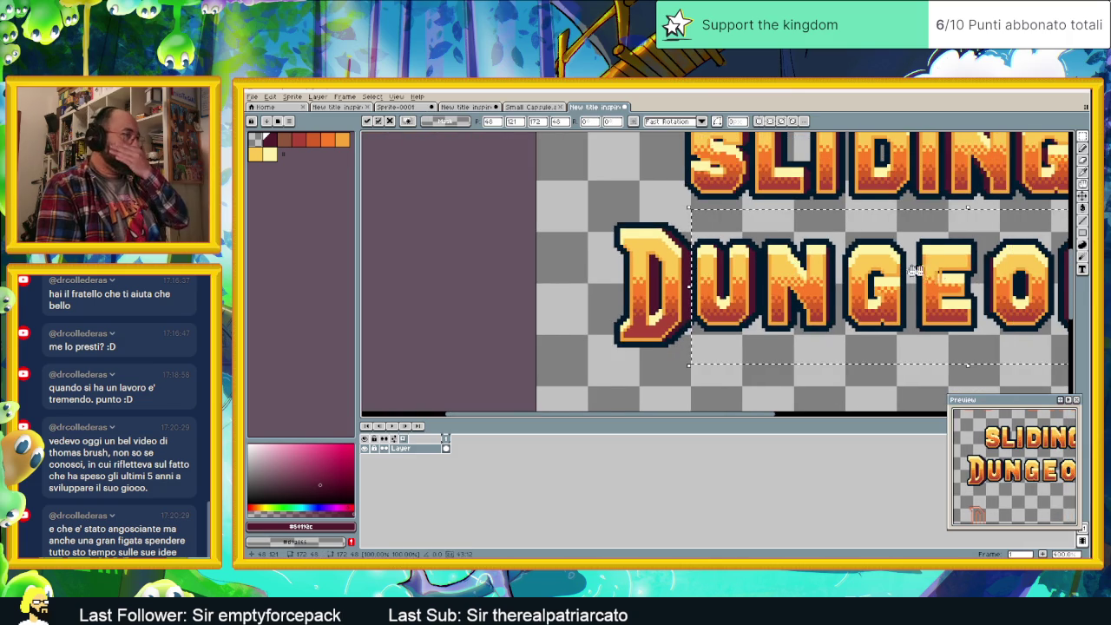
pyautogui.hscroll(3)
pyautogui.hscroll(3)
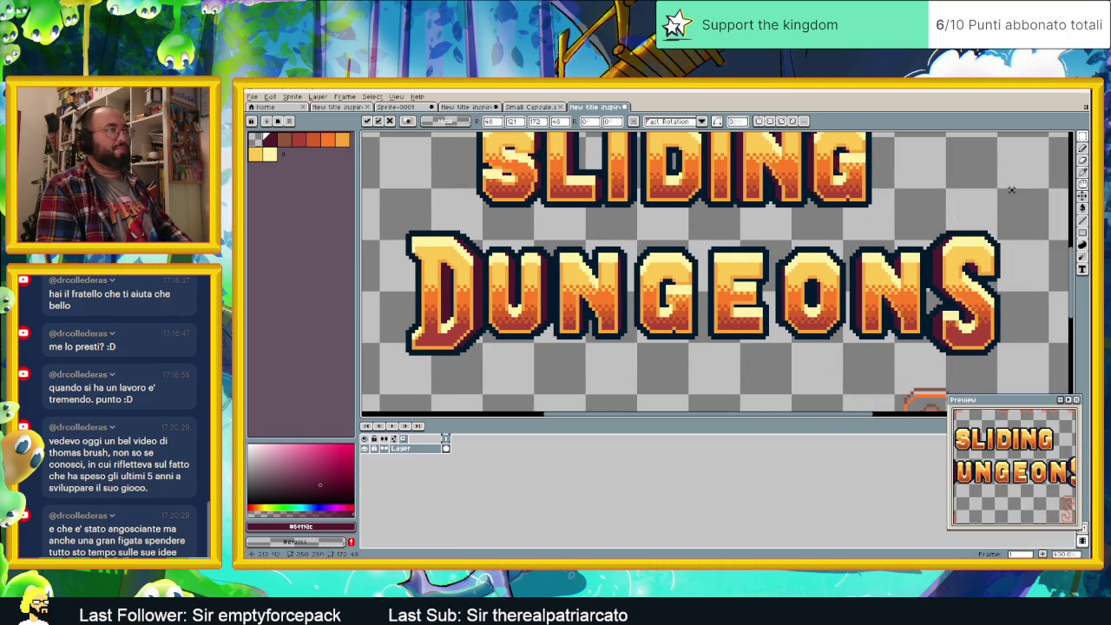
pyautogui.hotkey('ctrl', 'd')
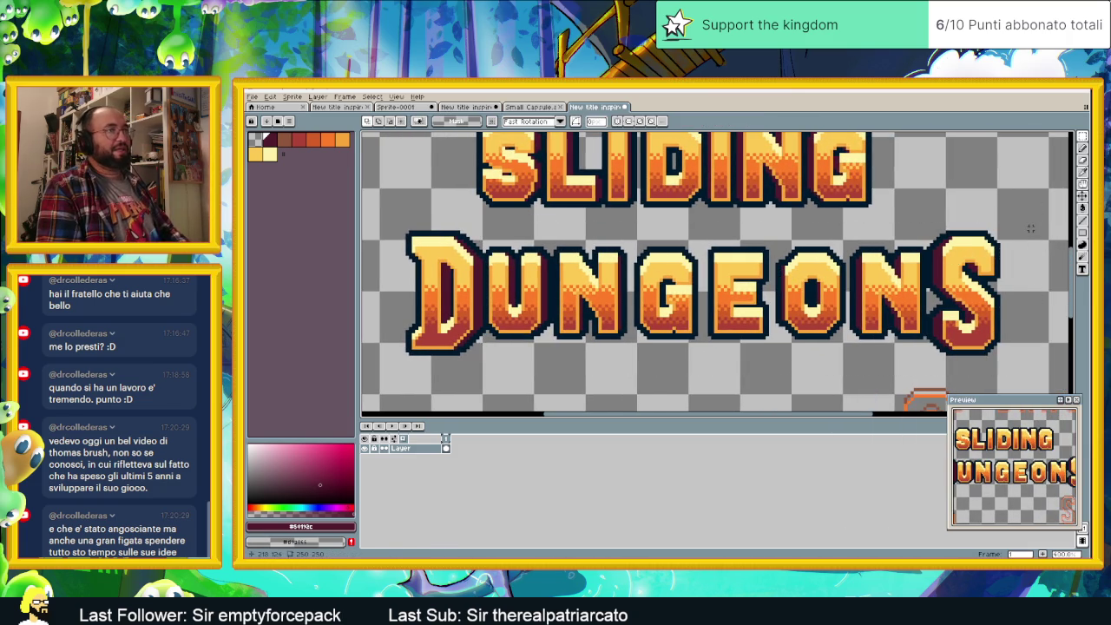
pyautogui.moveTo(1028, 224); pyautogui.dragTo(552, 396)
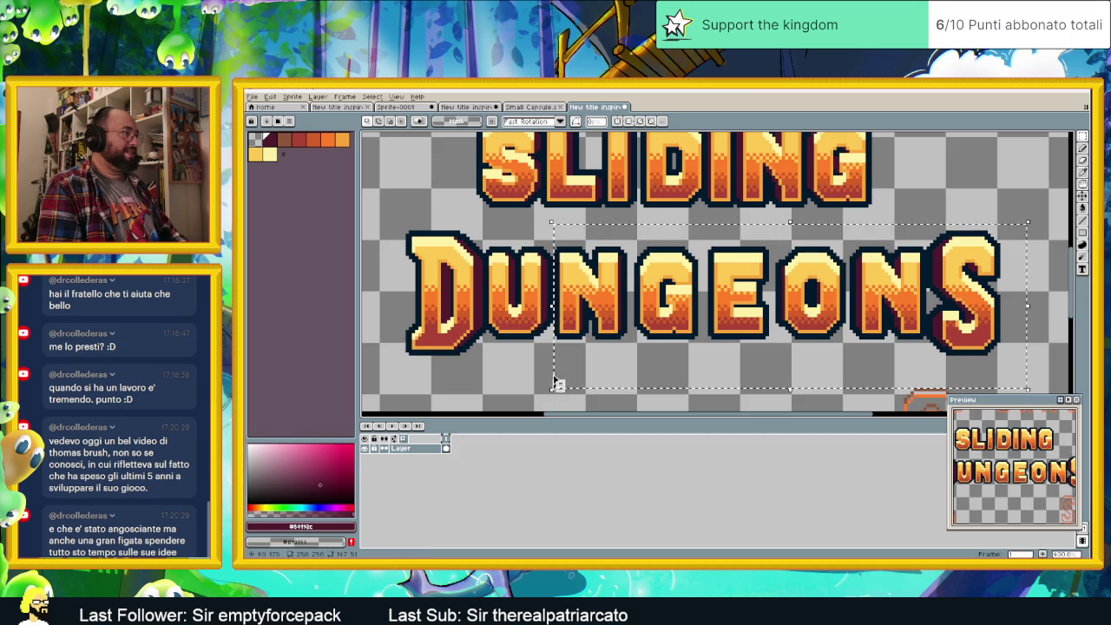
pyautogui.scroll(3)
pyautogui.click(552, 304)
pyautogui.moveTo(621, 268); pyautogui.dragTo(613, 262)
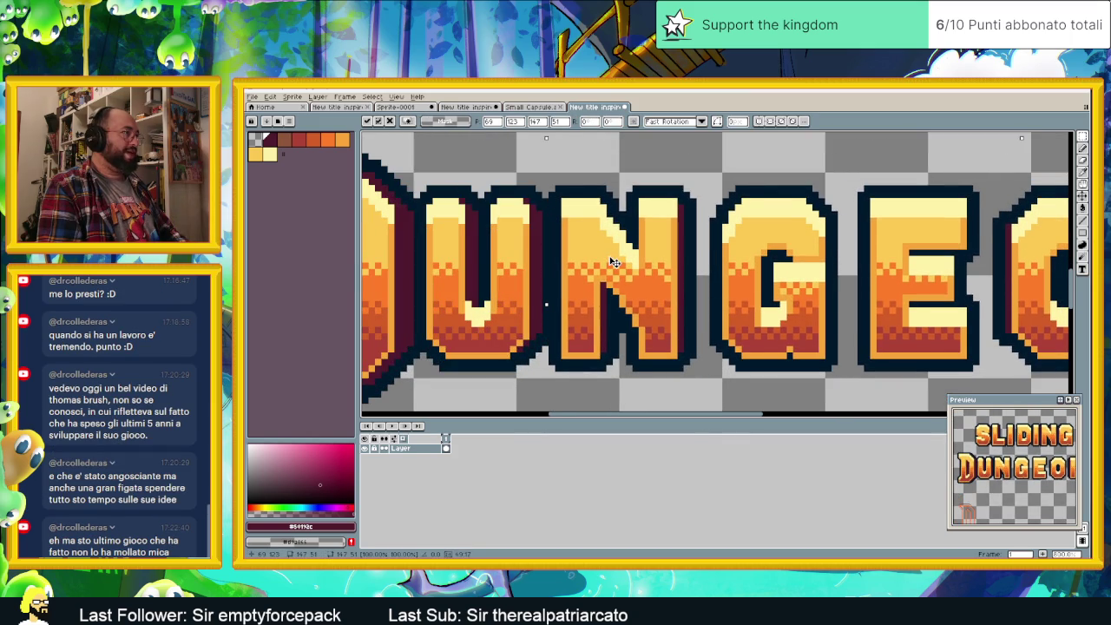
pyautogui.press('Left')
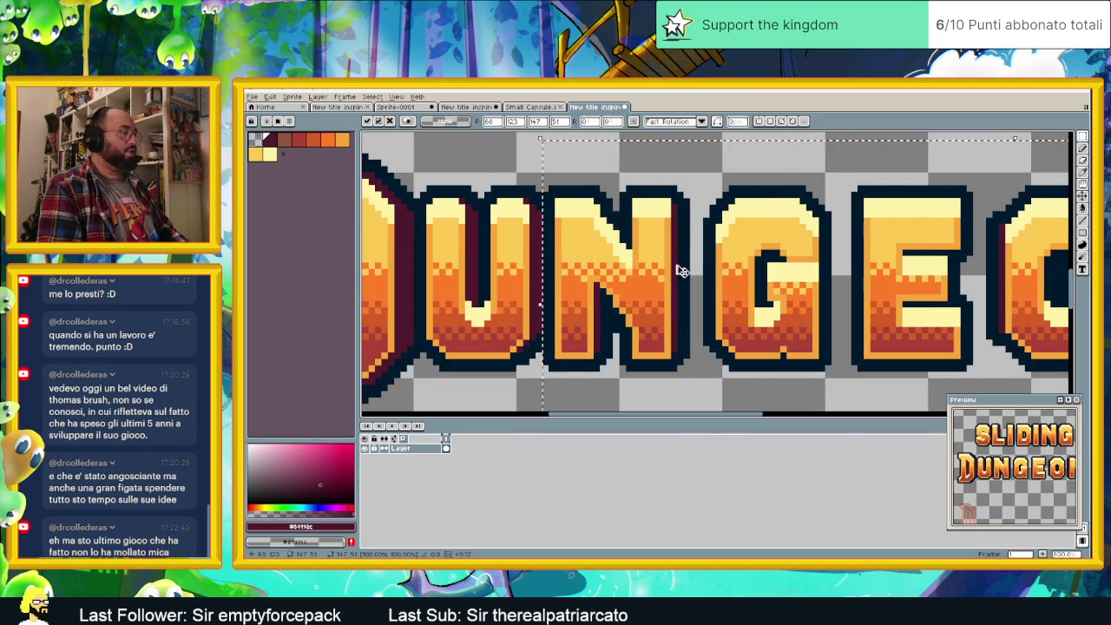
pyautogui.scroll(-3)
pyautogui.scroll(-3)
pyautogui.press('Return')
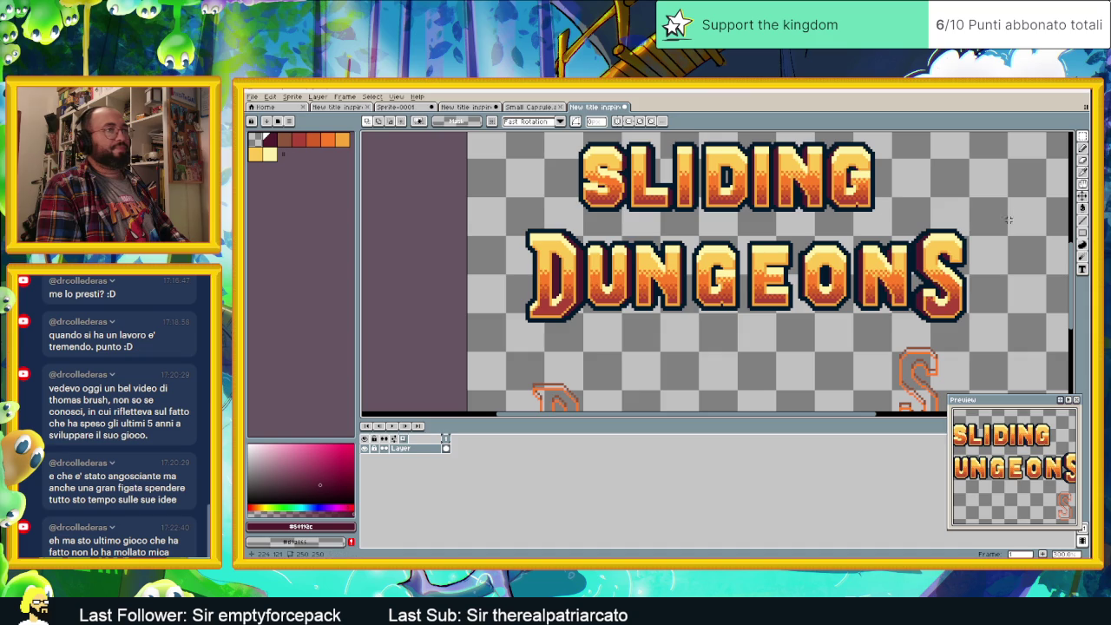
pyautogui.moveTo(996, 218); pyautogui.dragTo(688, 340)
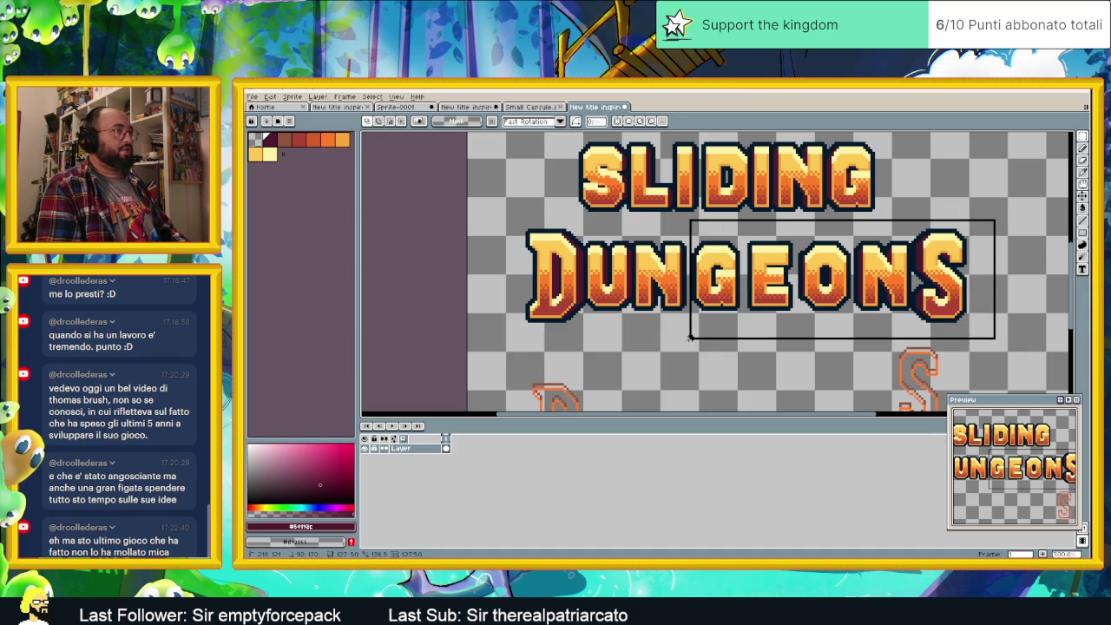
pyautogui.scroll(3)
pyautogui.click(710, 252)
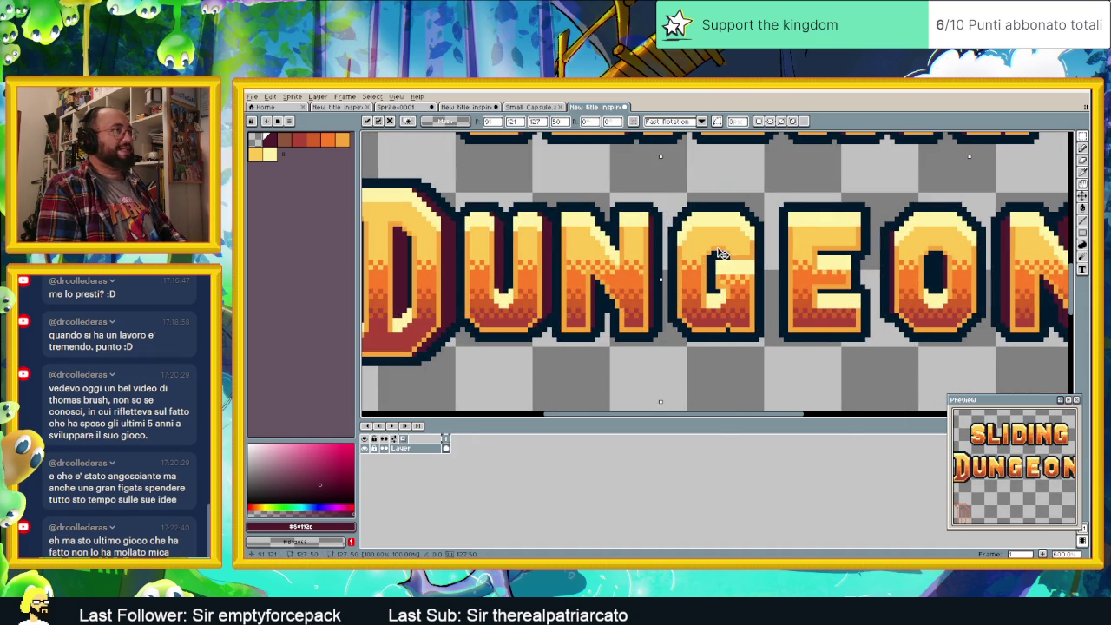
pyautogui.press('Right')
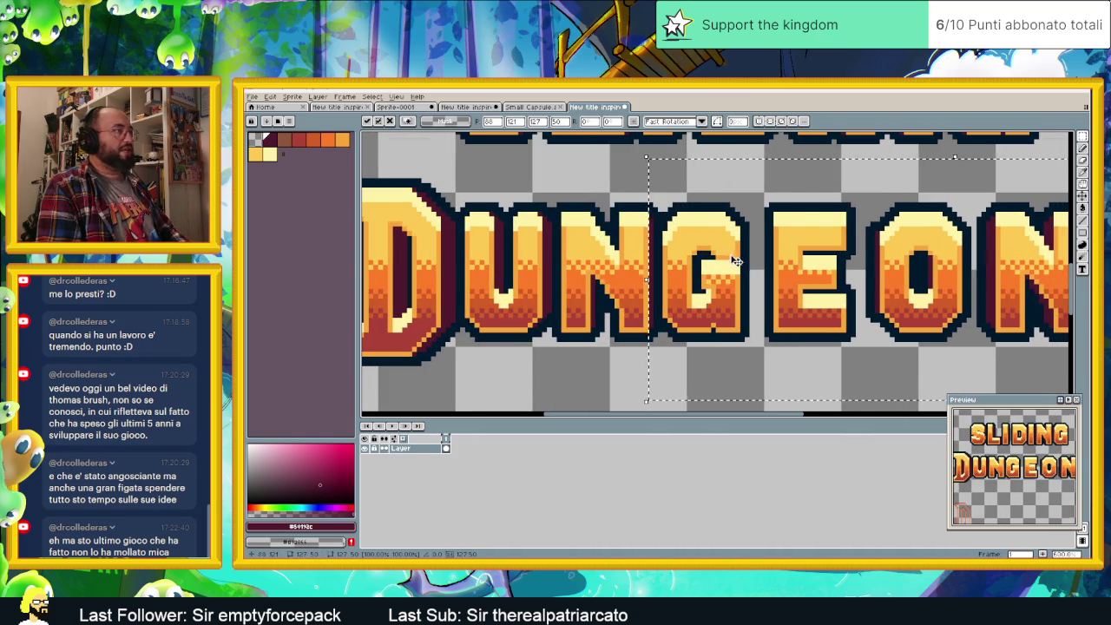
pyautogui.scroll(-3)
pyautogui.press('Return')
pyautogui.moveTo(1005, 208); pyautogui.dragTo(742, 323)
pyautogui.scroll(3)
pyautogui.moveTo(772, 254); pyautogui.dragTo(752, 256)
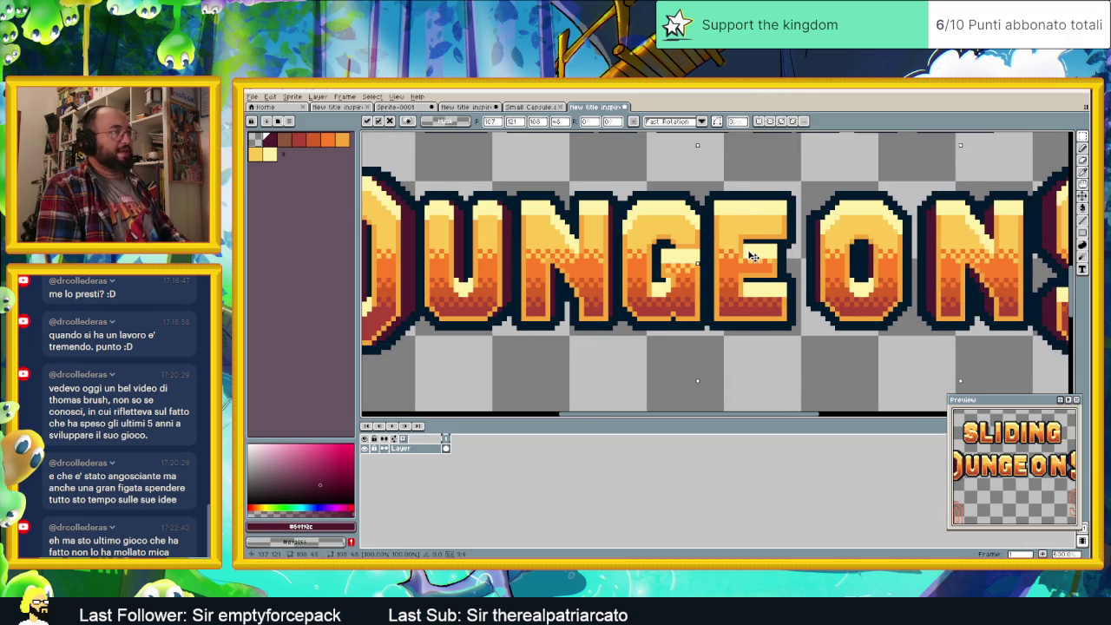
pyautogui.scroll(-3)
pyautogui.scroll(-3)
pyautogui.press('Return')
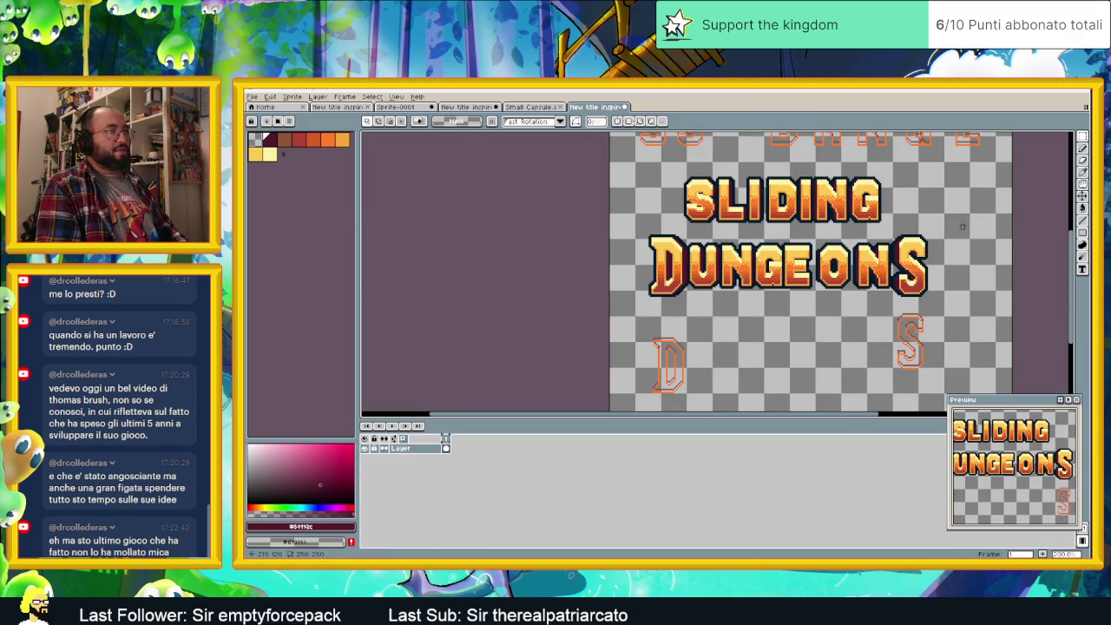
pyautogui.moveTo(946, 231); pyautogui.dragTo(812, 301)
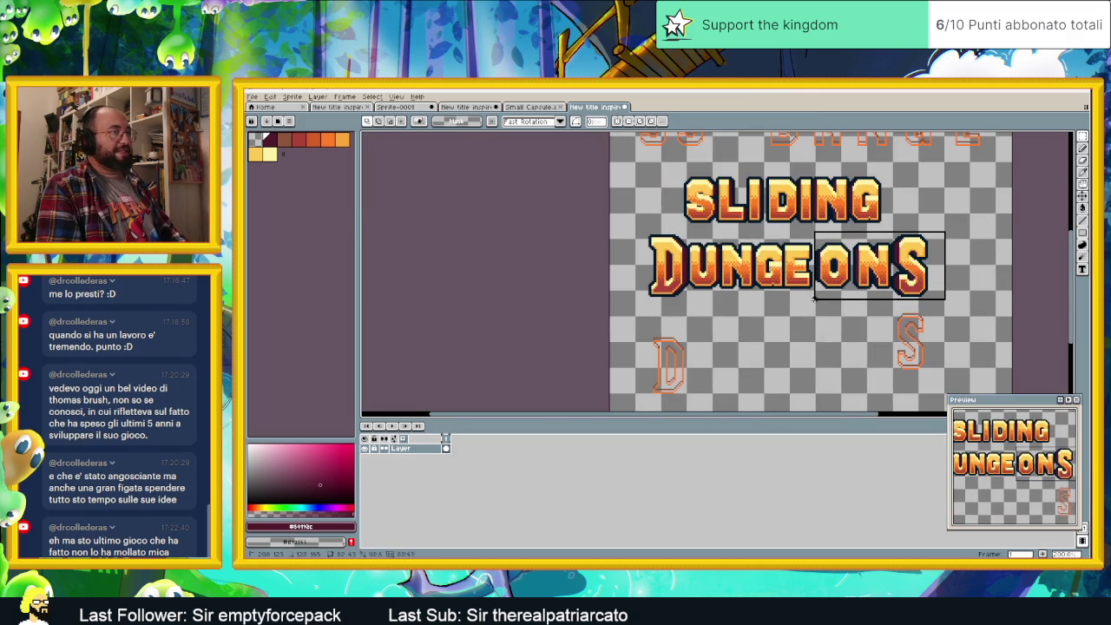
pyautogui.scroll(3)
pyautogui.moveTo(853, 241); pyautogui.dragTo(830, 241)
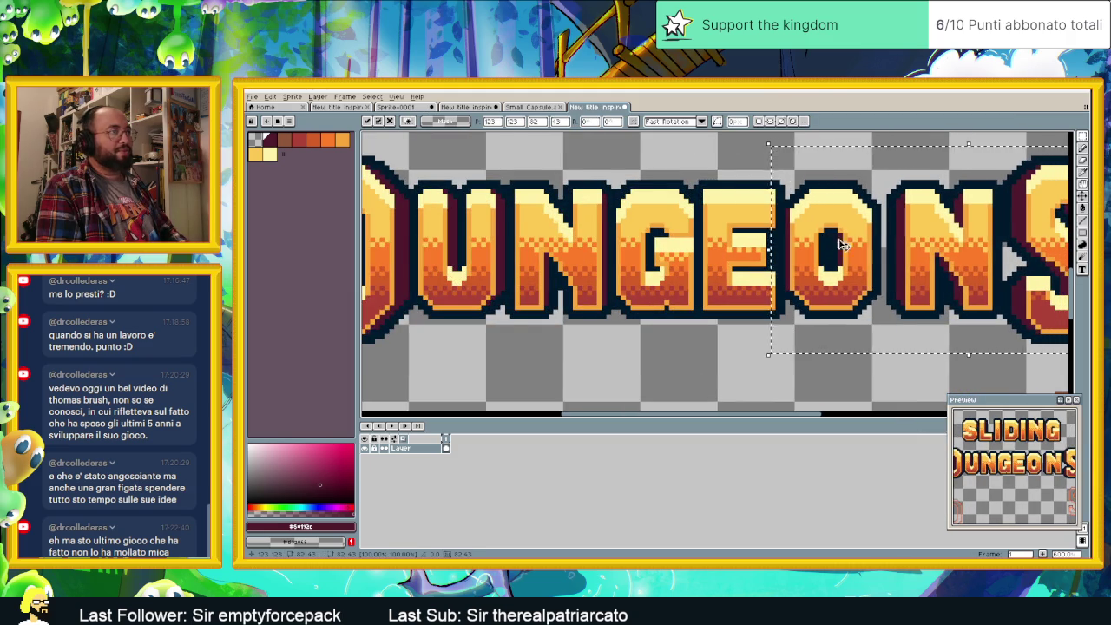
pyautogui.scroll(-3)
pyautogui.click(1008, 200)
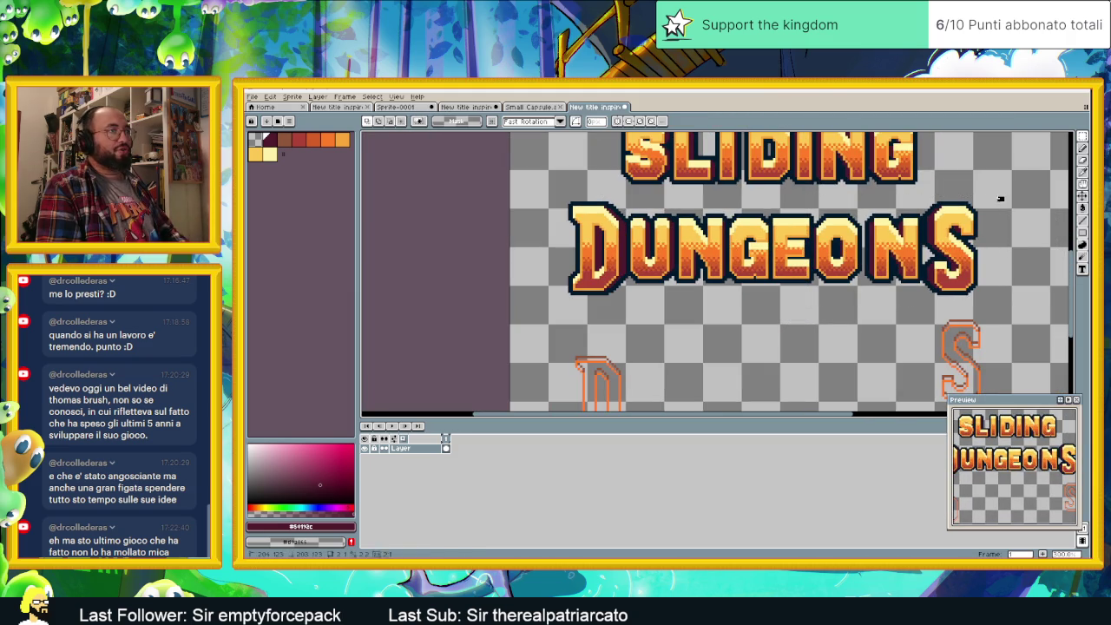
pyautogui.moveTo(1003, 198); pyautogui.dragTo(863, 306)
pyautogui.scroll(3)
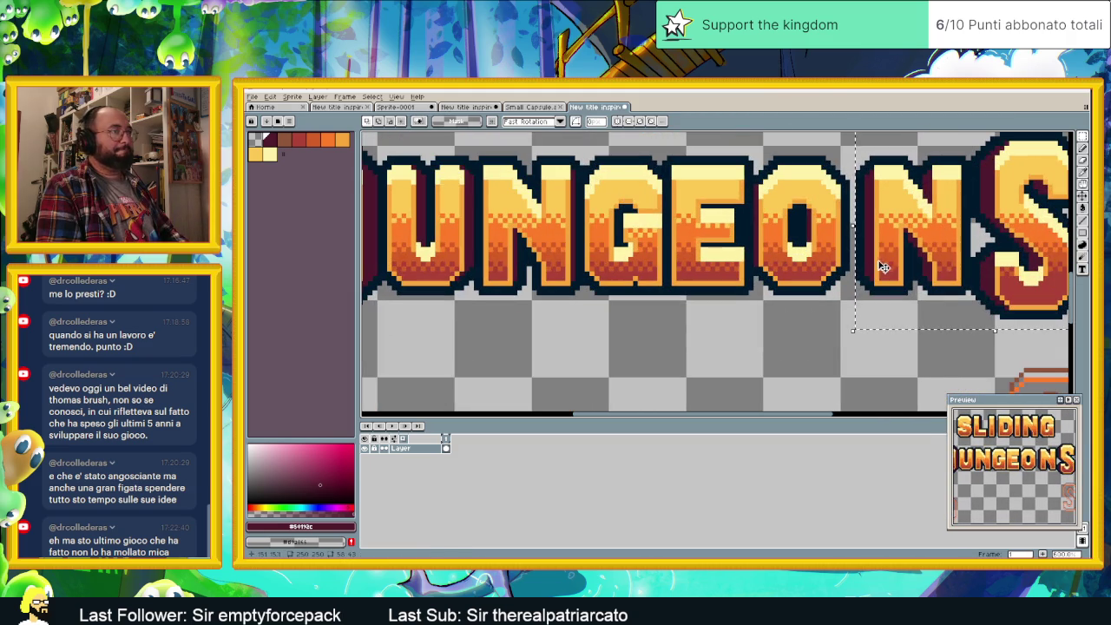
pyautogui.press('Left')
pyautogui.press('Left')
pyautogui.press('Left')
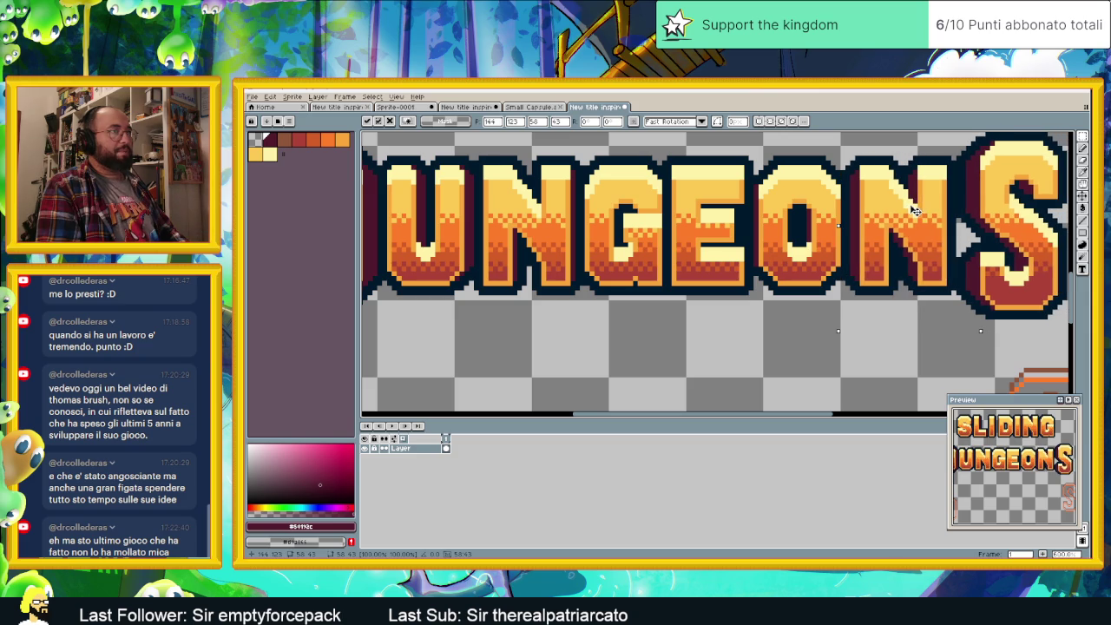
pyautogui.scroll(-3)
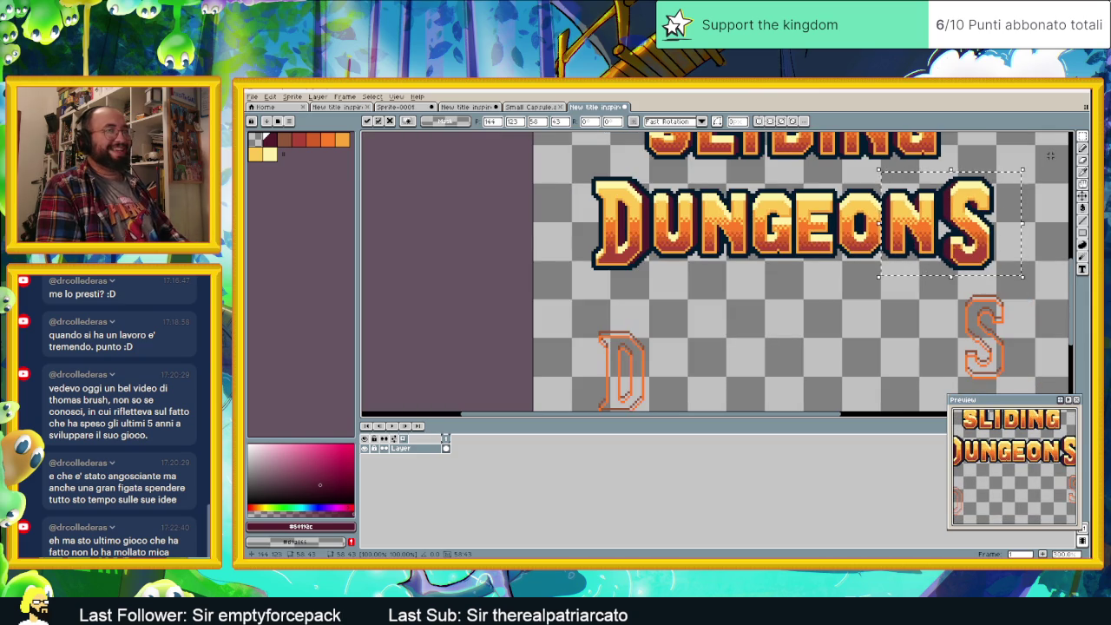
pyautogui.click(1014, 170)
pyautogui.moveTo(1010, 171); pyautogui.dragTo(939, 283)
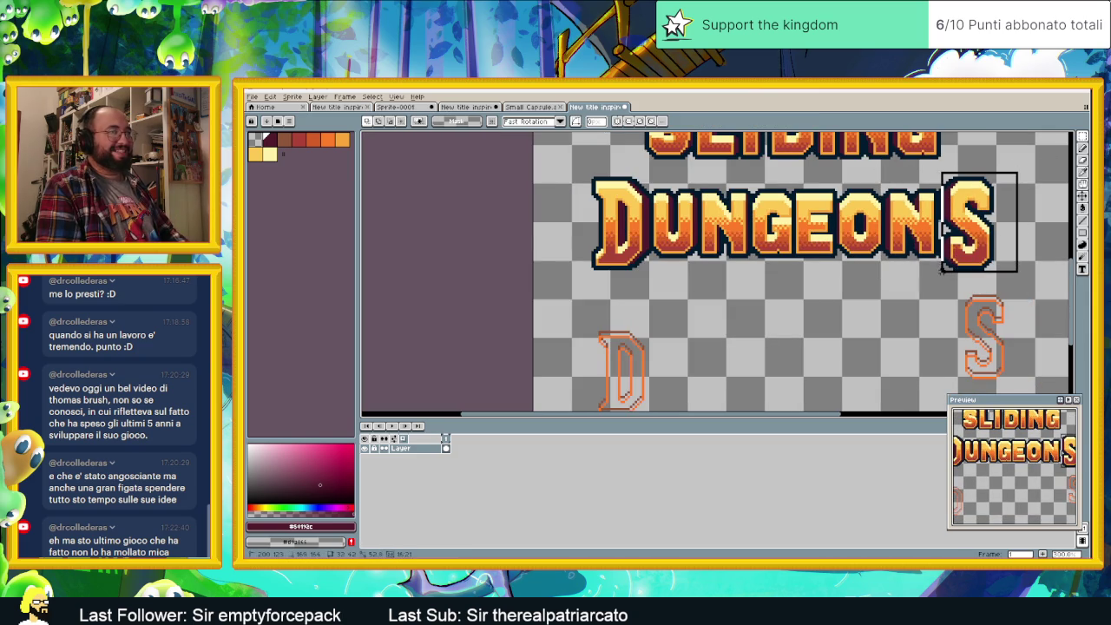
pyautogui.scroll(3)
pyautogui.scroll(3)
pyautogui.press('Left')
pyautogui.press('Left')
pyautogui.press('Return')
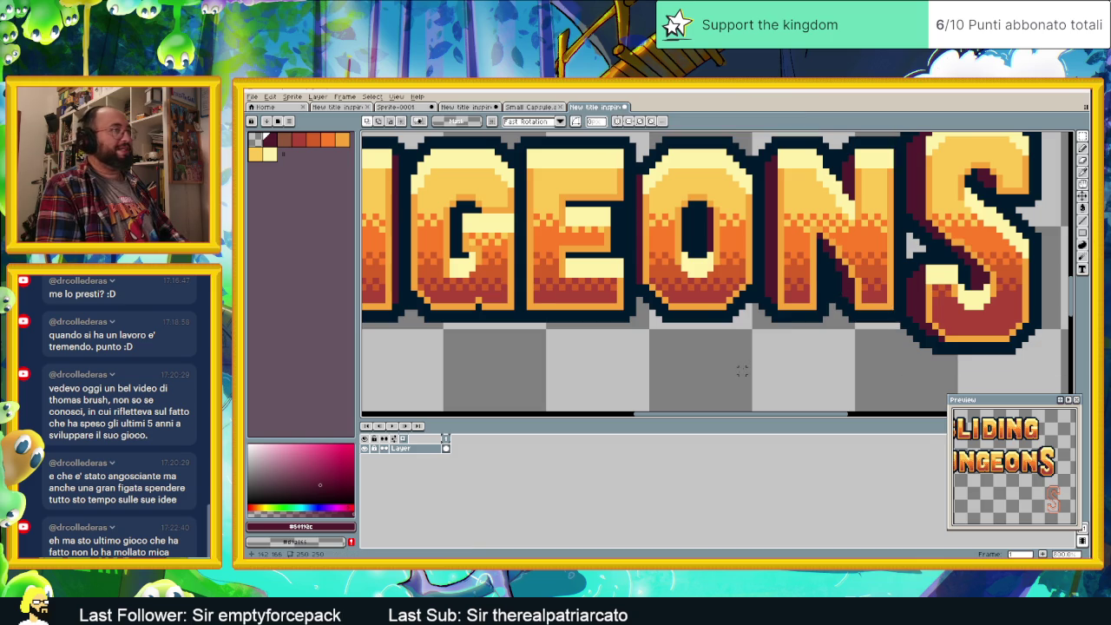
pyautogui.scroll(-3)
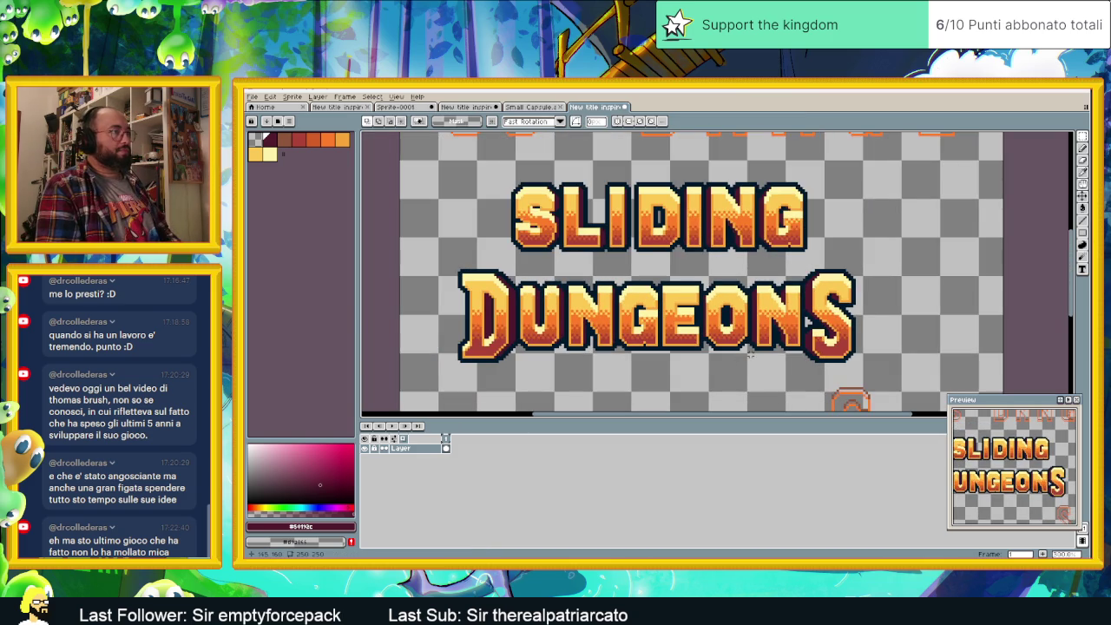
pyautogui.scroll(-3)
pyautogui.scroll(3)
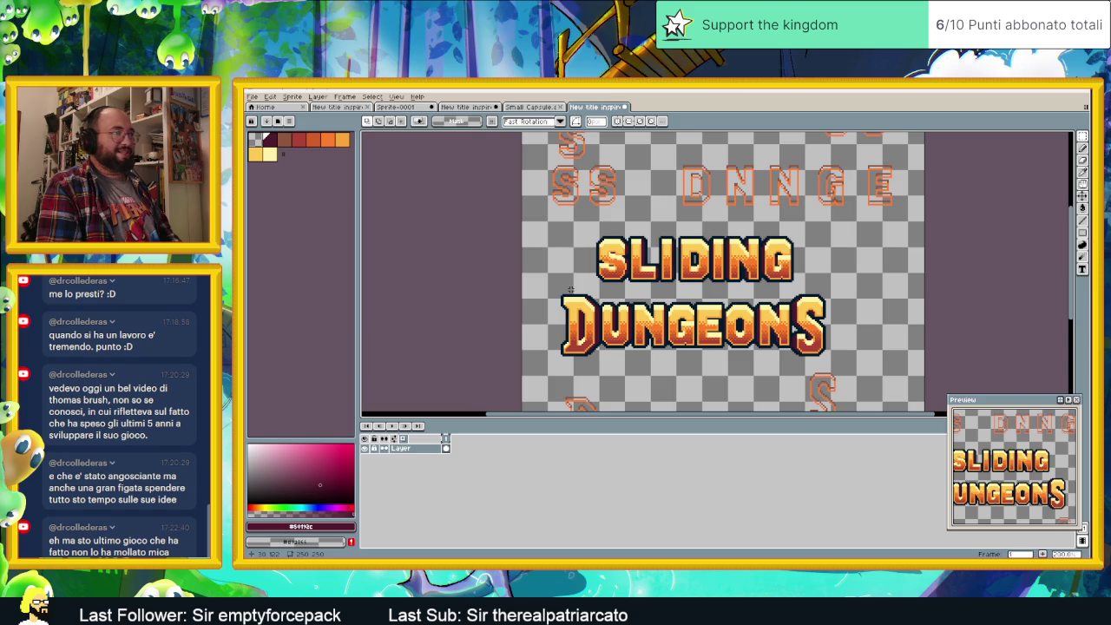
# - Nudge the selected SLIDING word one pixel right, commit it, and zoom to check
pyautogui.moveTo(575, 228); pyautogui.dragTo(798, 278)
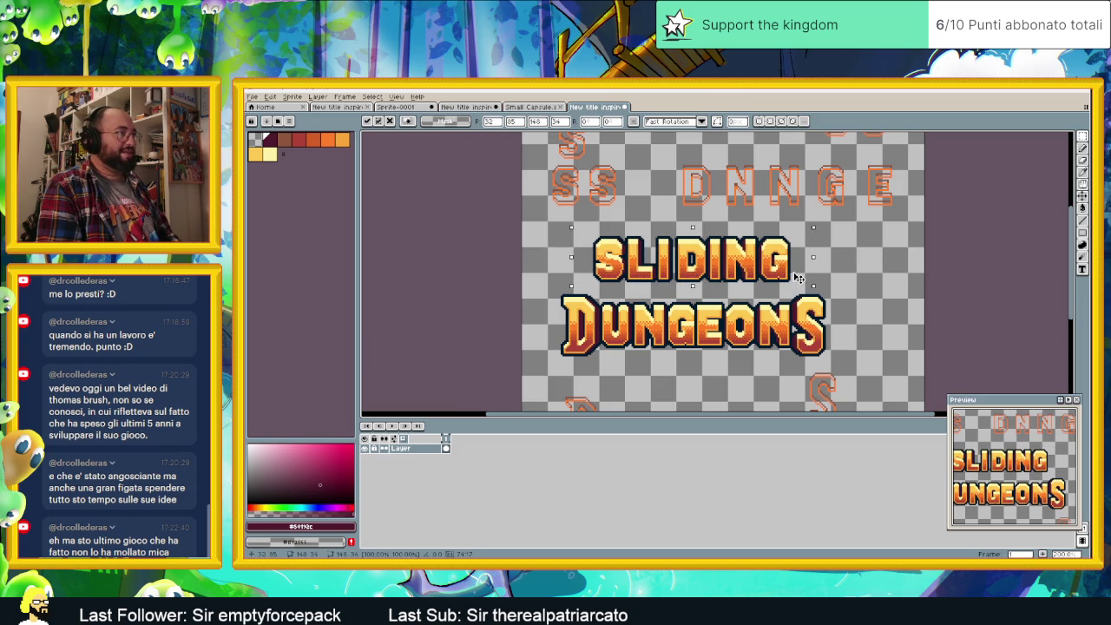
pyautogui.press('Right')
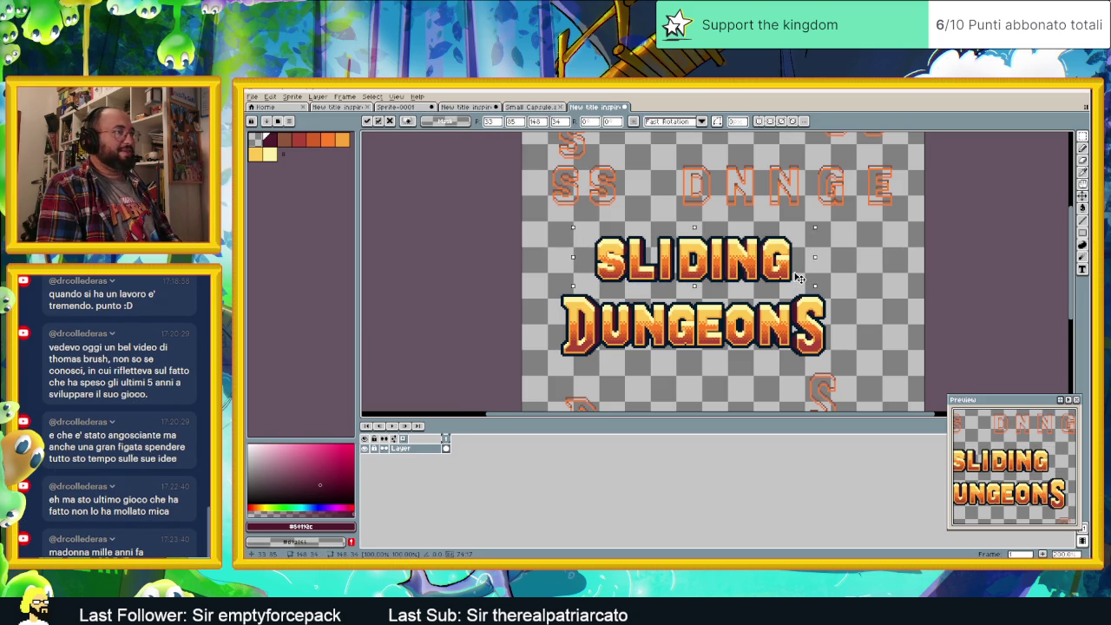
pyautogui.click(832, 264)
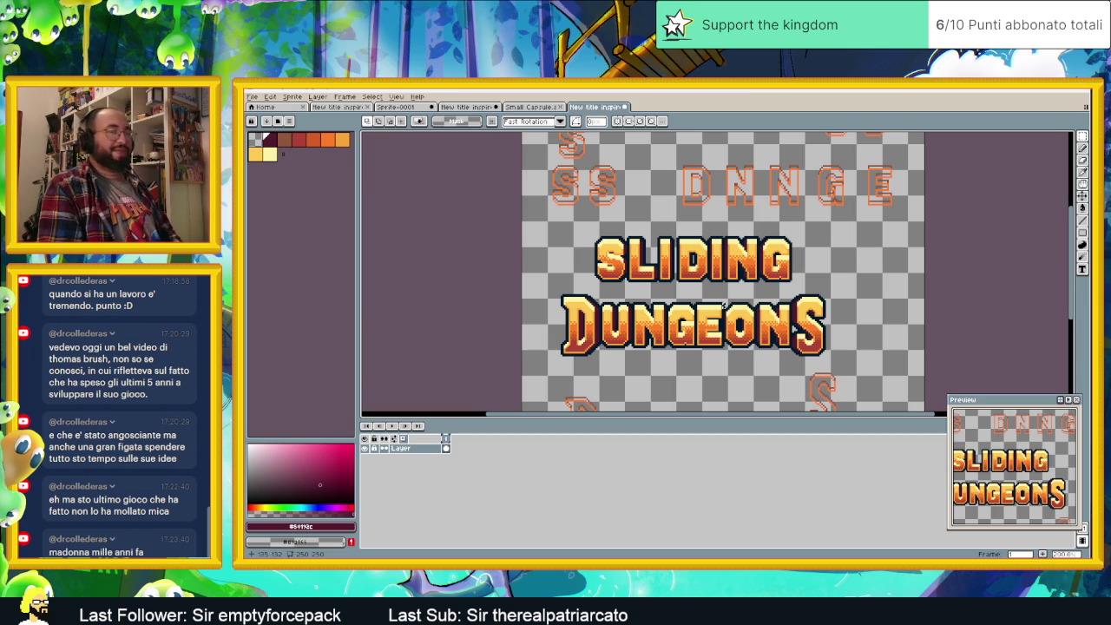
pyautogui.scroll(3)
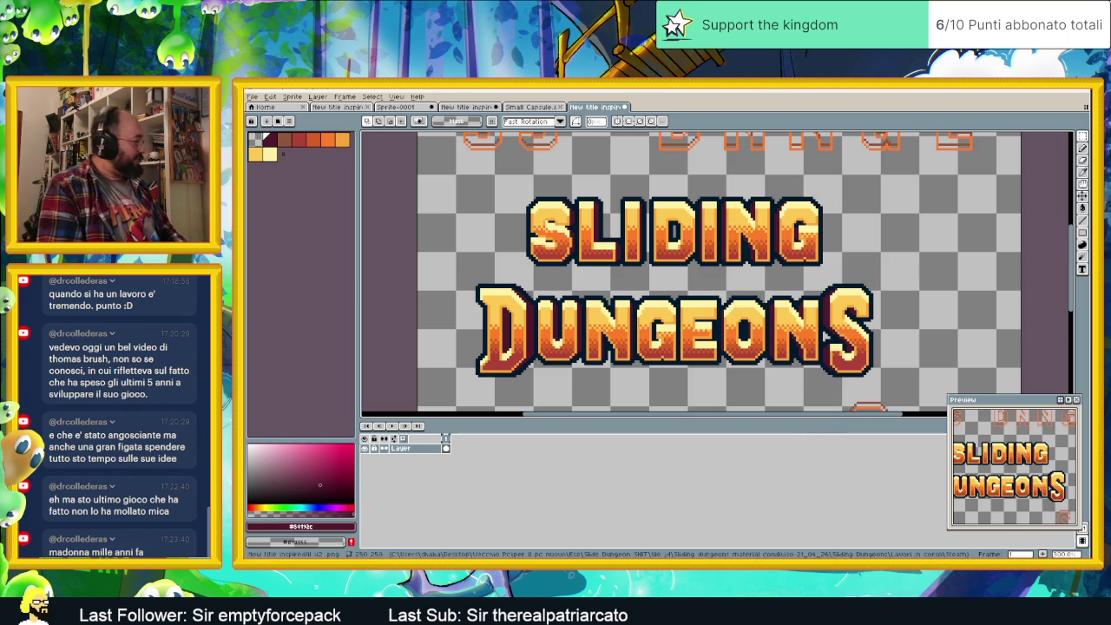
pyautogui.scroll(3)
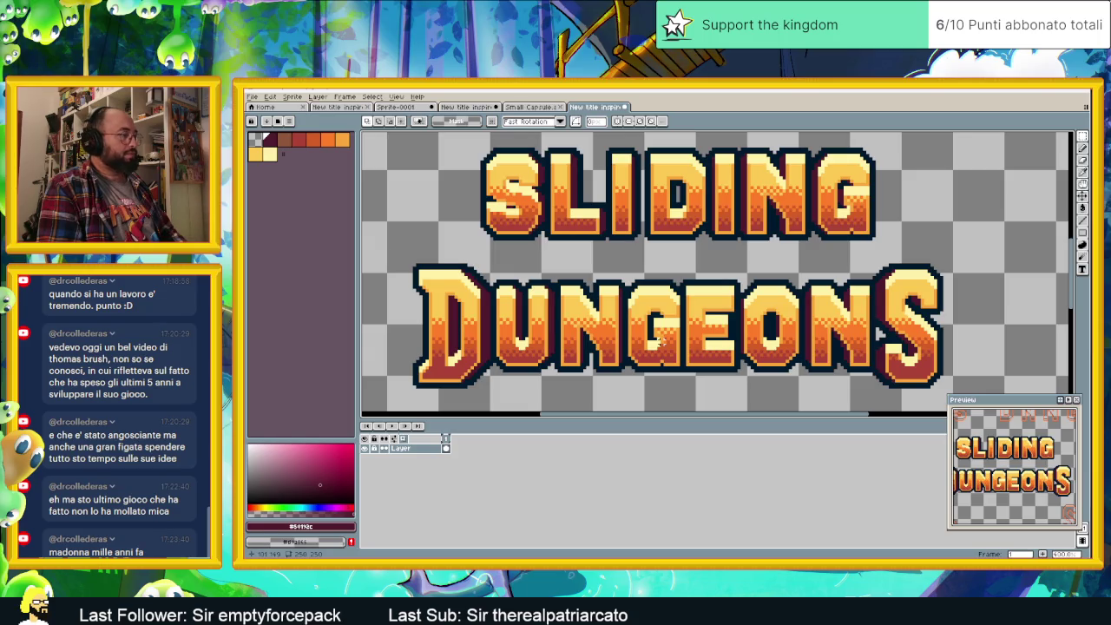
pyautogui.scroll(-3)
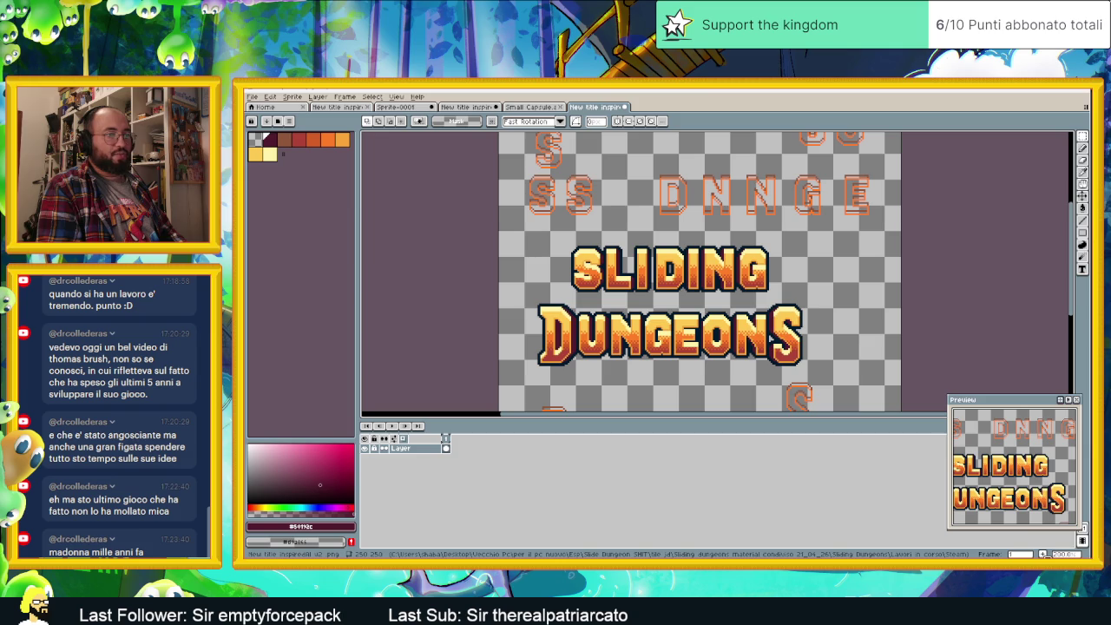
# - Add a second frame and drag the selected SLIDING word down toward DUNGEONS
pyautogui.click(1042, 554)
pyautogui.moveTo(1083, 136)
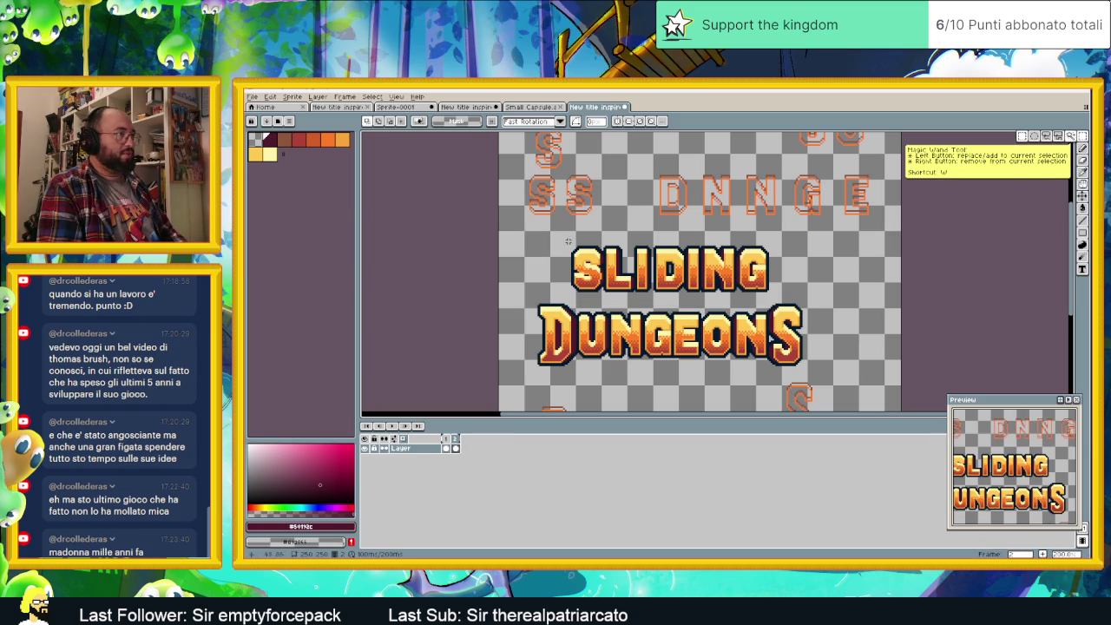
pyautogui.scroll(3)
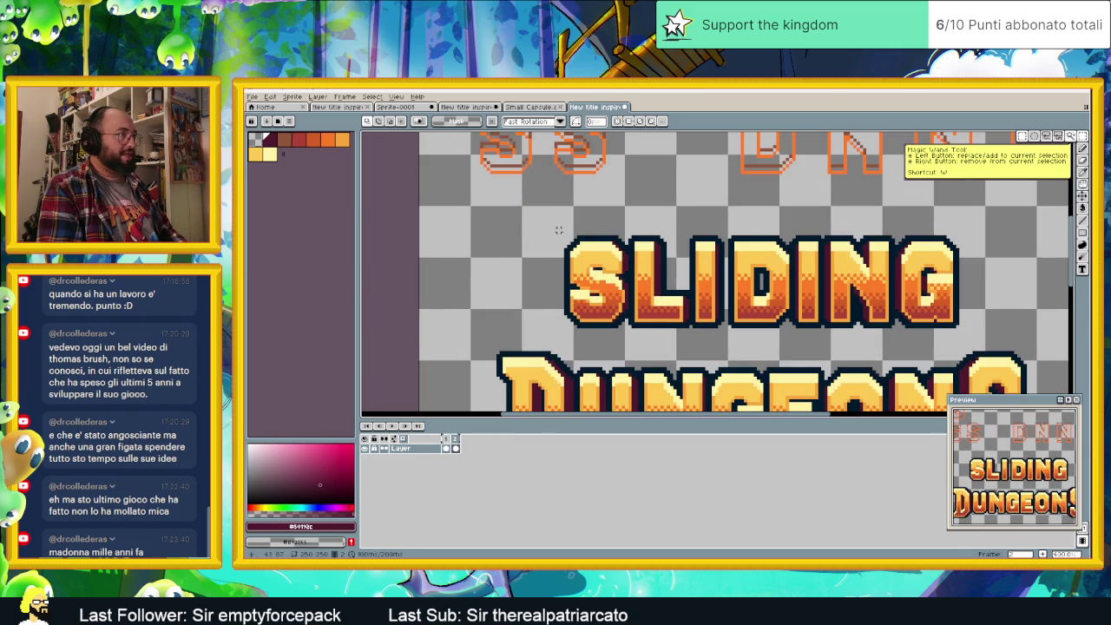
pyautogui.moveTo(559, 230); pyautogui.dragTo(987, 343)
pyautogui.moveTo(918, 303); pyautogui.dragTo(913, 345)
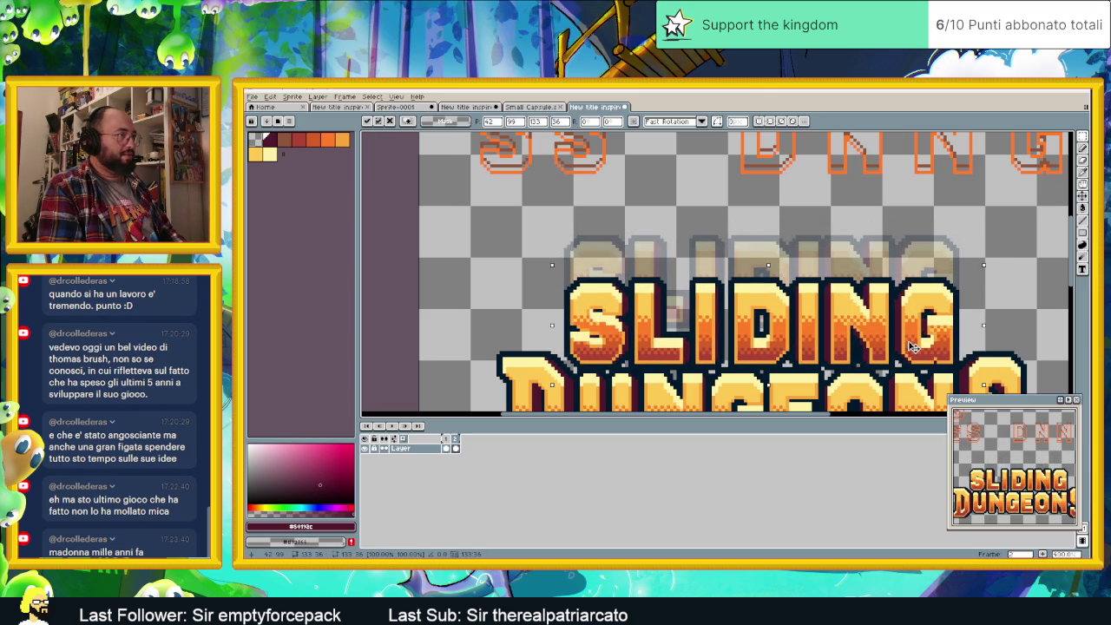
pyautogui.press('Left')
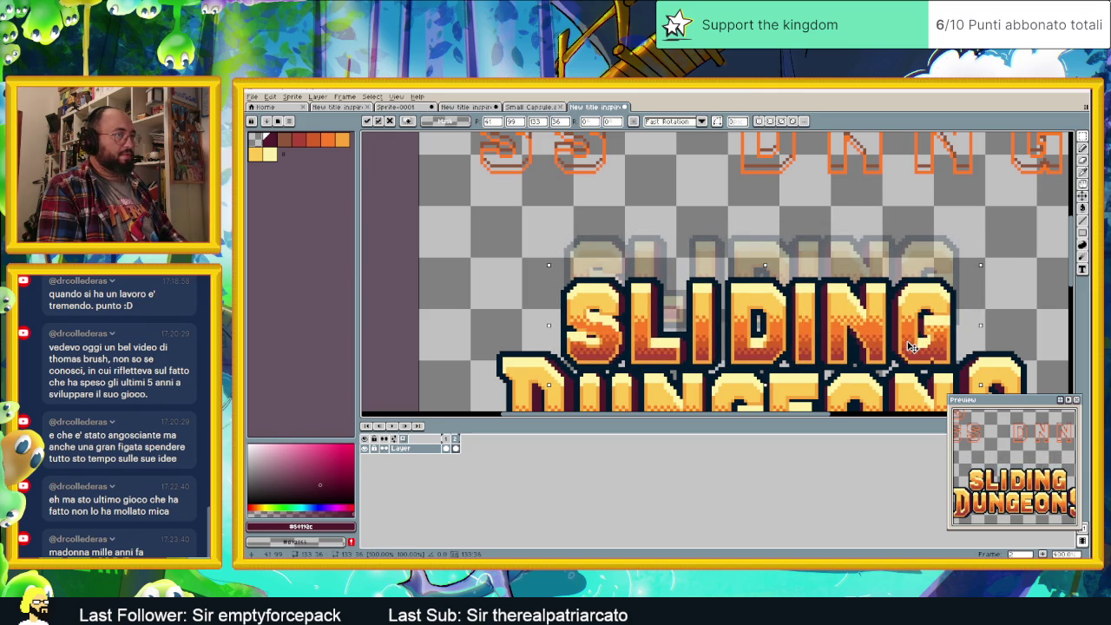
# - Fine-tune SLIDING's horizontal position pixel by pixel and commit the move in frame 2
pyautogui.scroll(-3)
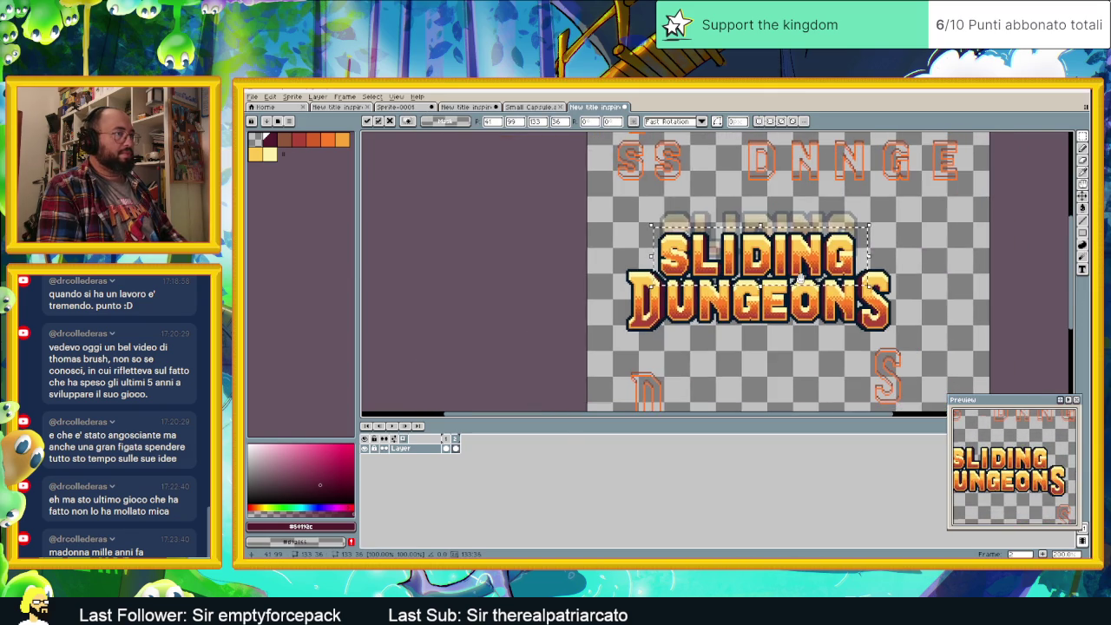
pyautogui.scroll(3)
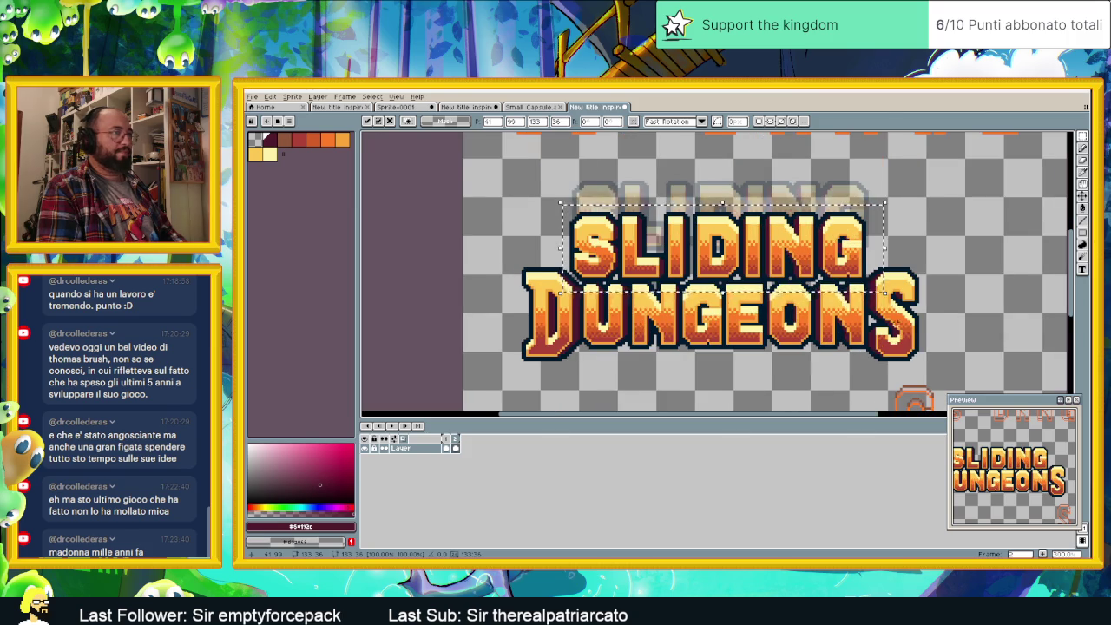
pyautogui.scroll(-3)
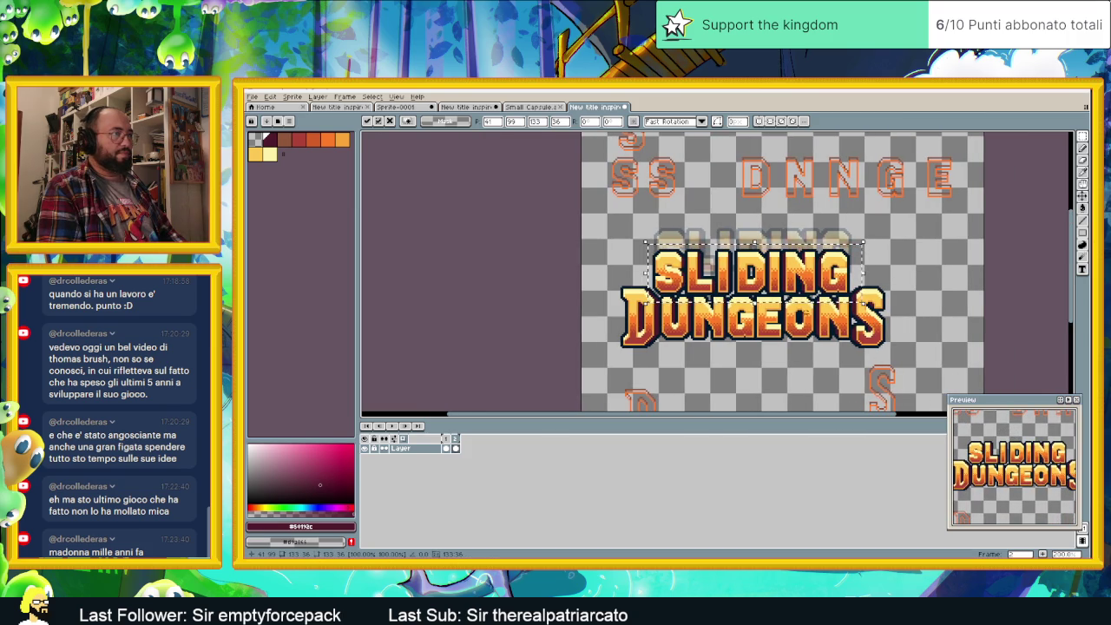
pyautogui.scroll(3)
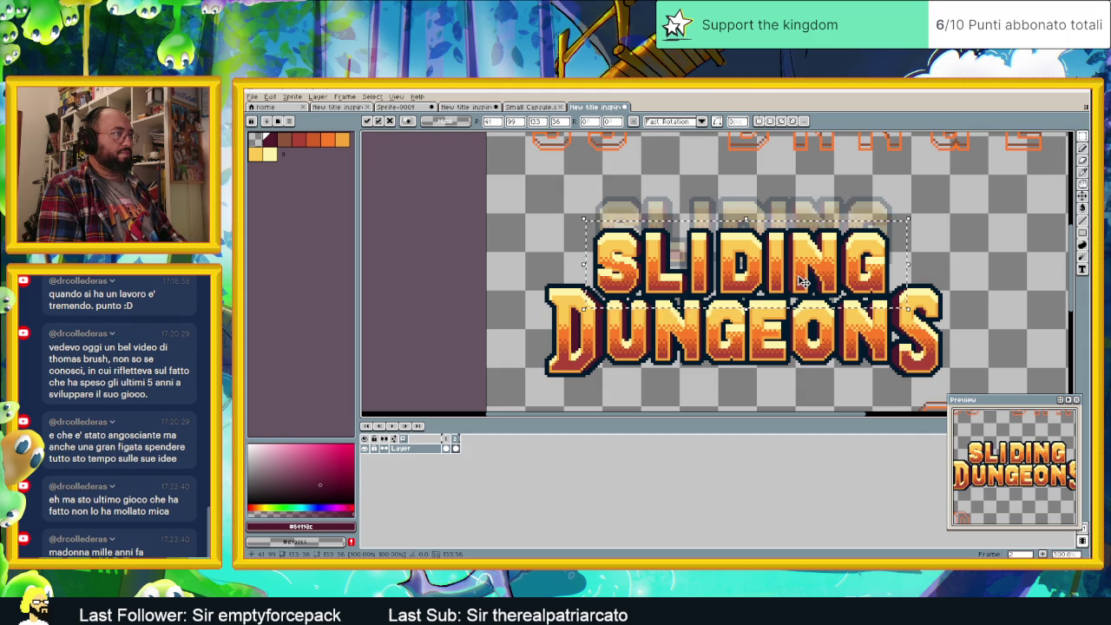
pyautogui.press('Right')
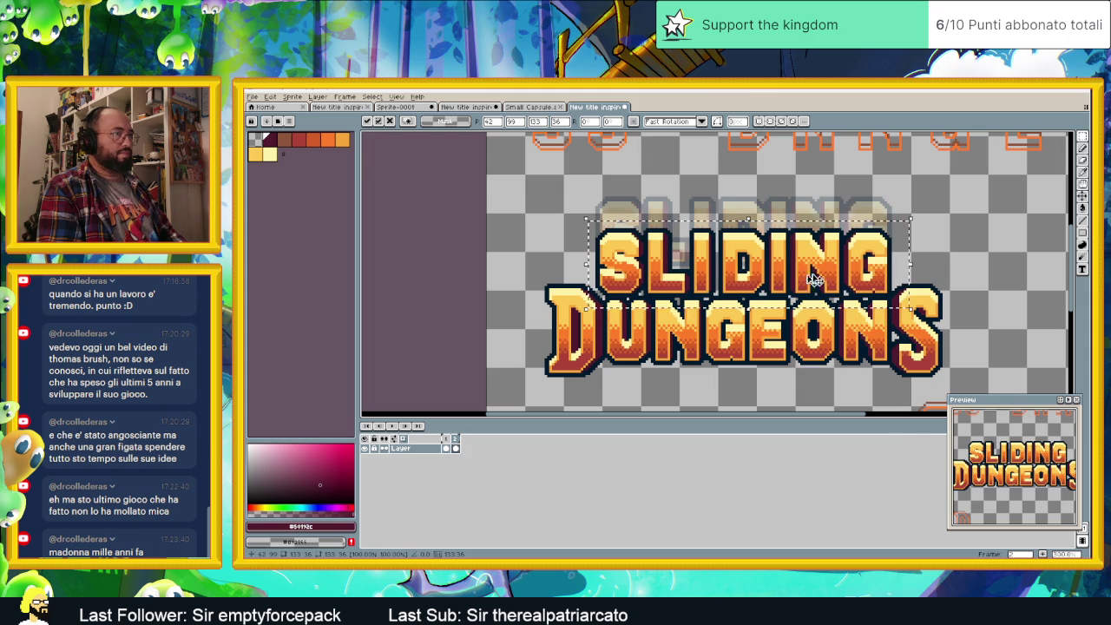
pyautogui.press('Left')
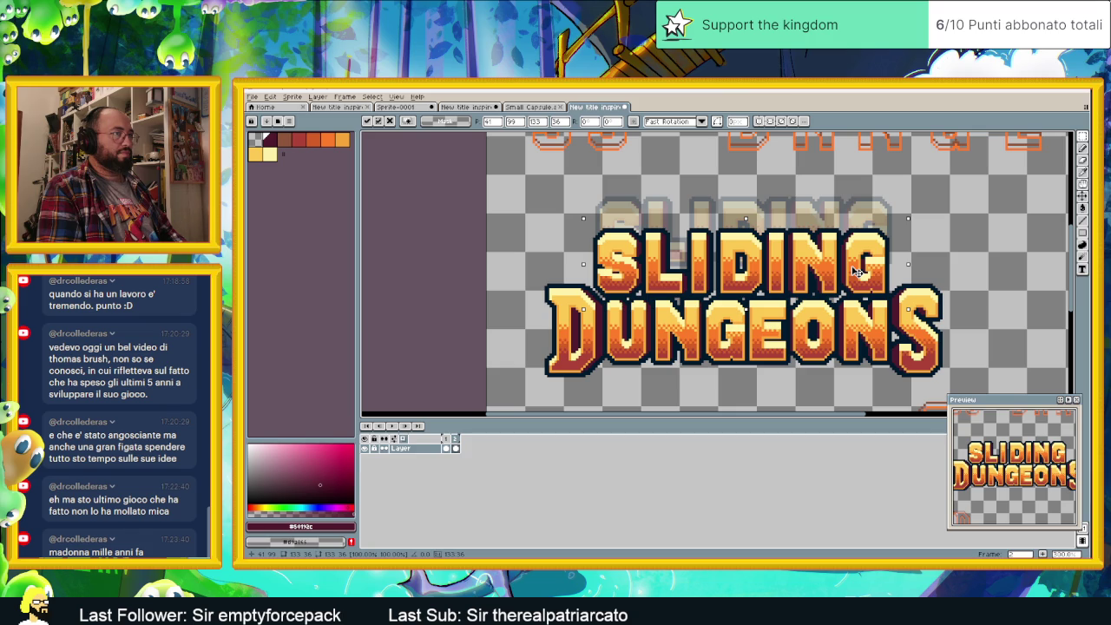
pyautogui.press('Left')
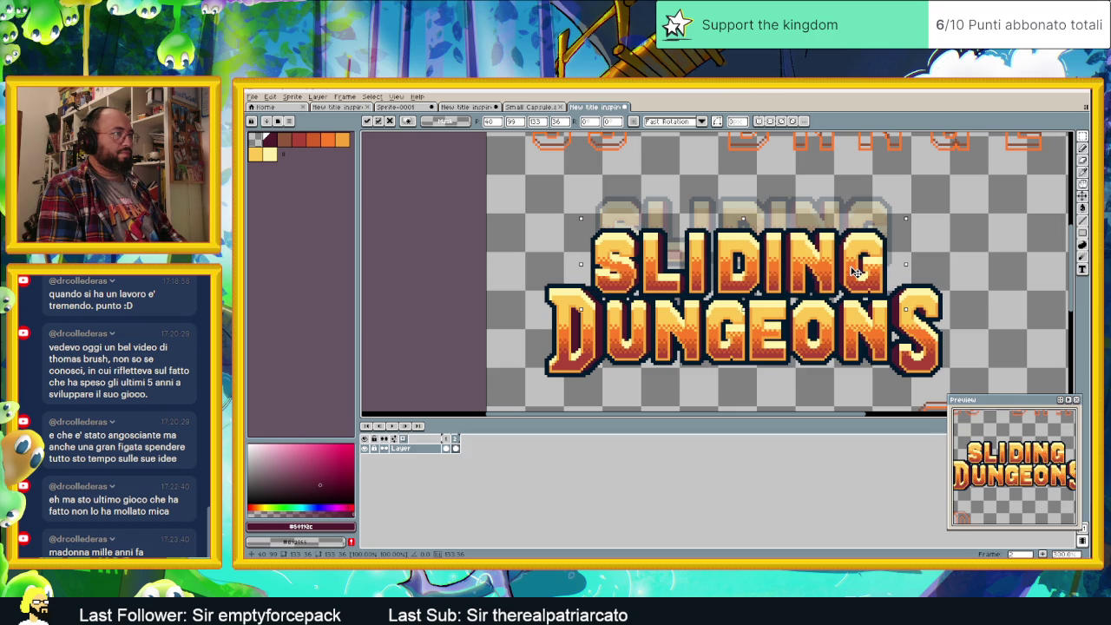
pyautogui.press('Right')
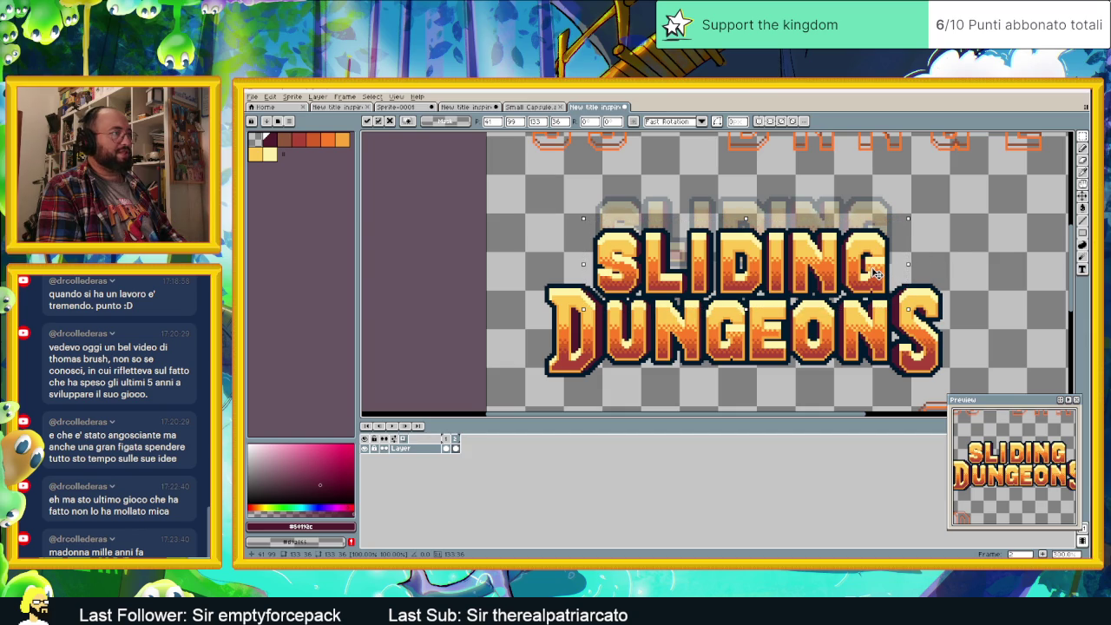
pyautogui.press('Return')
pyautogui.scroll(-3)
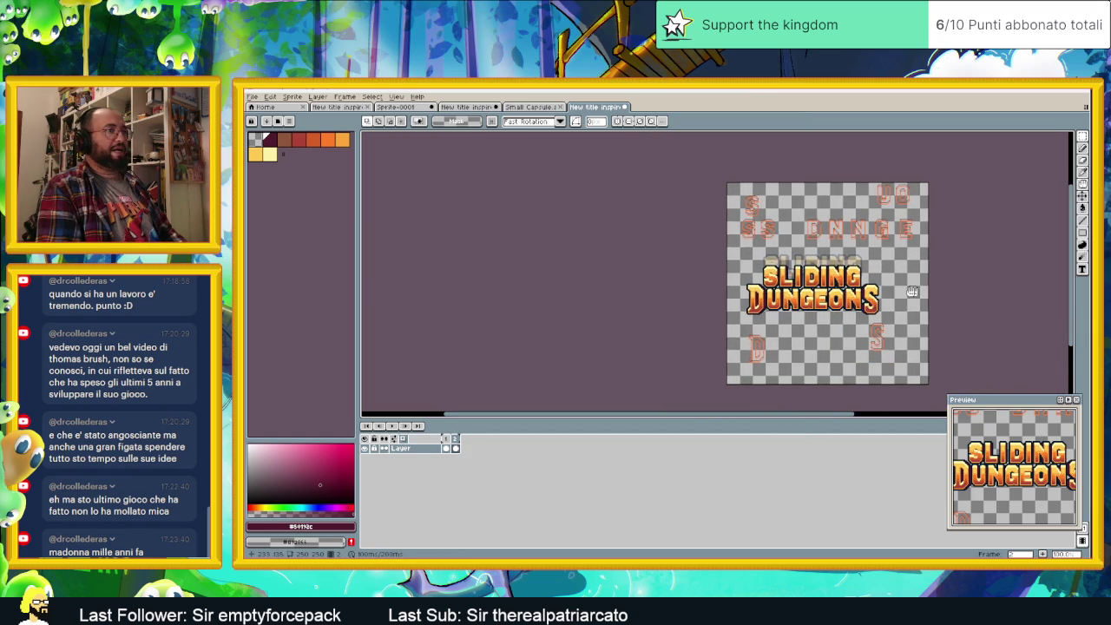
# - With the Rectangular Marquee, add the D, final S and remaining DUNGEONS letters to the selection
pyautogui.scroll(3)
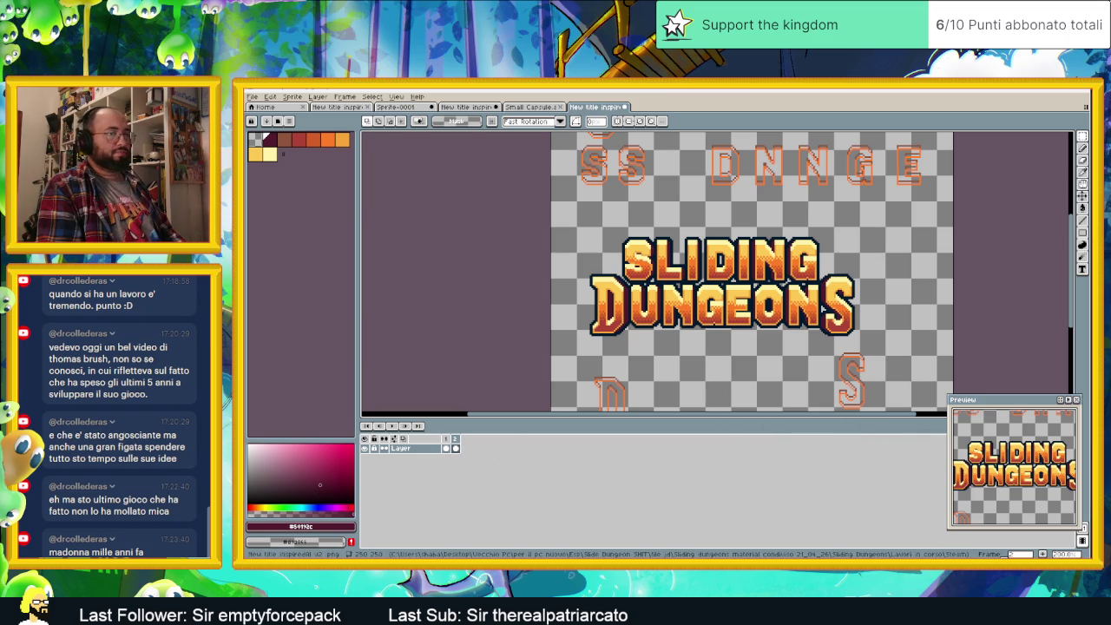
pyautogui.scroll(3)
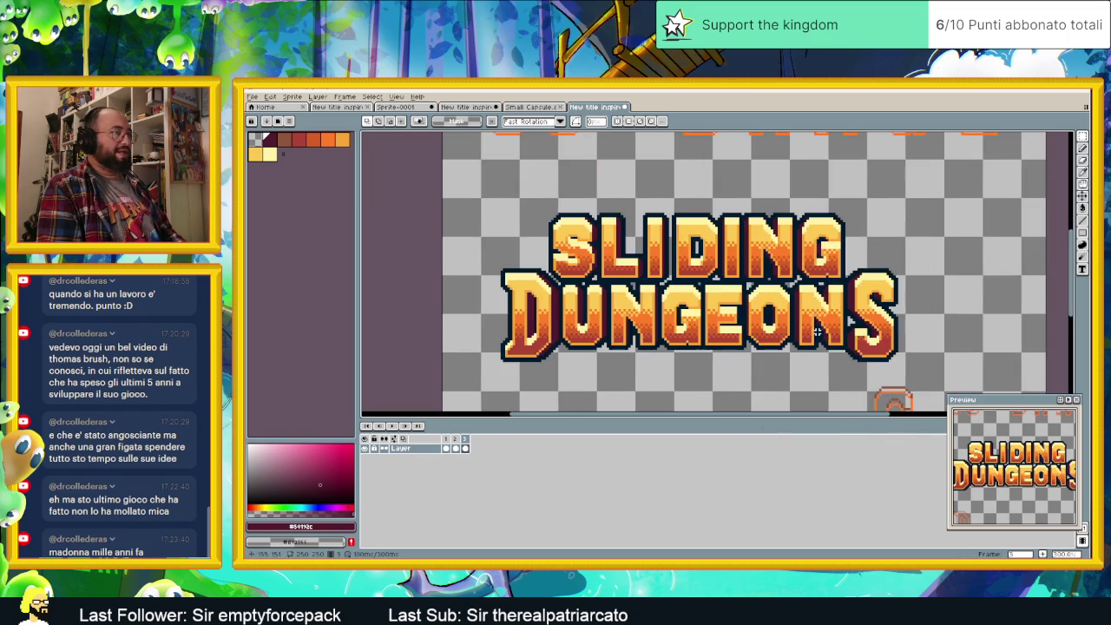
pyautogui.scroll(3)
pyautogui.moveTo(1083, 148)
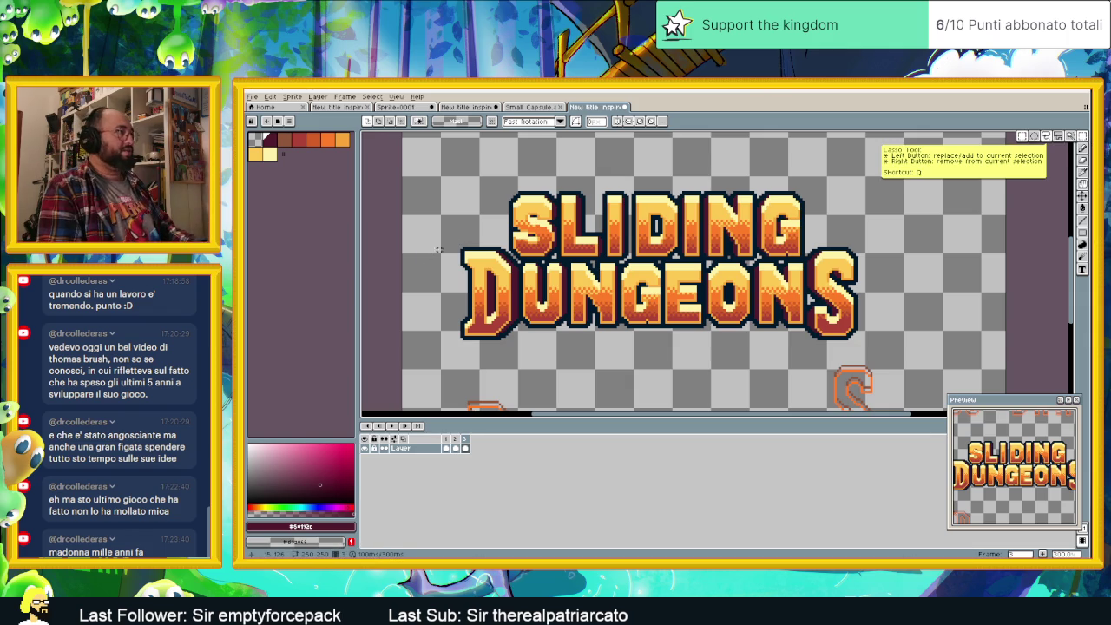
pyautogui.click(1089, 139)
pyautogui.moveTo(441, 250); pyautogui.dragTo(513, 355)
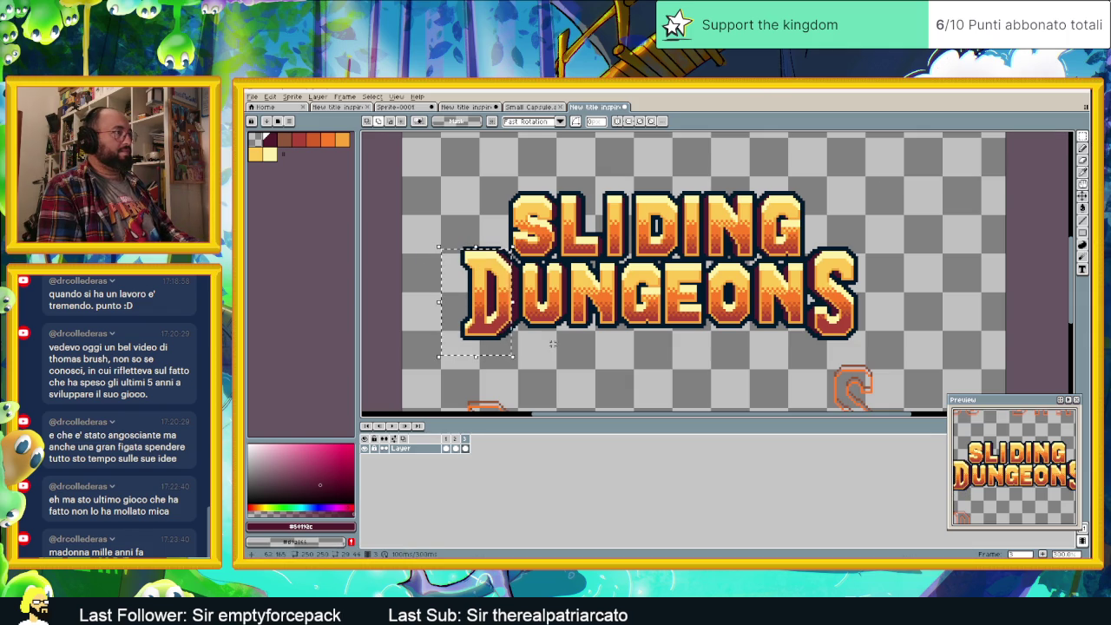
pyautogui.moveTo(875, 246); pyautogui.dragTo(806, 342)
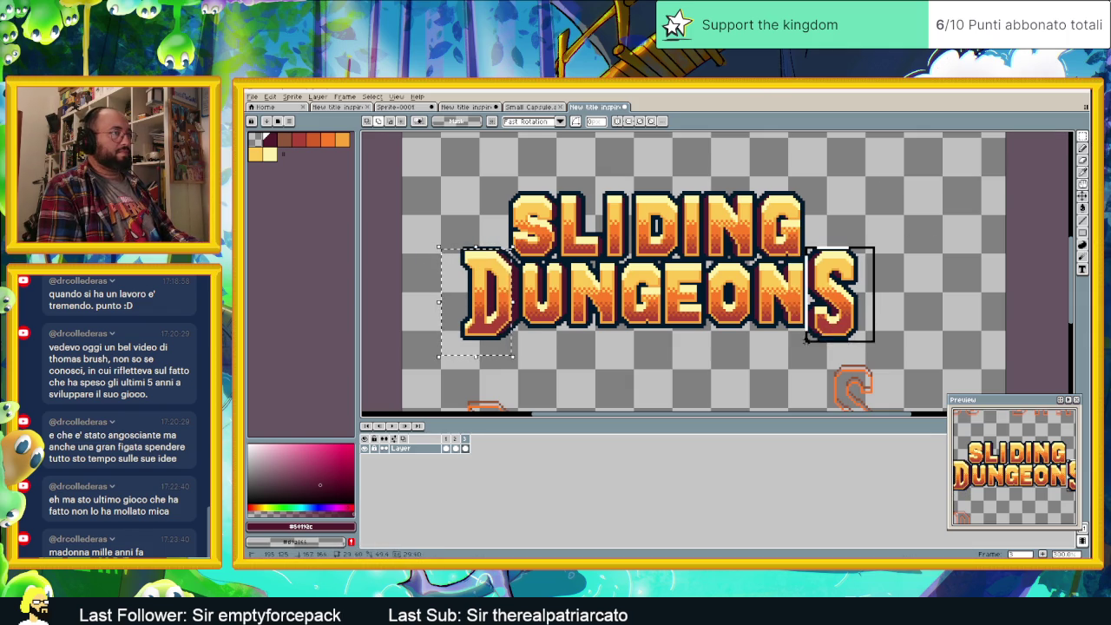
pyautogui.scroll(3)
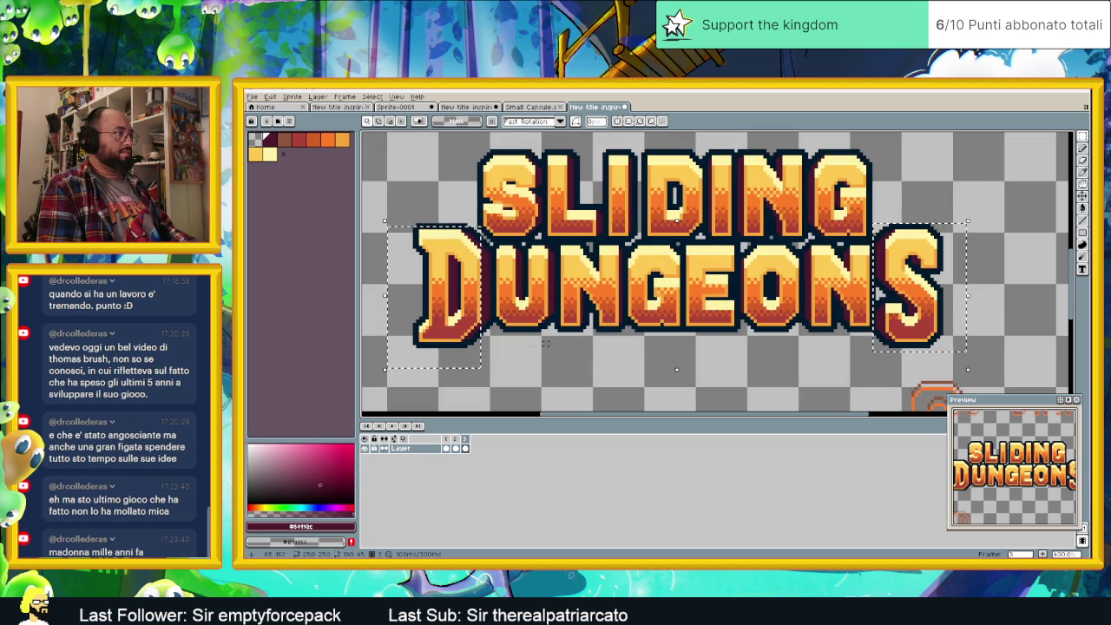
pyautogui.moveTo(467, 389); pyautogui.dragTo(915, 240)
pyautogui.scroll(-3)
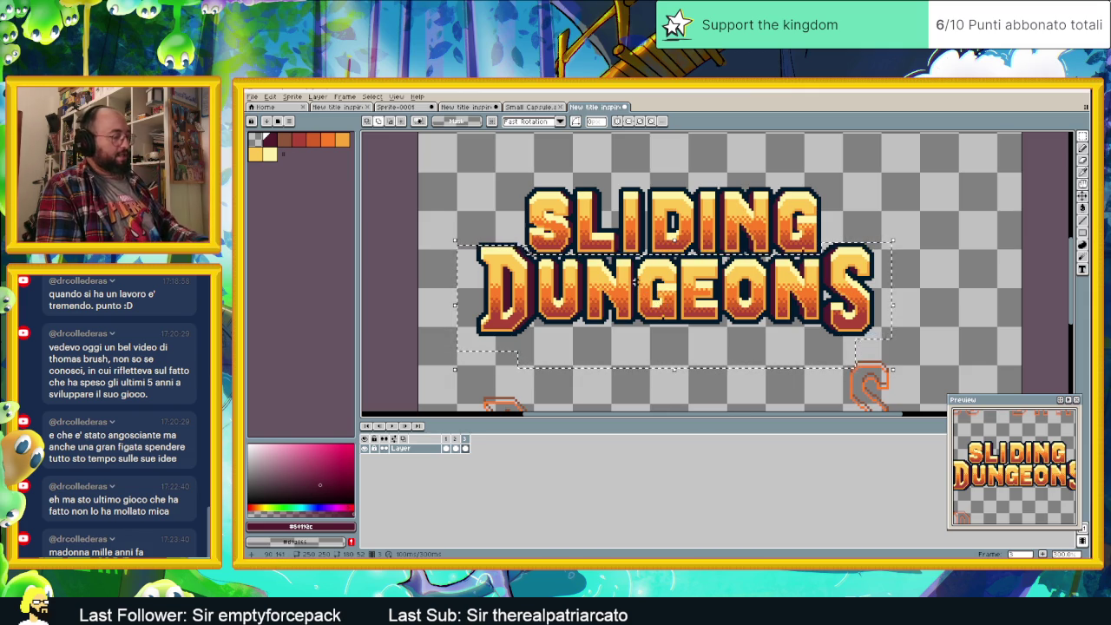
# - Dismiss the Replace Color window without recolouring anything
pyautogui.hotkey('shift', 'r')
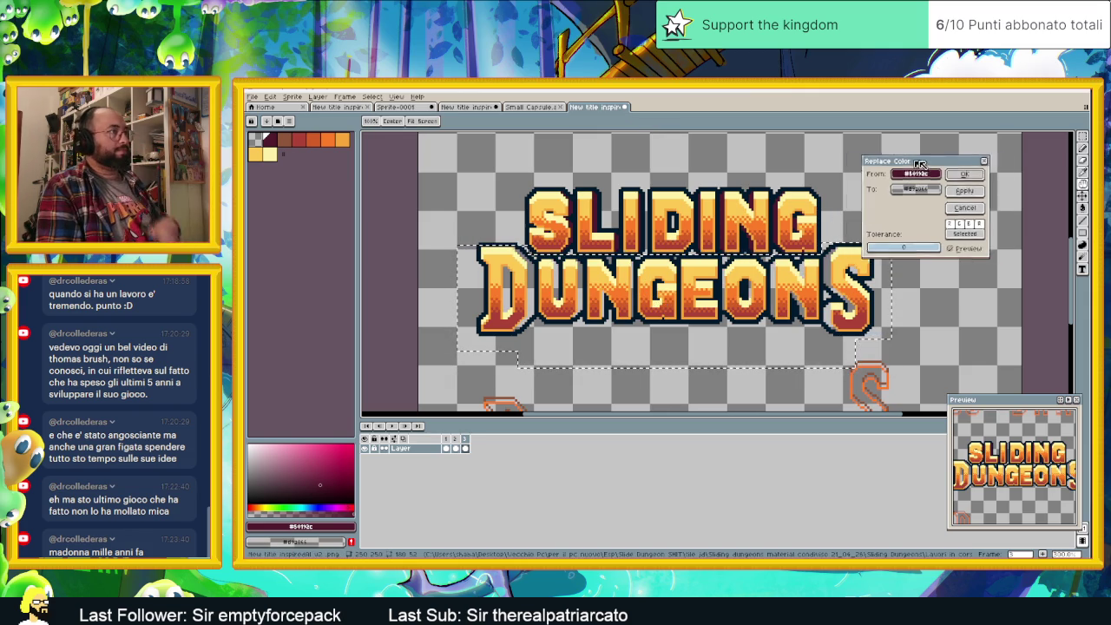
pyautogui.moveTo(914, 165); pyautogui.dragTo(993, 165)
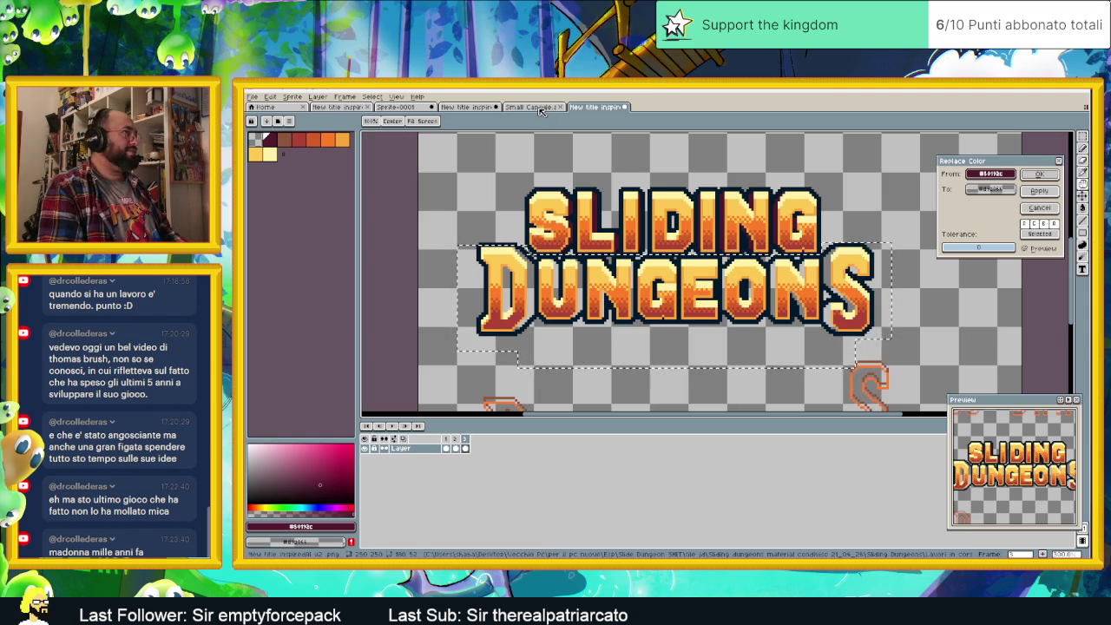
pyautogui.click(1050, 209)
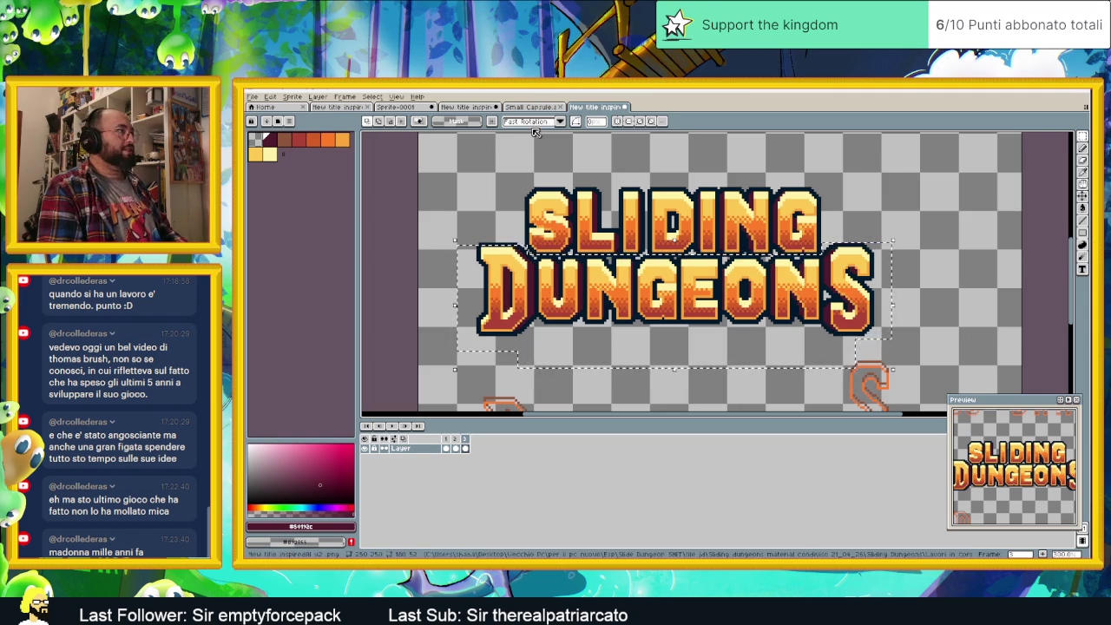
# - Switch to the Sprite-0001 reference image and zoom onto its DUNG letters
pyautogui.click(471, 107)
pyautogui.click(519, 107)
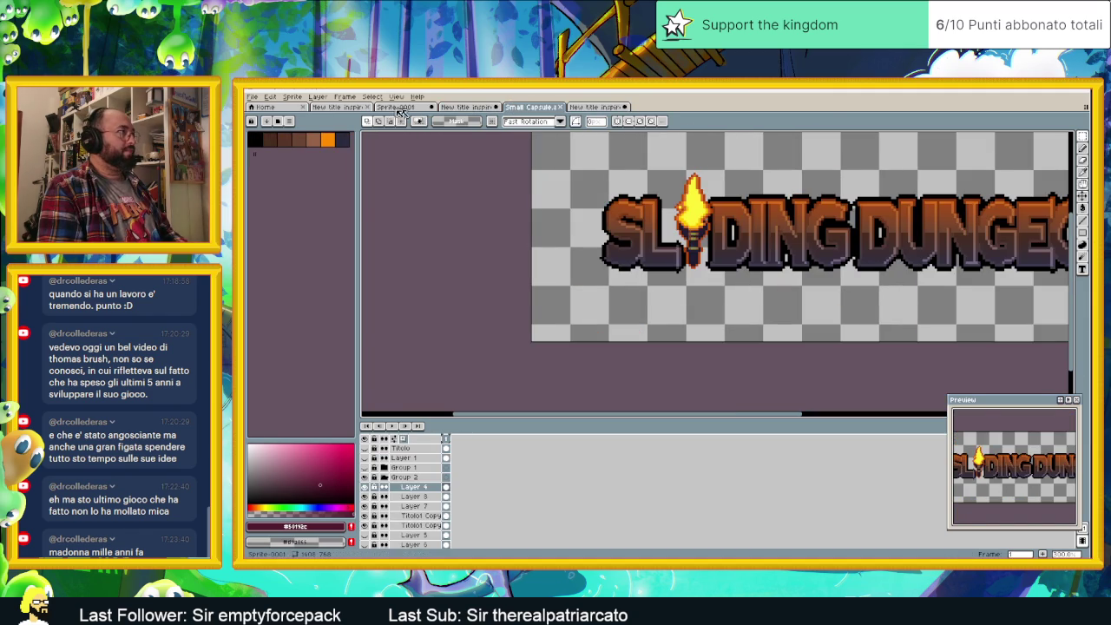
pyautogui.click(395, 107)
pyautogui.scroll(-3)
pyautogui.scroll(-3)
pyautogui.scroll(3)
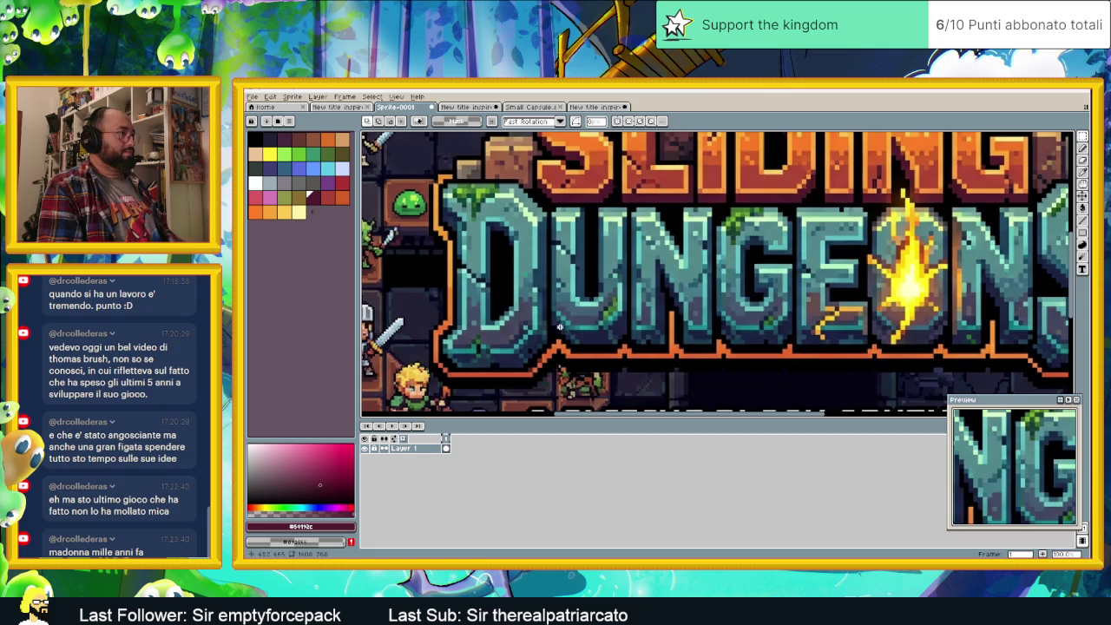
pyautogui.scroll(3)
pyautogui.scroll(-3)
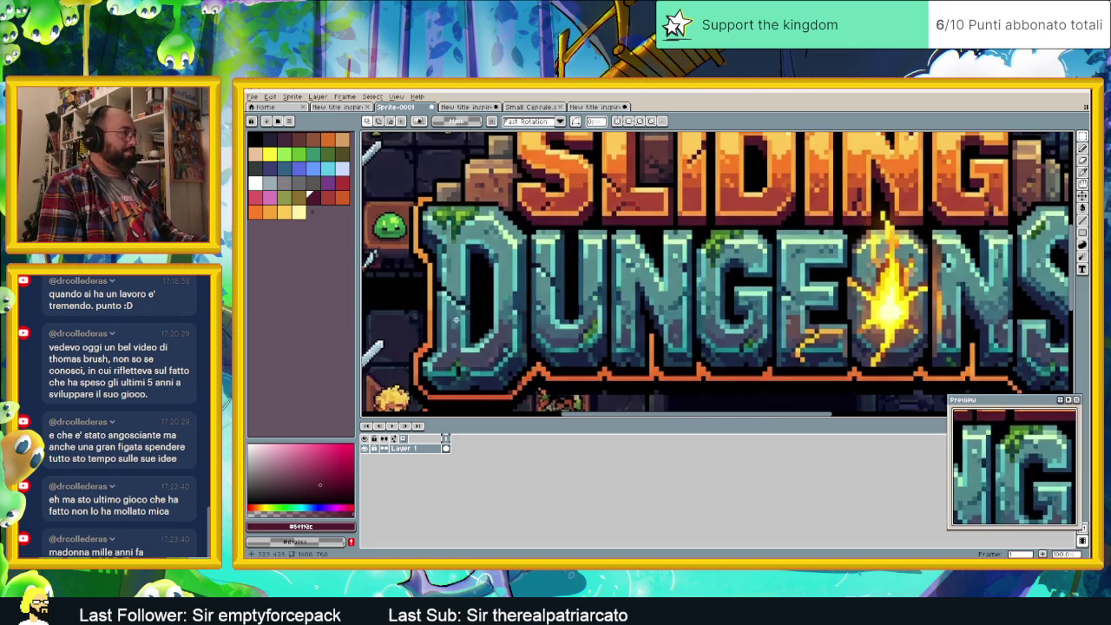
# - Eyedrop the dark navy letter outline and widen the palette for more colours
pyautogui.scroll(3)
pyautogui.scroll(3)
pyautogui.press('i')
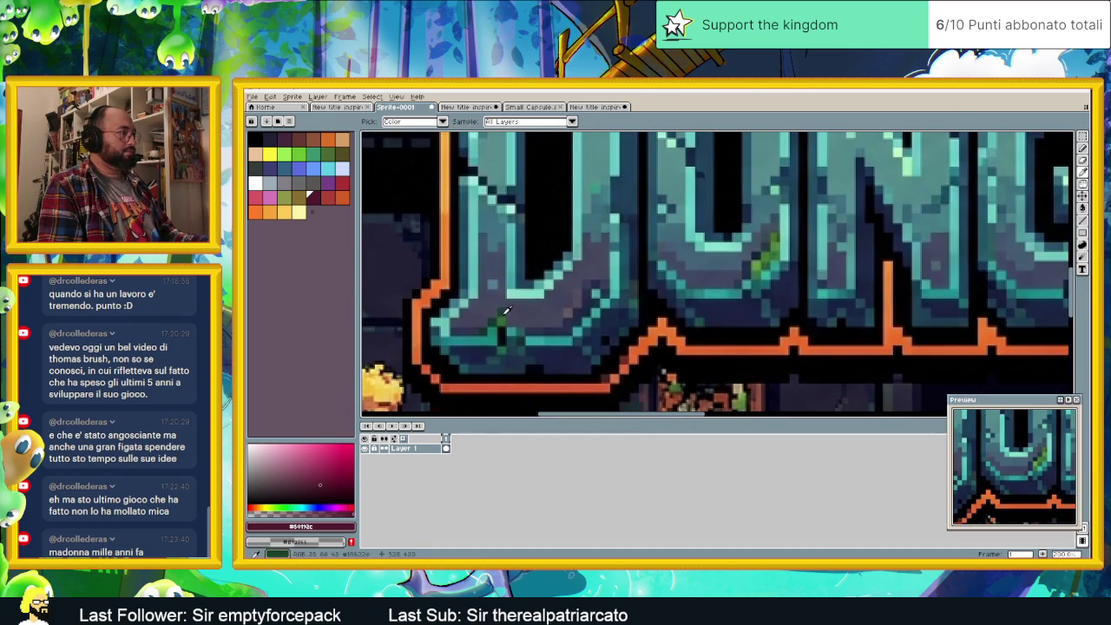
pyautogui.press('m')
pyautogui.press('i')
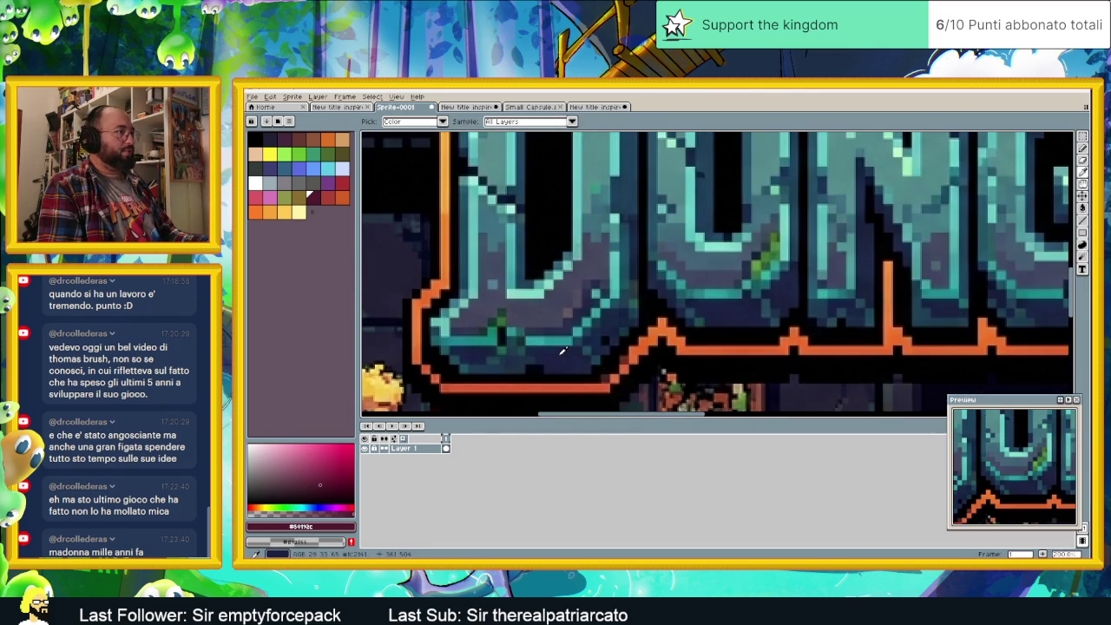
pyautogui.click(562, 350)
pyautogui.press('m')
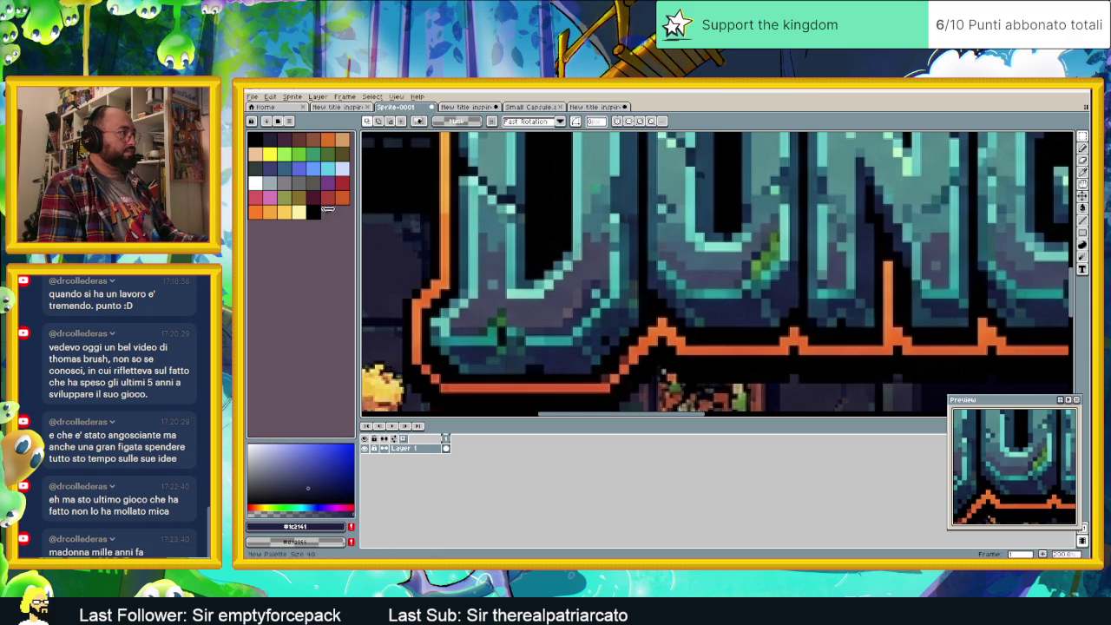
pyautogui.moveTo(318, 208); pyautogui.dragTo(351, 210)
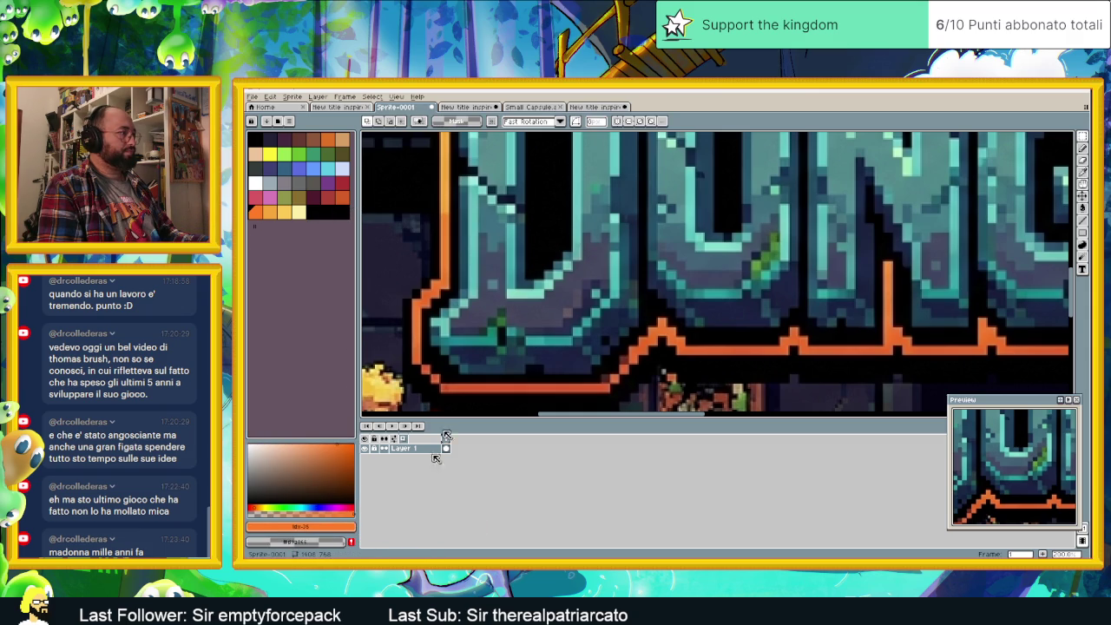
# - Sample the dark blue, grey-blue and mid-blue shades from the DUNGEONS letters
pyautogui.press('i')
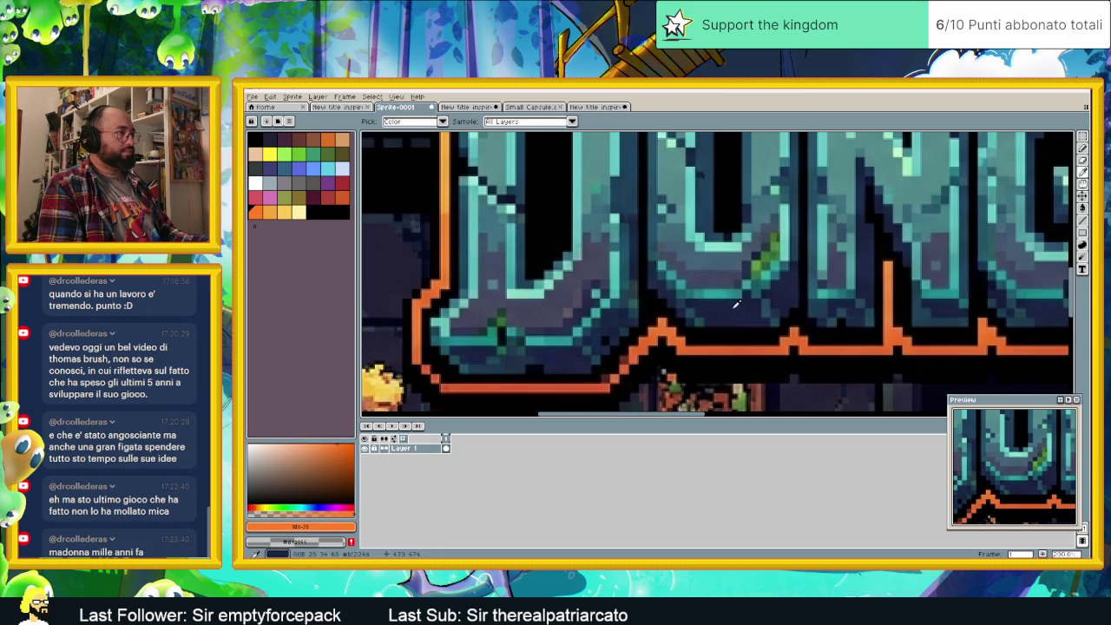
pyautogui.click(575, 320)
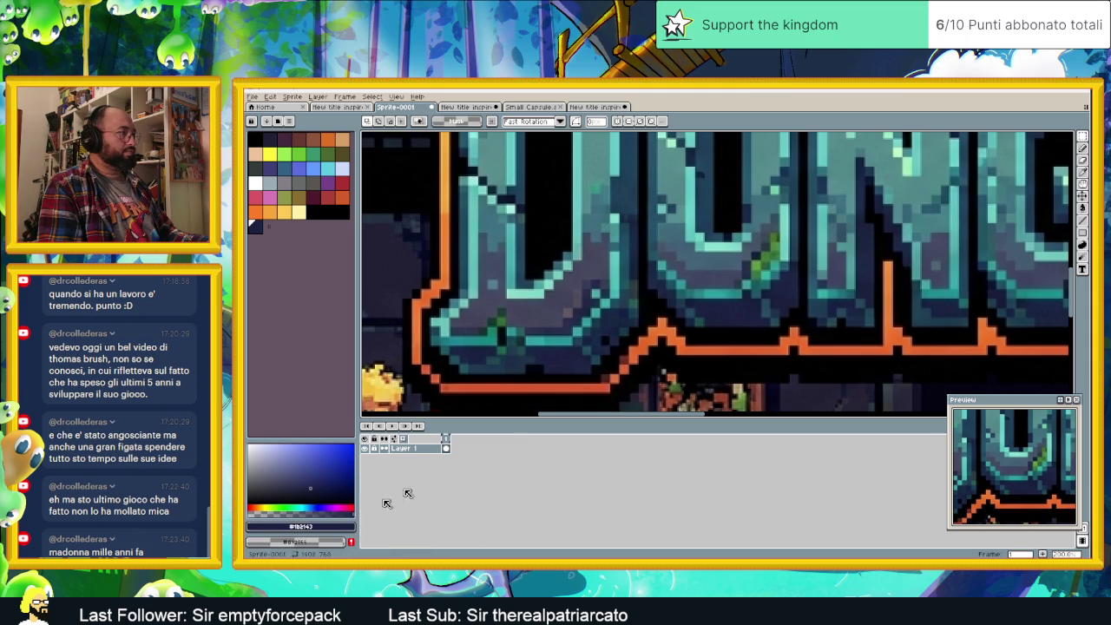
pyautogui.press('i')
pyautogui.click(559, 304)
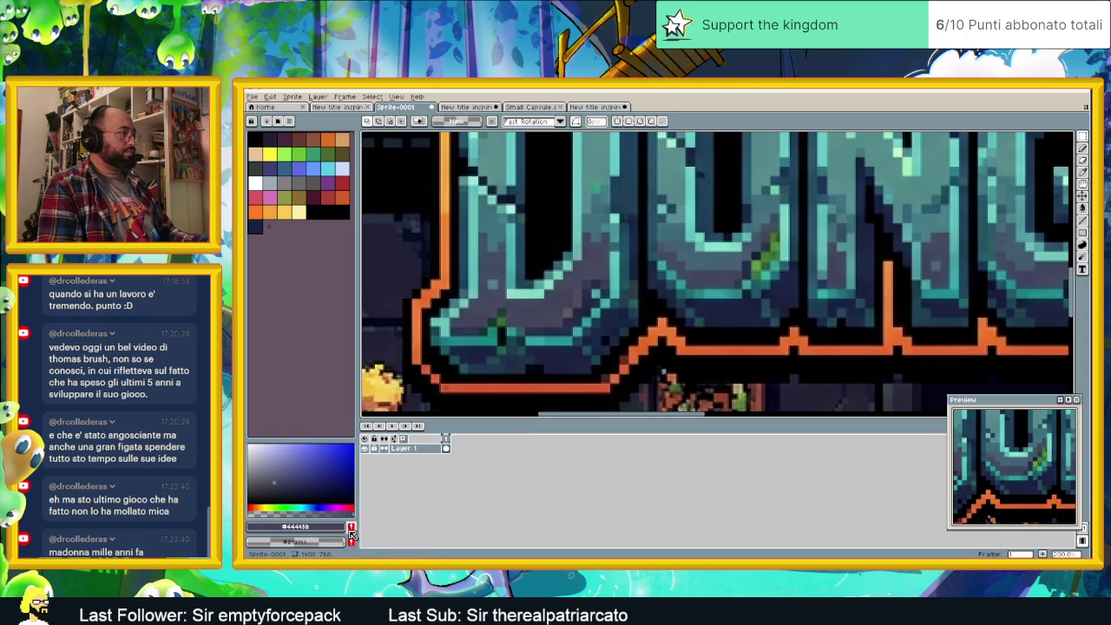
pyautogui.click(598, 224)
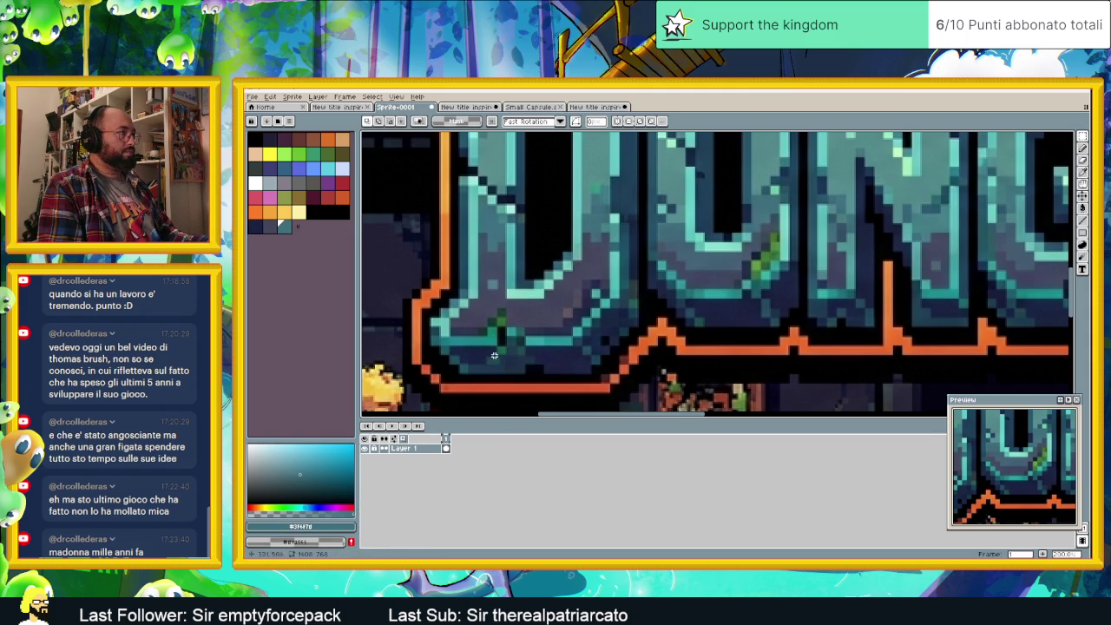
pyautogui.moveTo(598, 236); pyautogui.dragTo(627, 272)
# - Add the letters' teal and light green highlight as new palette swatches
pyautogui.click(649, 228)
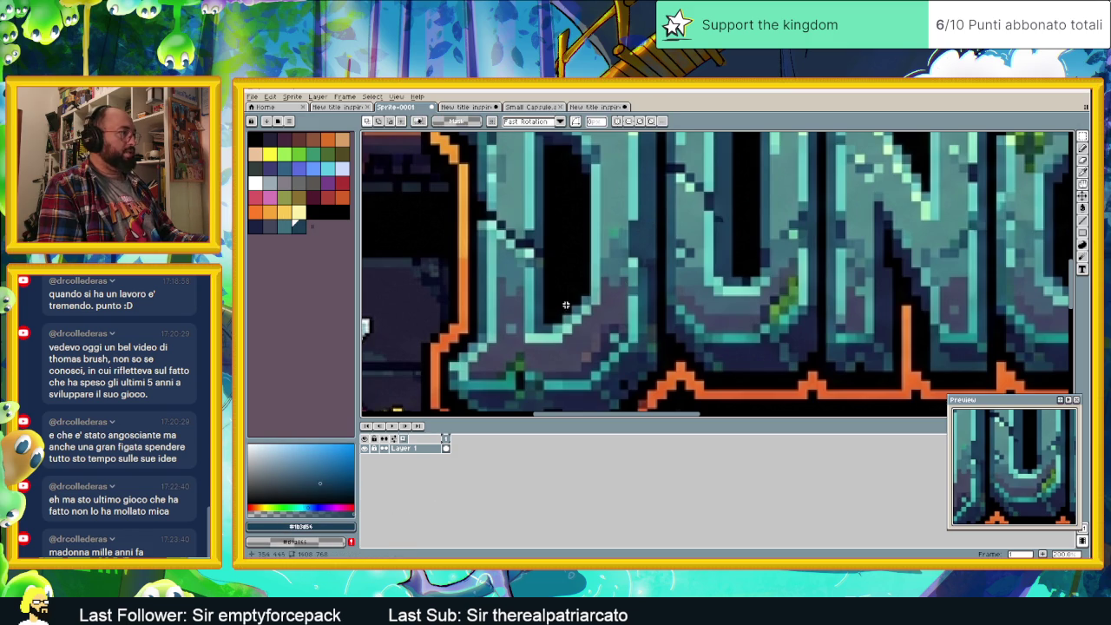
pyautogui.scroll(-3)
pyautogui.click(656, 235)
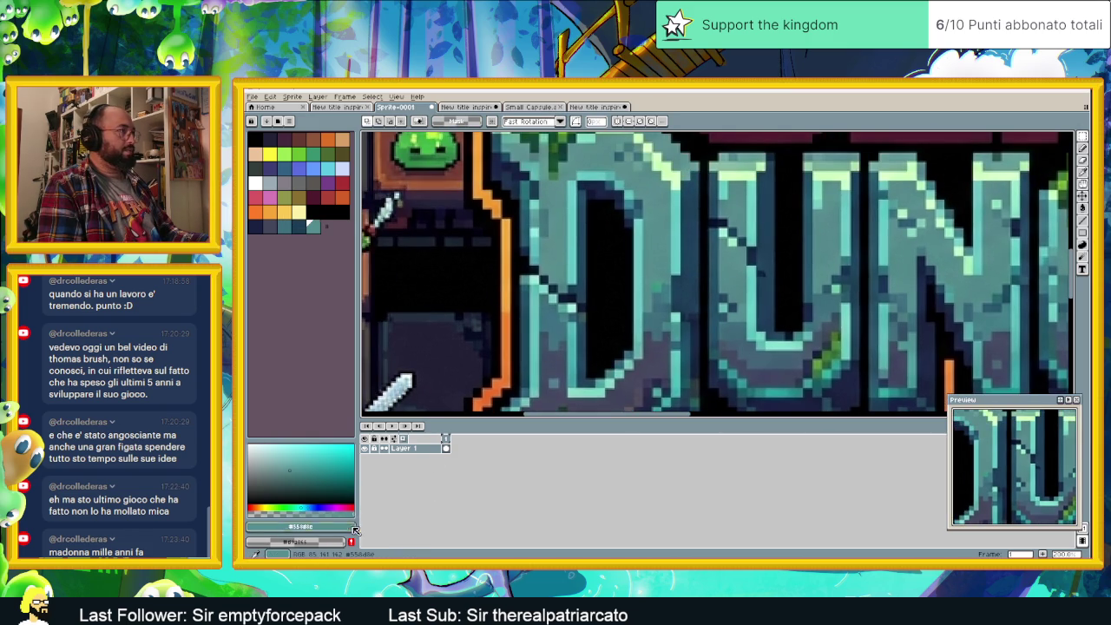
pyautogui.scroll(3)
pyautogui.click(699, 258)
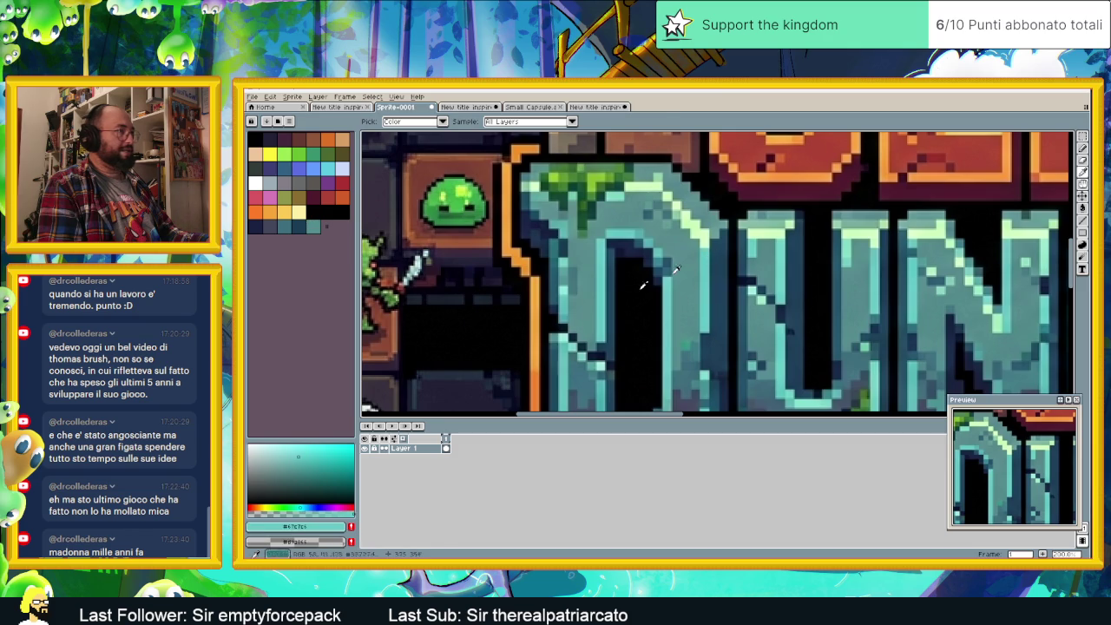
pyautogui.click(351, 527)
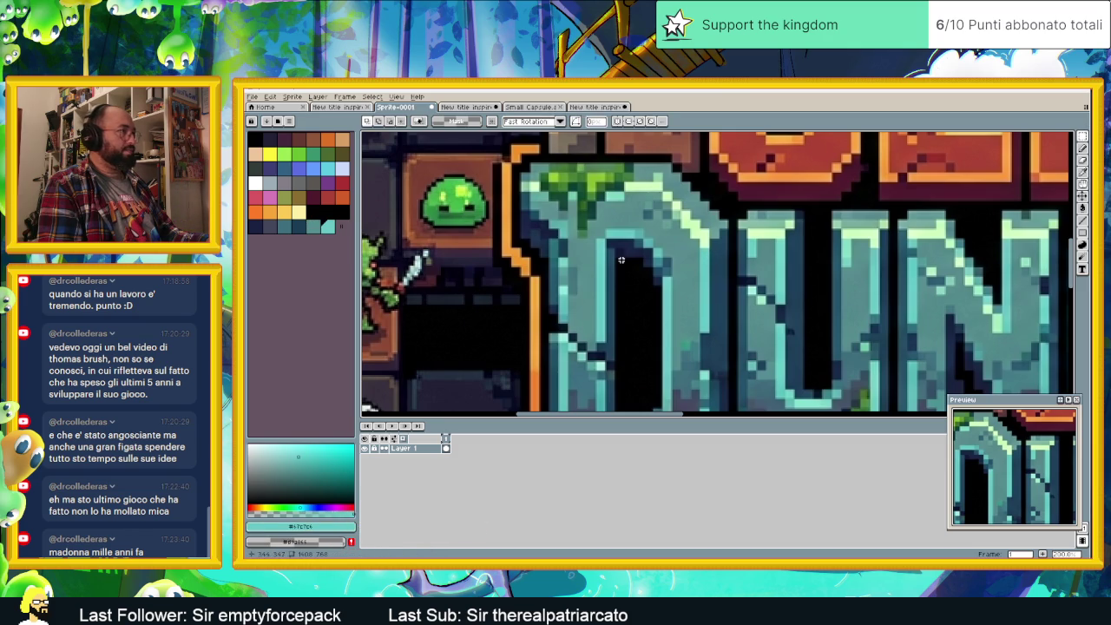
pyautogui.click(691, 210)
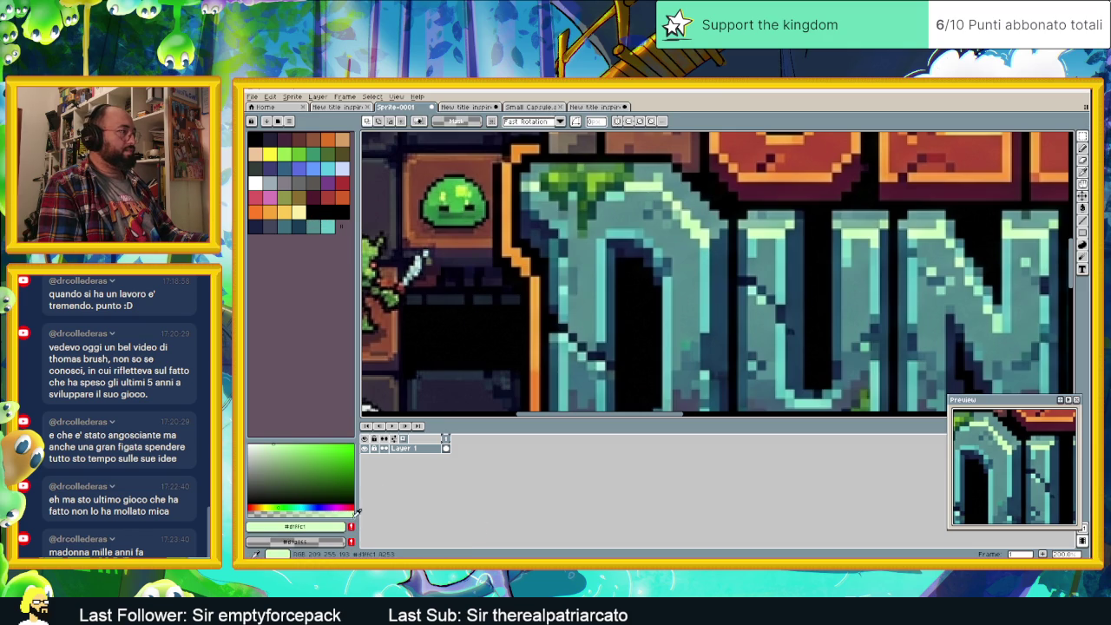
pyautogui.click(350, 526)
pyautogui.scroll(-3)
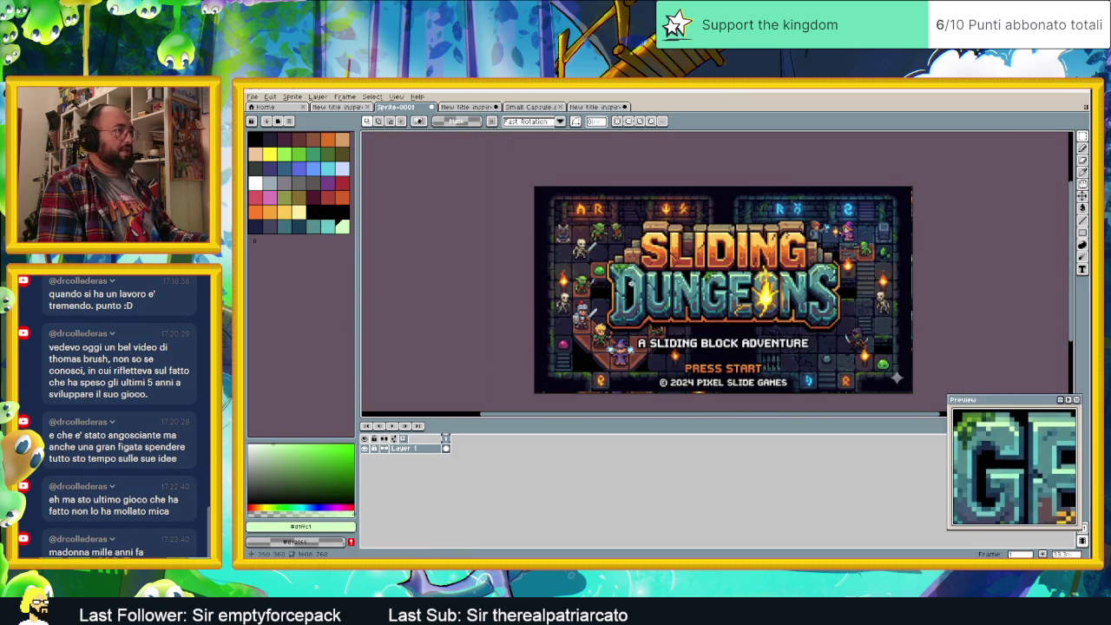
# - Select the bottom row of new teal swatches, then return to the v2 title document
pyautogui.scroll(3)
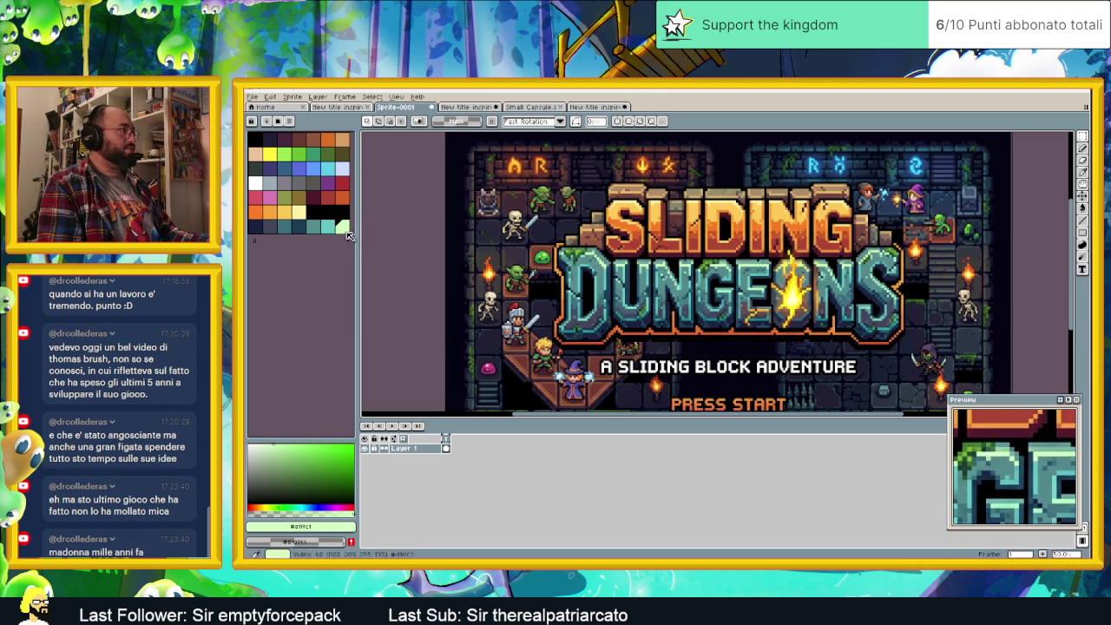
pyautogui.click(270, 228)
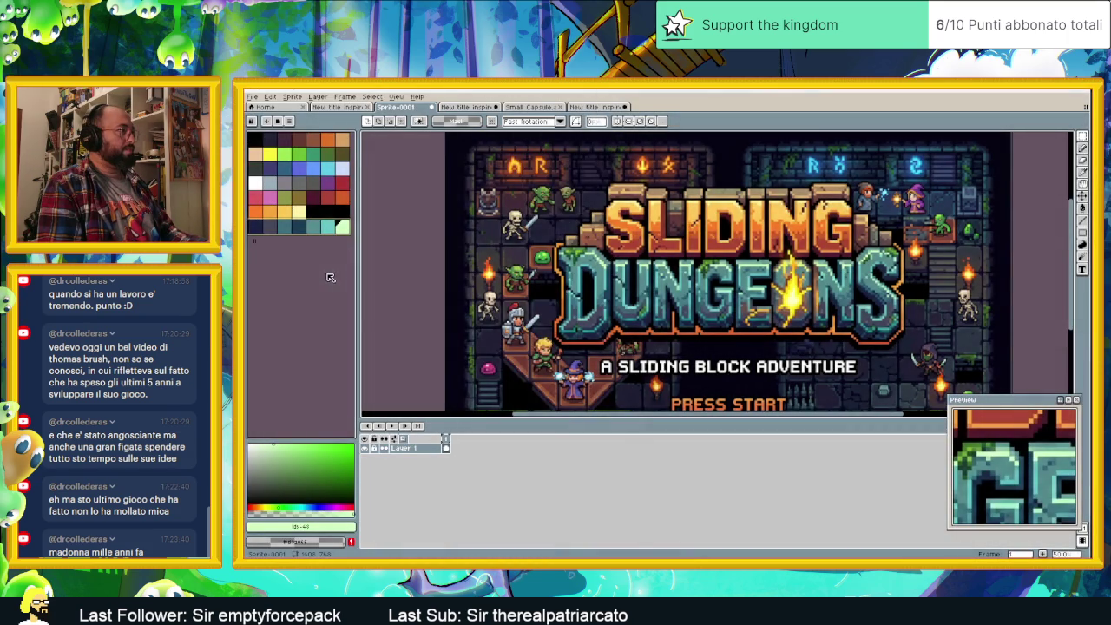
pyautogui.click(252, 228)
pyautogui.click(591, 108)
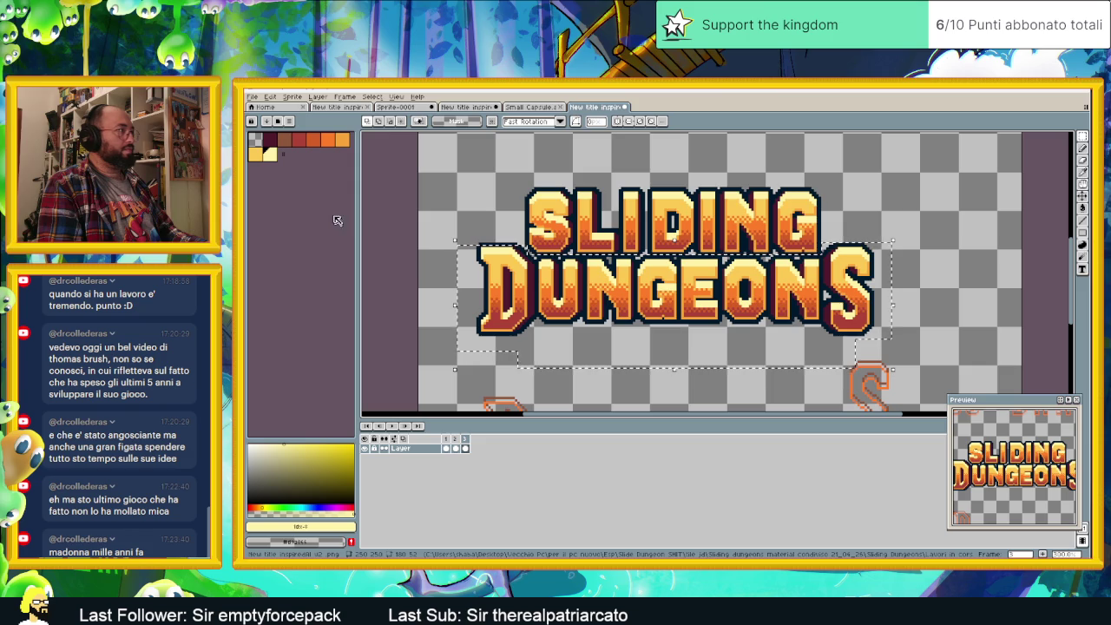
# - Paste the navy, blue, teal and pale-green swatches into a new logo palette row, then open Replace Color
pyautogui.moveTo(285, 155); pyautogui.dragTo(349, 155)
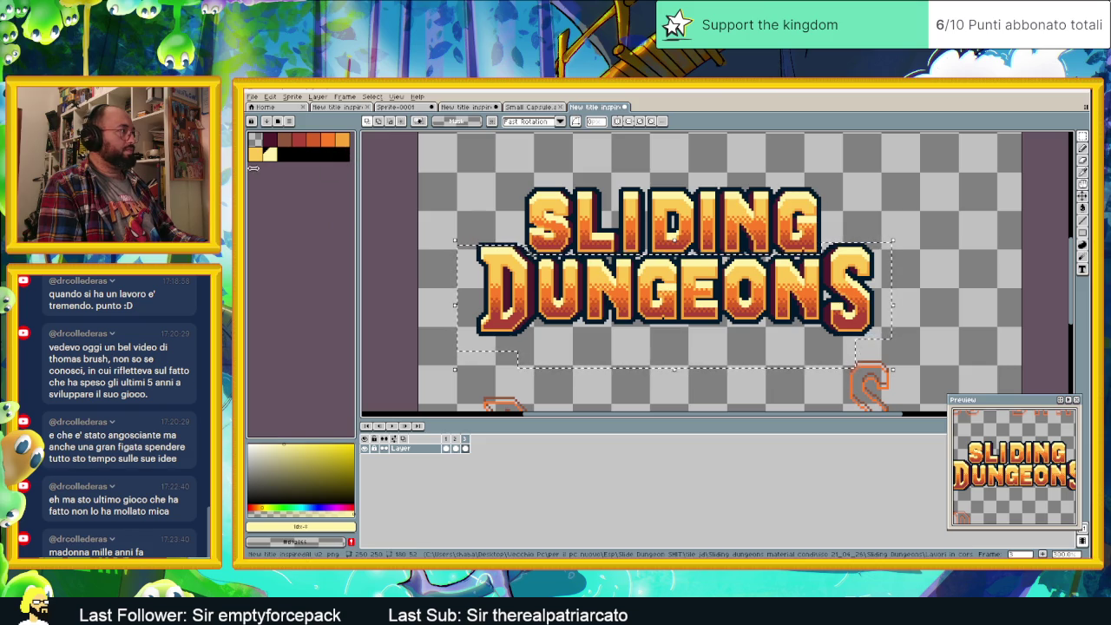
pyautogui.click(255, 170)
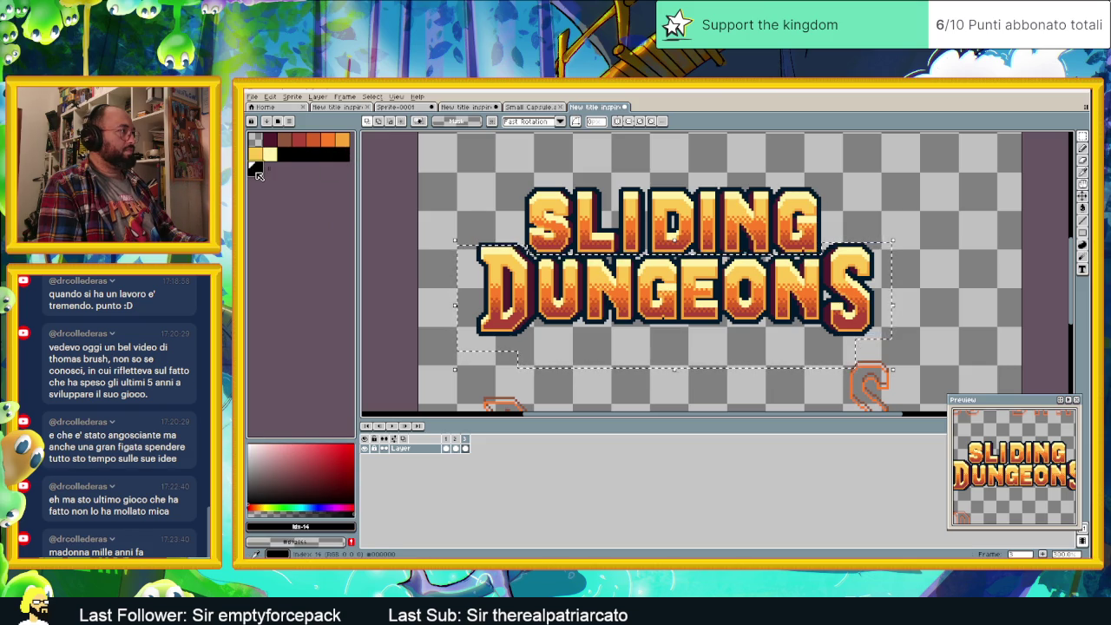
pyautogui.hotkey('ctrl', 'v')
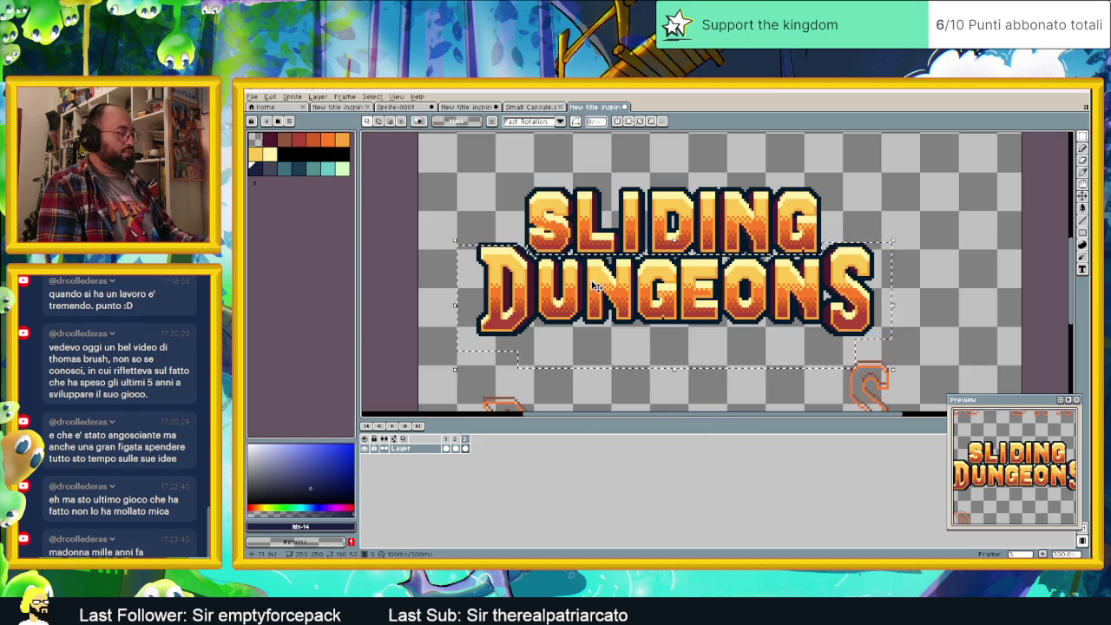
pyautogui.hotkey('shift', 'r')
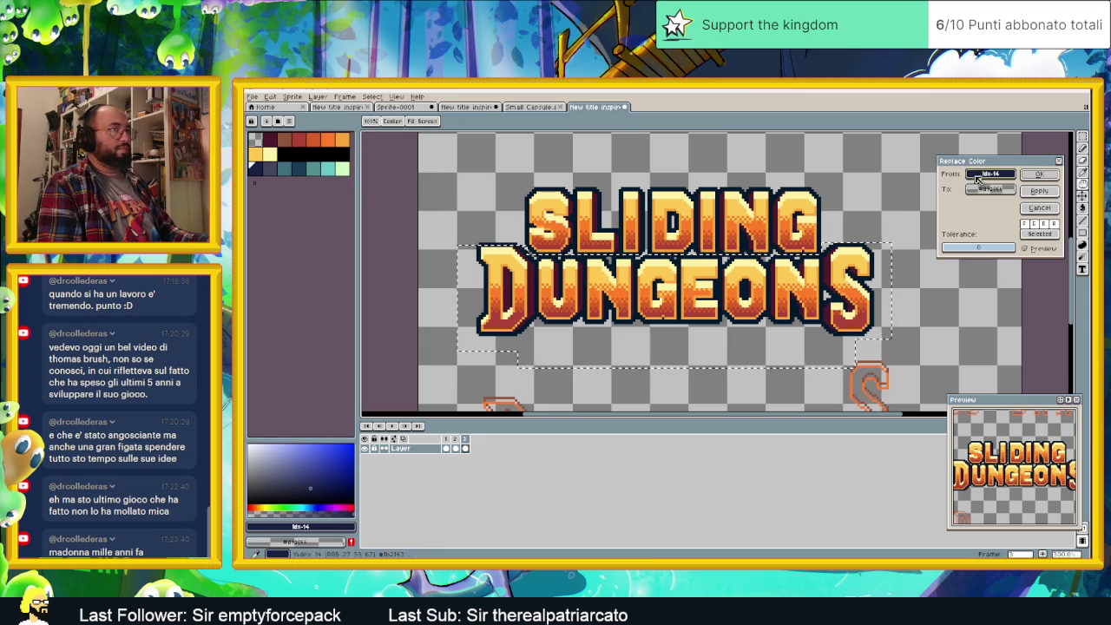
# - Map DUNGEONS' dark red outline to dark navy and its light yellow to light green
pyautogui.click(657, 276)
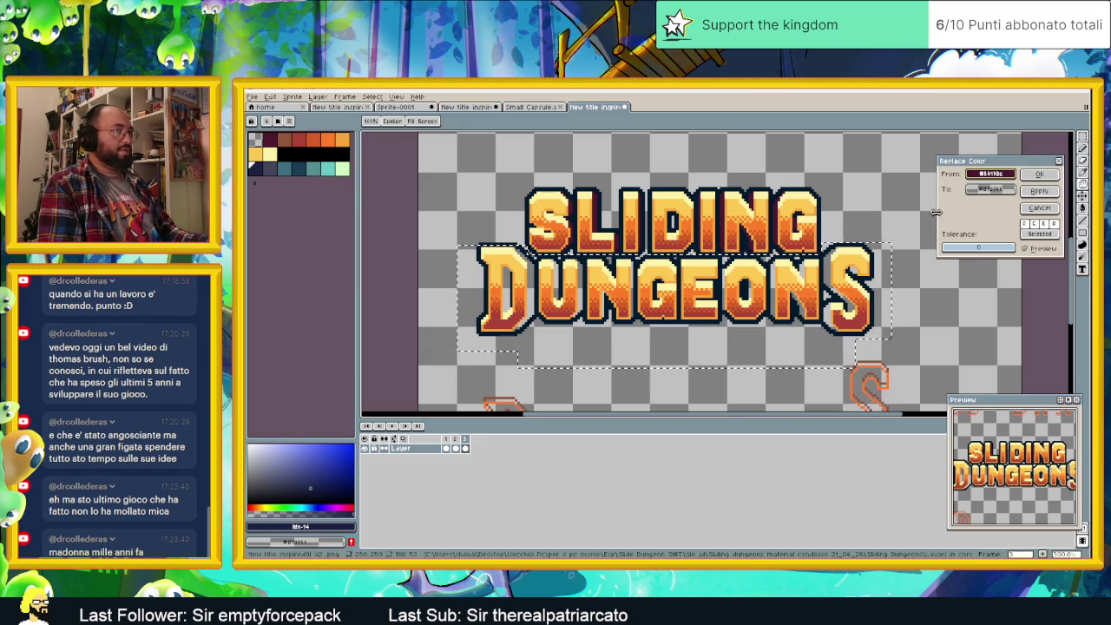
pyautogui.moveTo(987, 194); pyautogui.dragTo(255, 167)
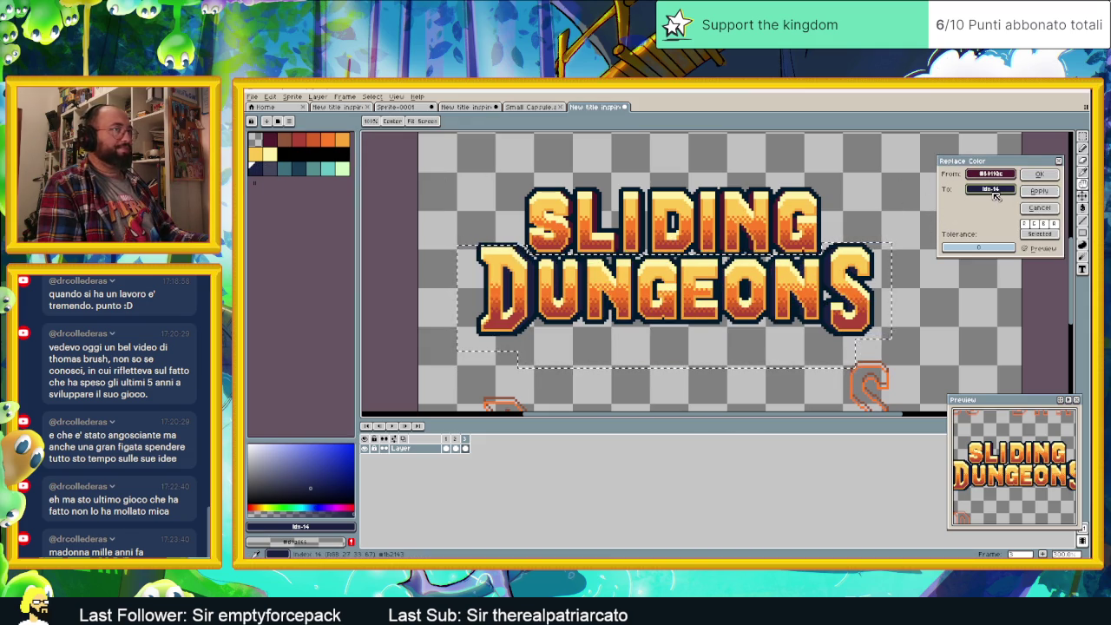
pyautogui.moveTo(990, 173); pyautogui.dragTo(862, 238)
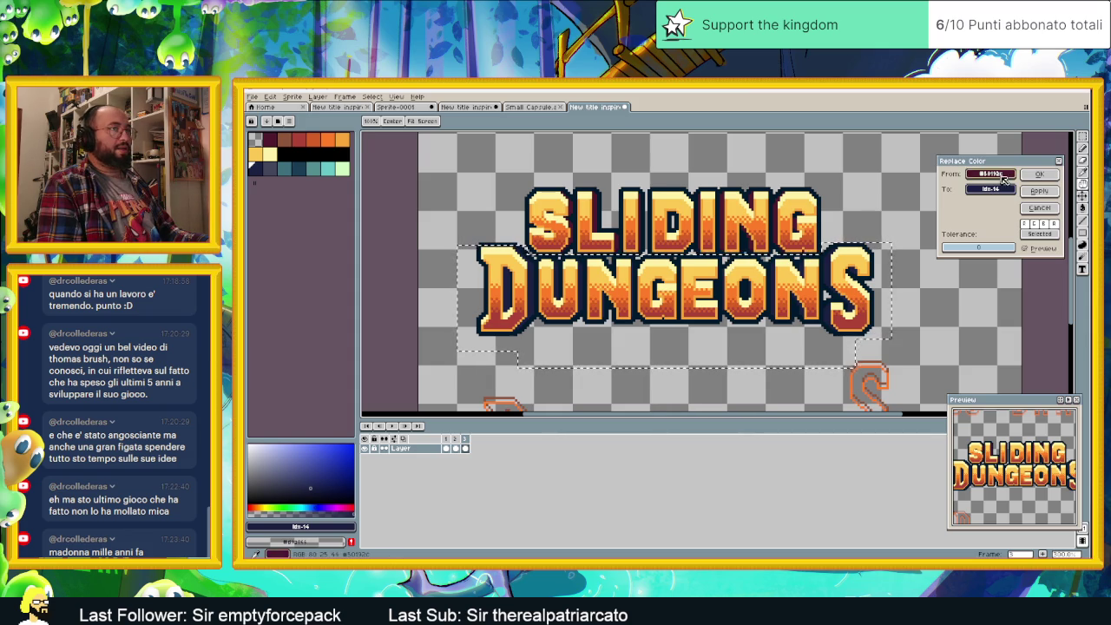
pyautogui.moveTo(991, 189); pyautogui.dragTo(343, 165)
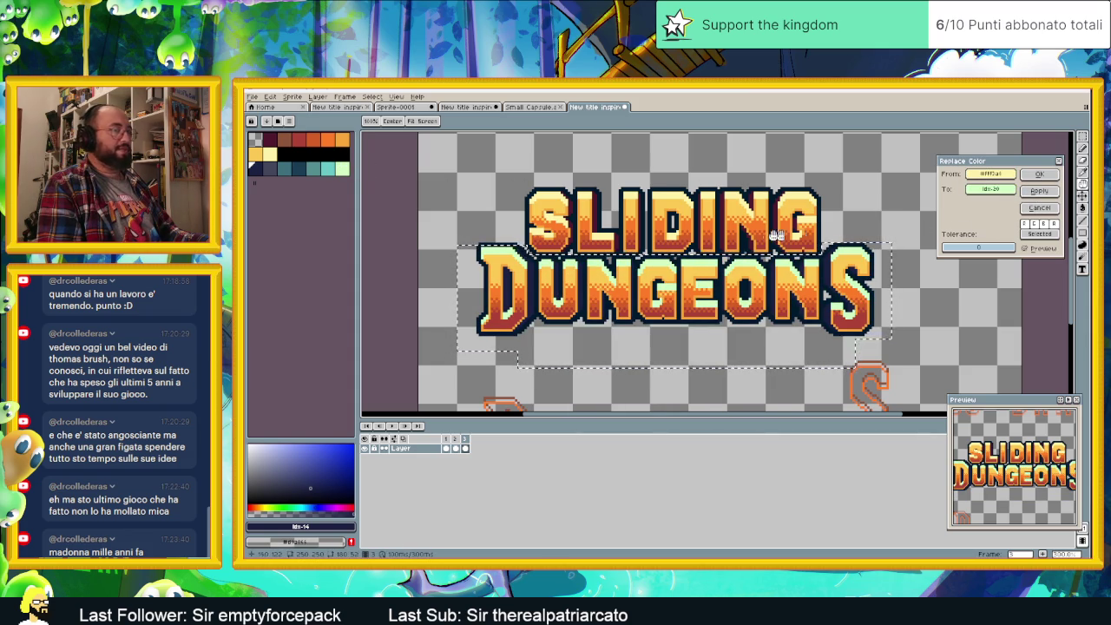
# - Map the orange shades of DUNGEONS to cyan and teal palette colours
pyautogui.scroll(3)
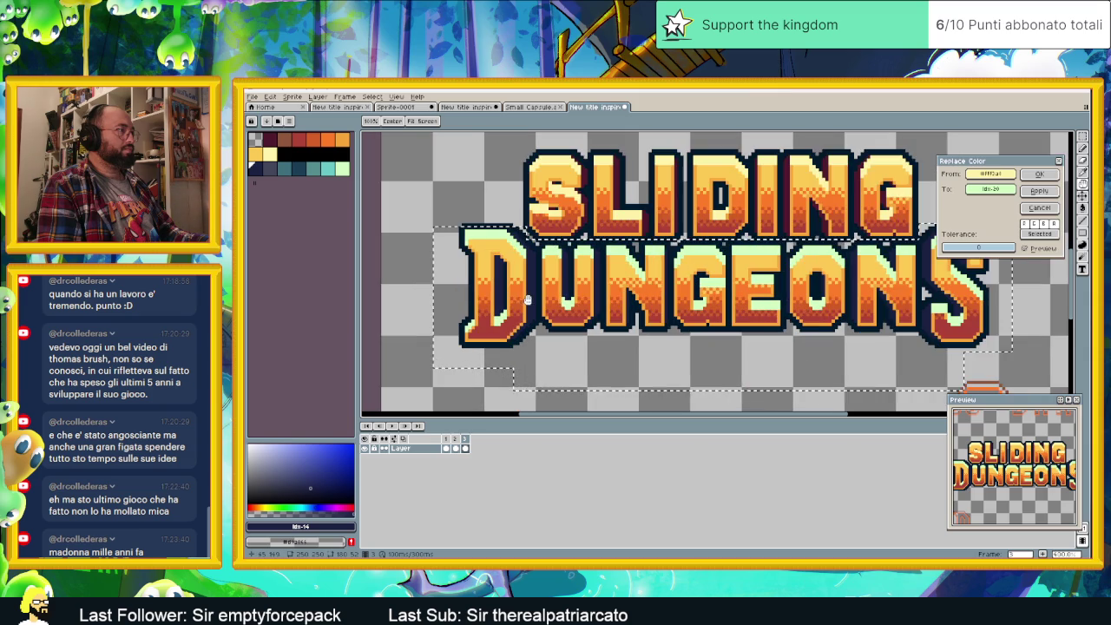
pyautogui.click(859, 237)
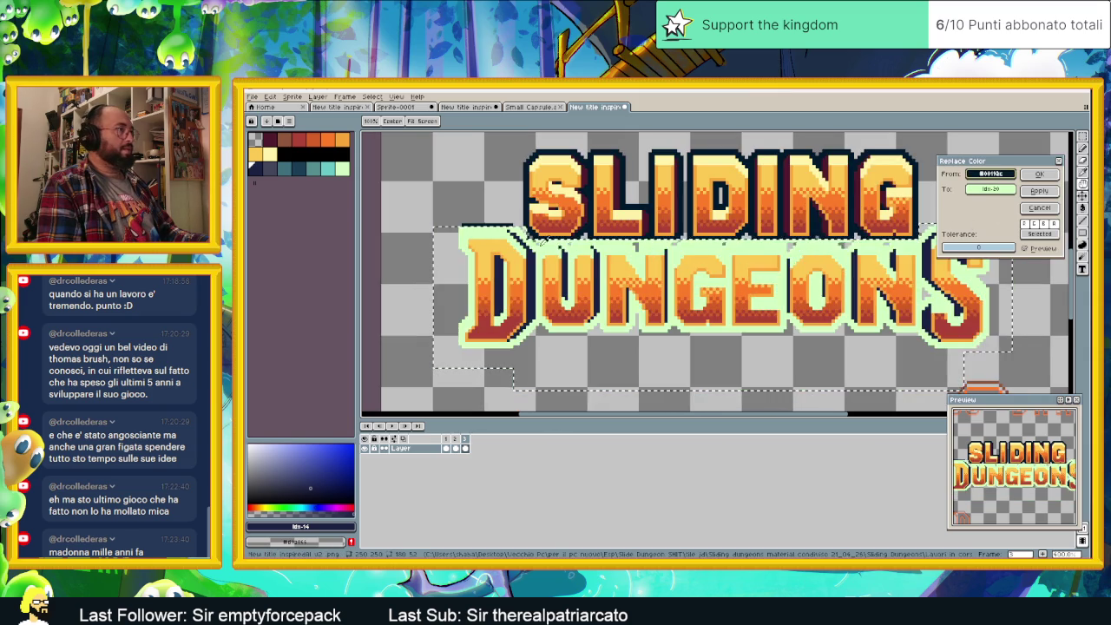
pyautogui.click(978, 191)
pyautogui.click(325, 168)
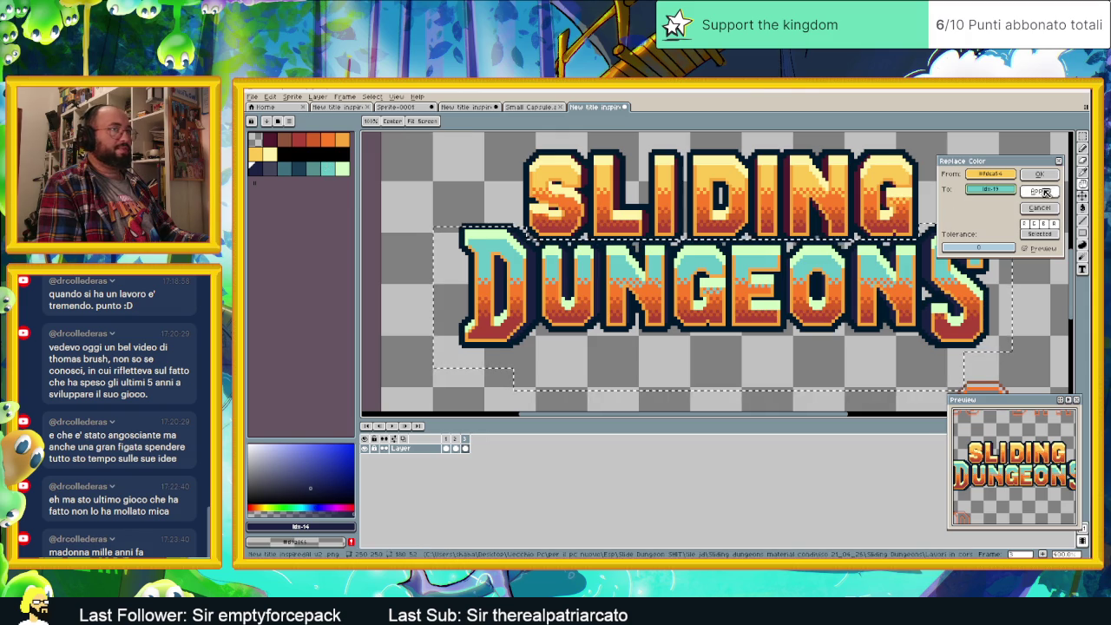
pyautogui.click(911, 179)
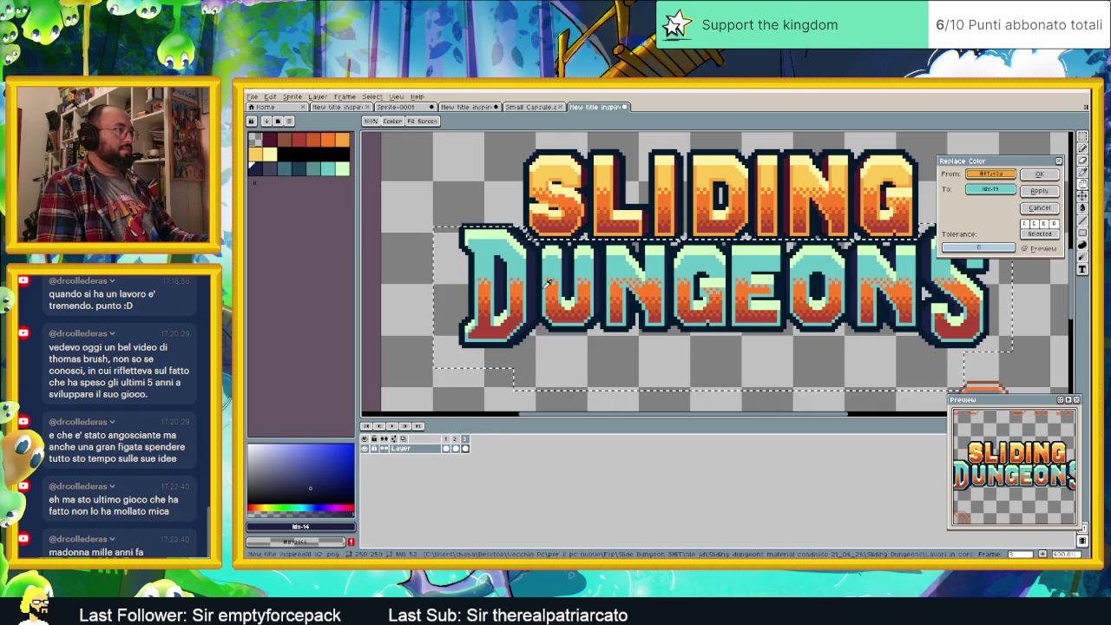
pyautogui.click(548, 281)
pyautogui.click(981, 188)
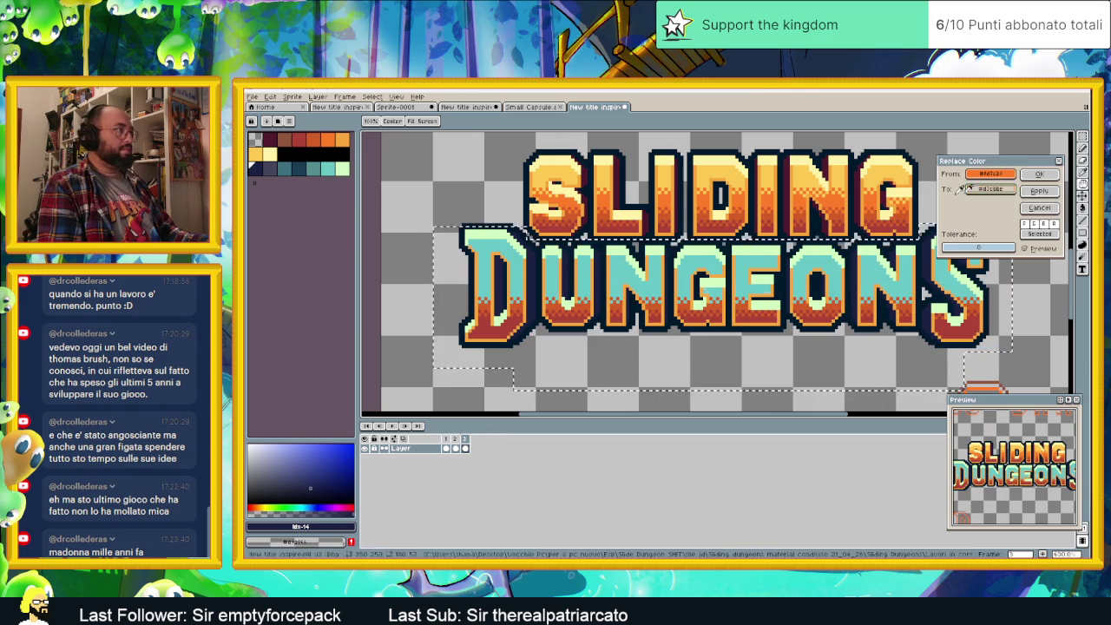
pyautogui.click(315, 170)
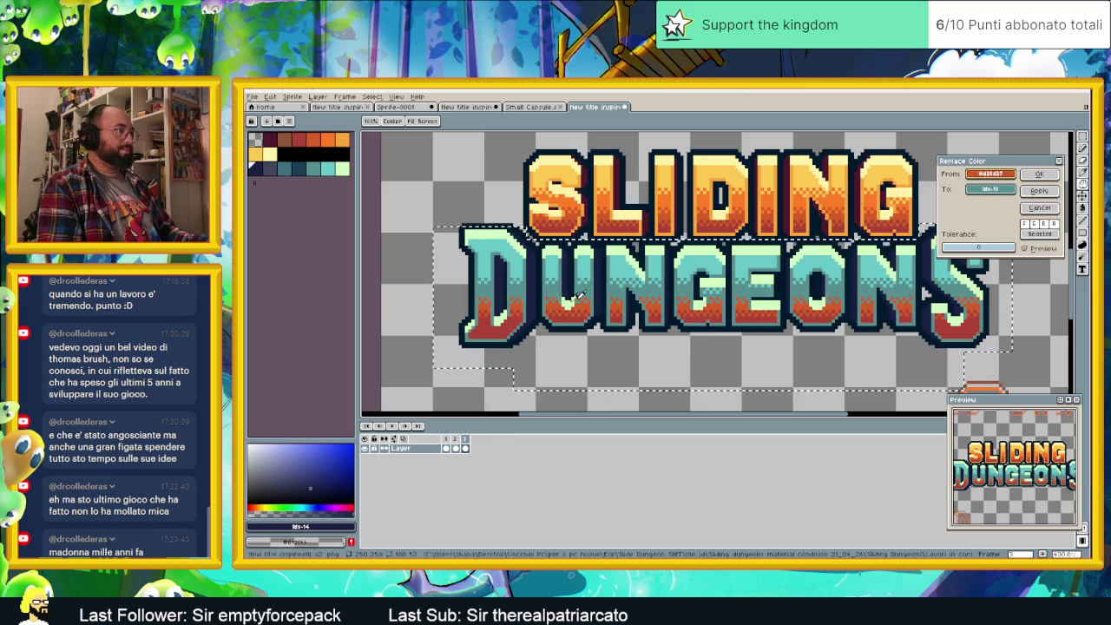
# - Map the remaining red and orange shades to darker teal and apply each recolour
pyautogui.moveTo(990, 188); pyautogui.dragTo(284, 163)
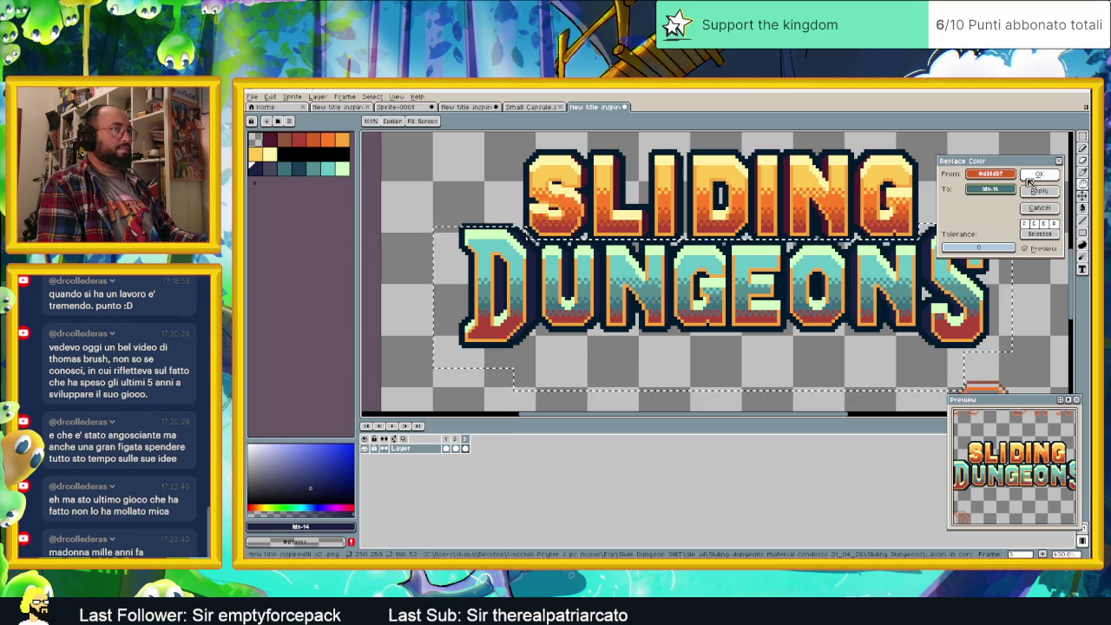
pyautogui.click(685, 302)
pyautogui.click(685, 314)
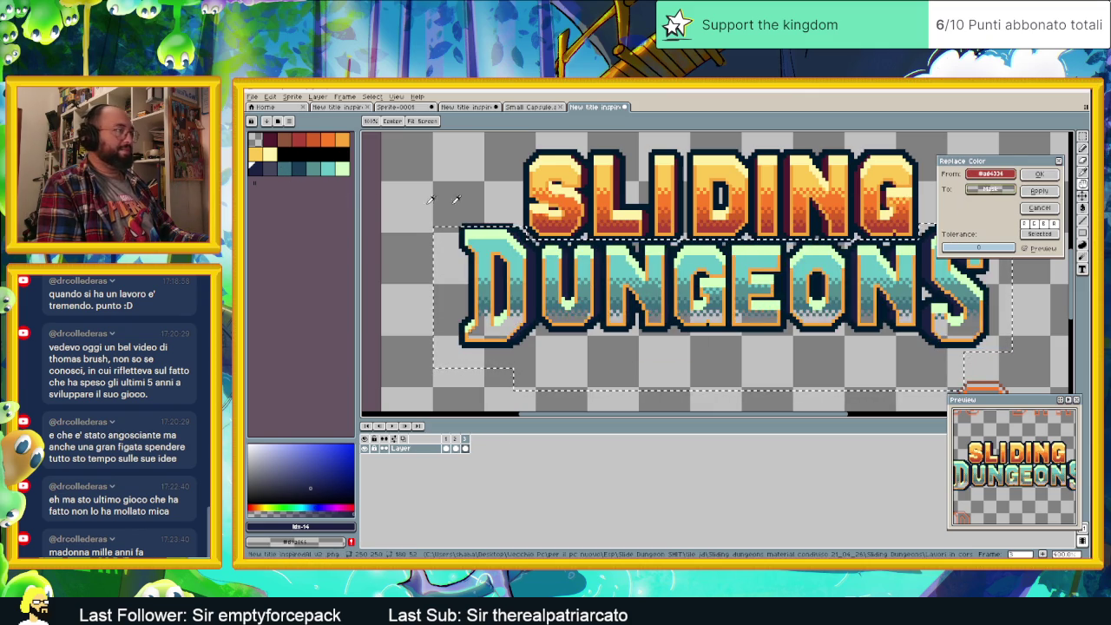
pyautogui.click(299, 167)
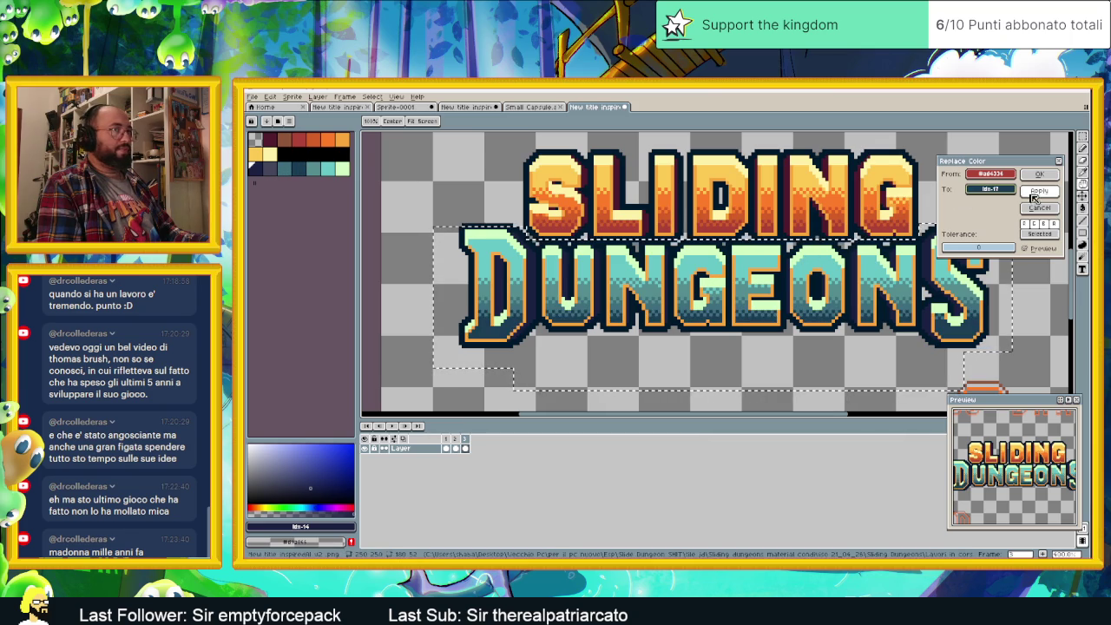
pyautogui.click(1039, 191)
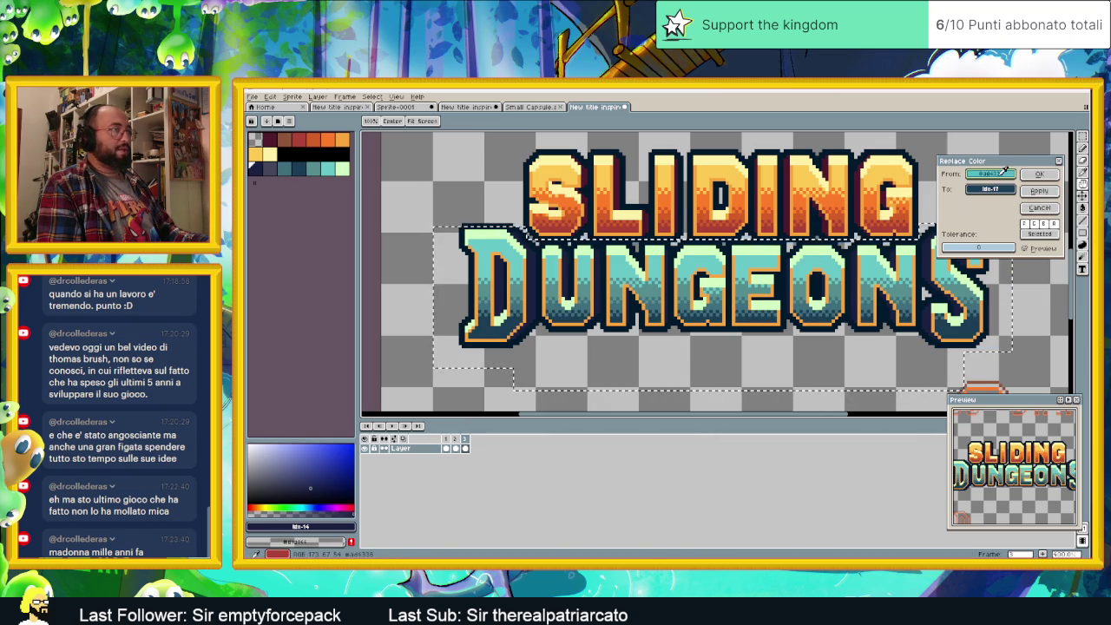
pyautogui.click(617, 274)
pyautogui.click(617, 273)
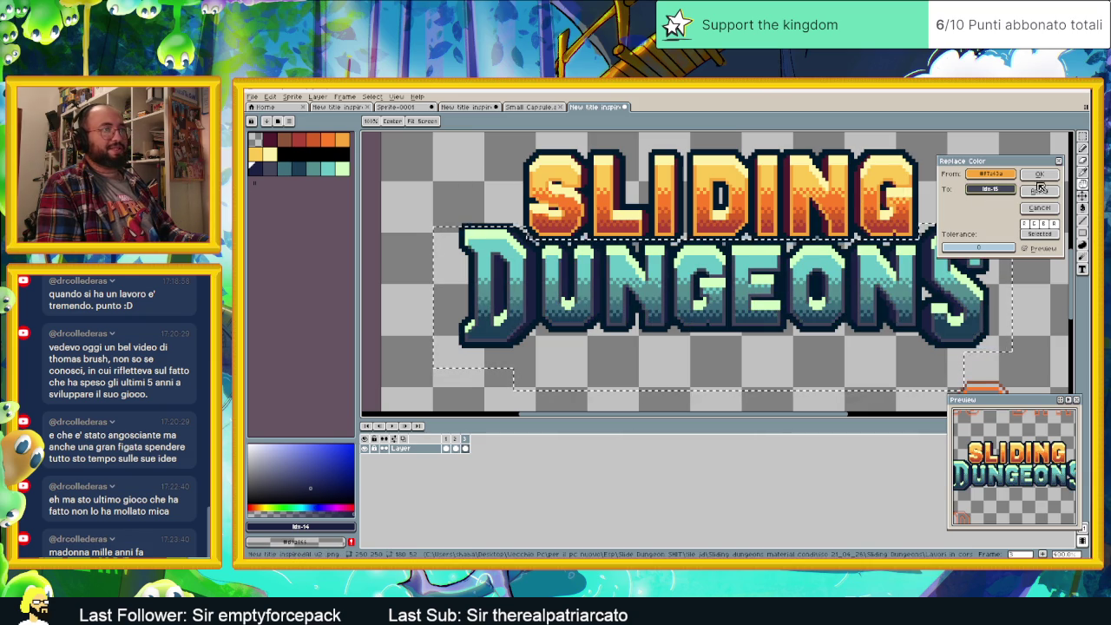
pyautogui.click(1041, 190)
pyautogui.scroll(-3)
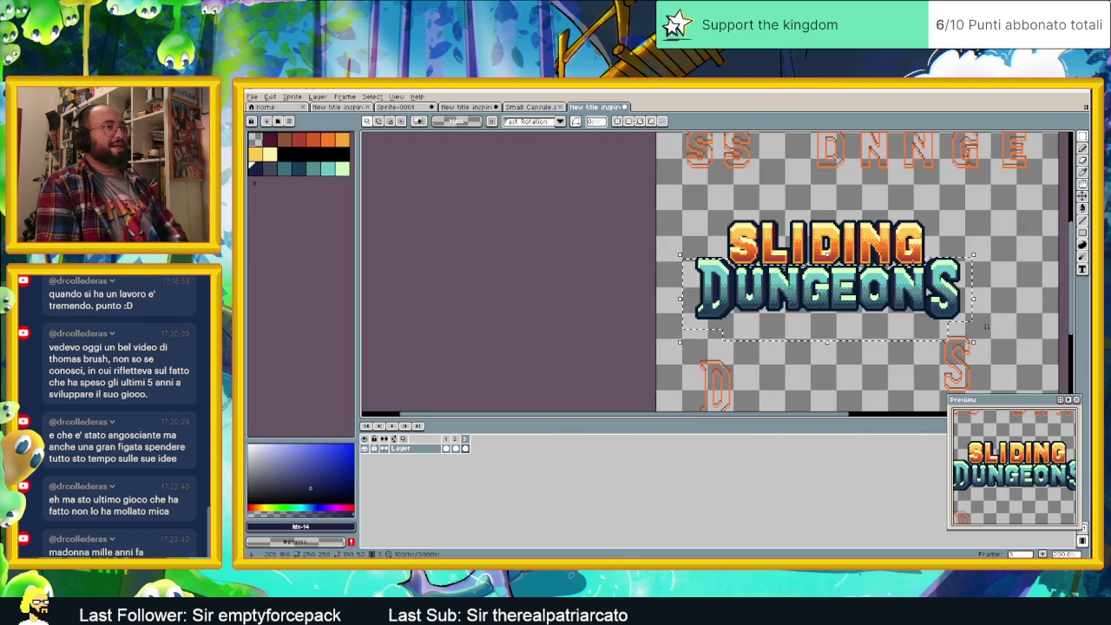
# - Deselect and compare frame 2's orange DUNGEONS with frame 3's teal DUNGEONS
pyautogui.hotkey('ctrl', 'd')
pyautogui.moveTo(961, 315); pyautogui.dragTo(888, 279)
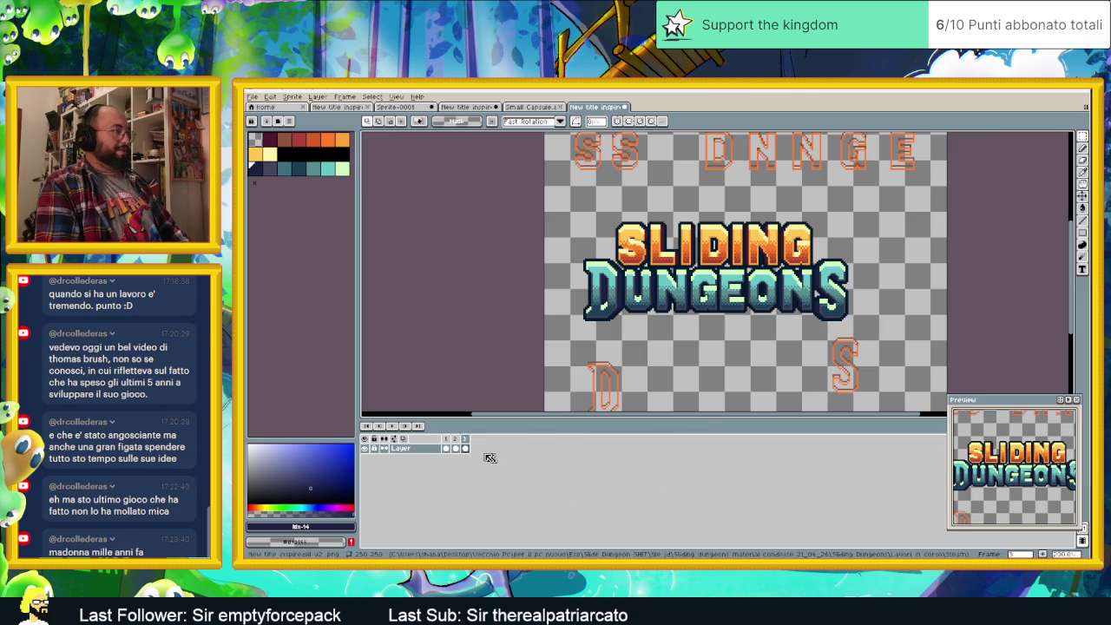
pyautogui.click(455, 449)
pyautogui.click(465, 449)
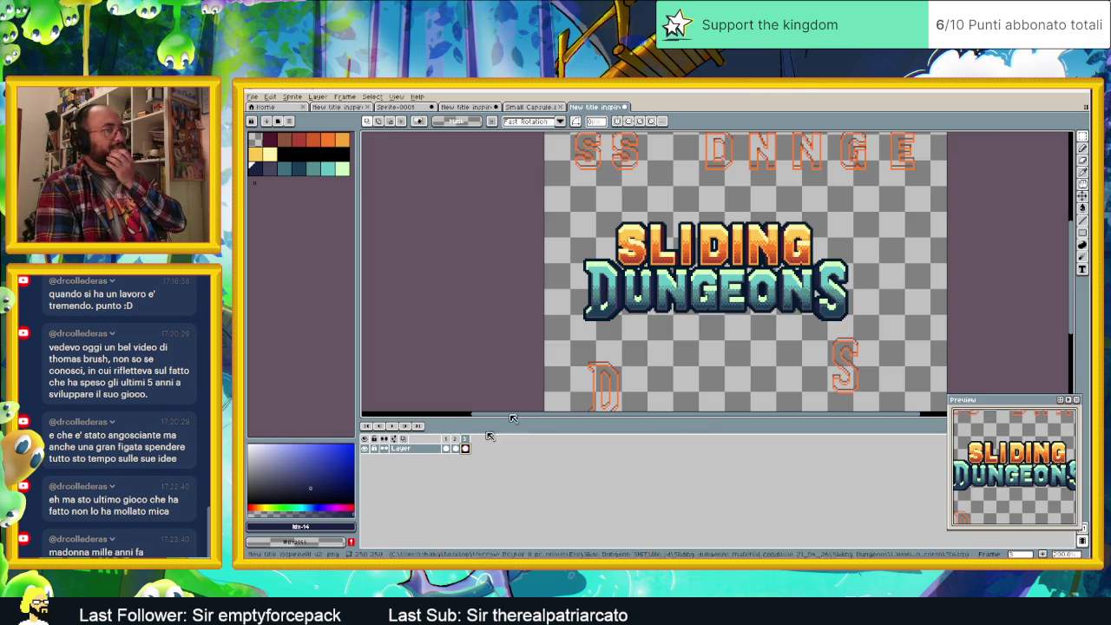
pyautogui.scroll(-3)
pyautogui.moveTo(873, 263); pyautogui.dragTo(784, 261)
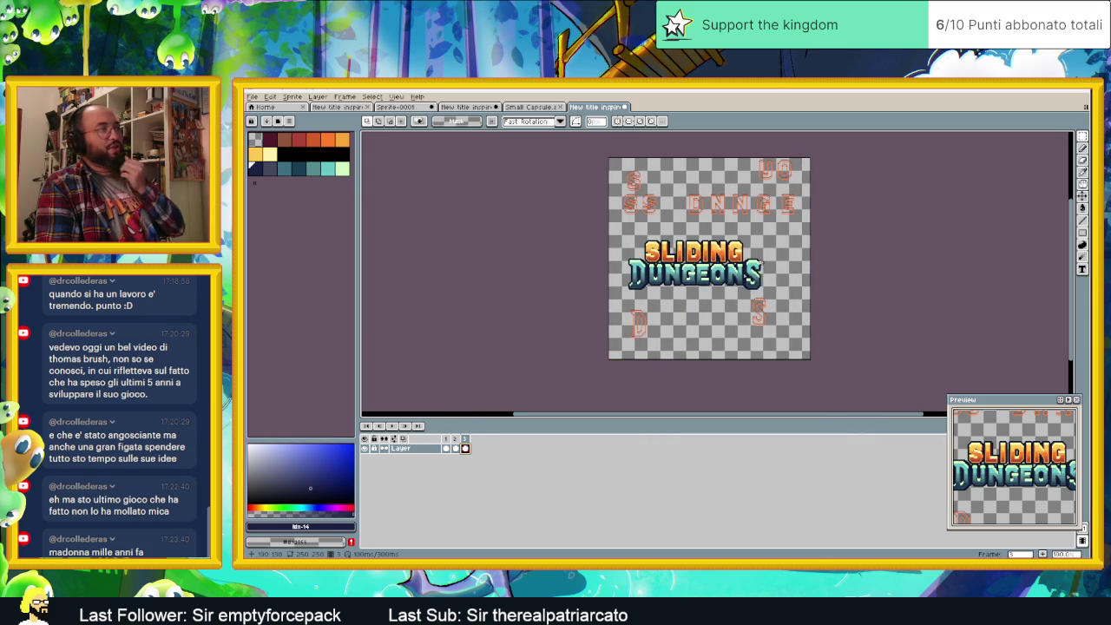
# - Marquee-select the leading D of DUNGEONS and zoom in and out to inspect its pixels
pyautogui.scroll(3)
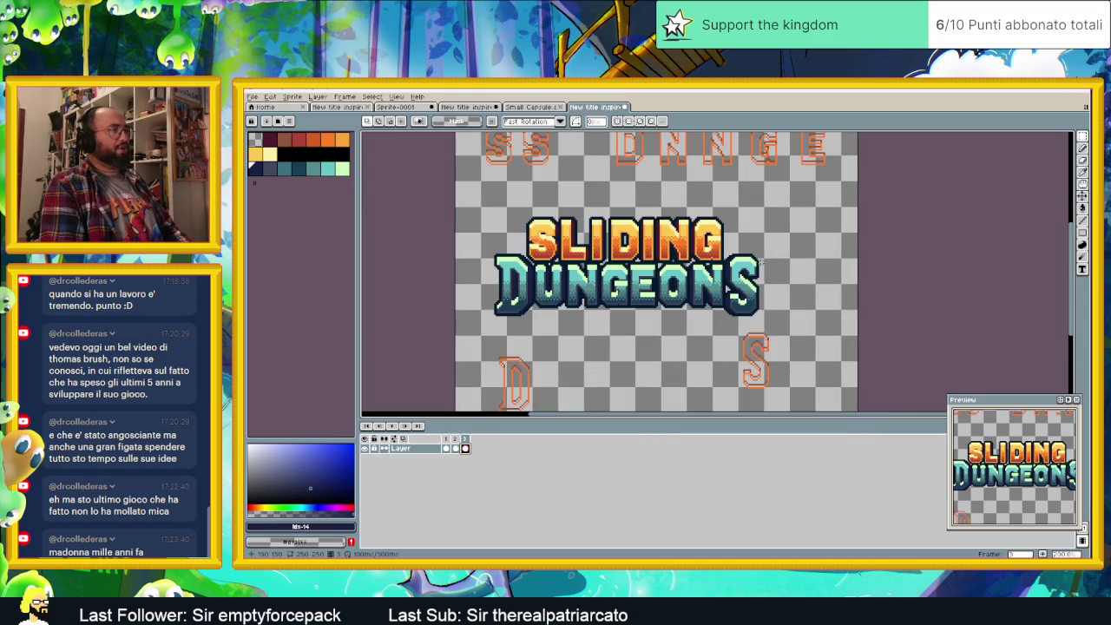
pyautogui.scroll(3)
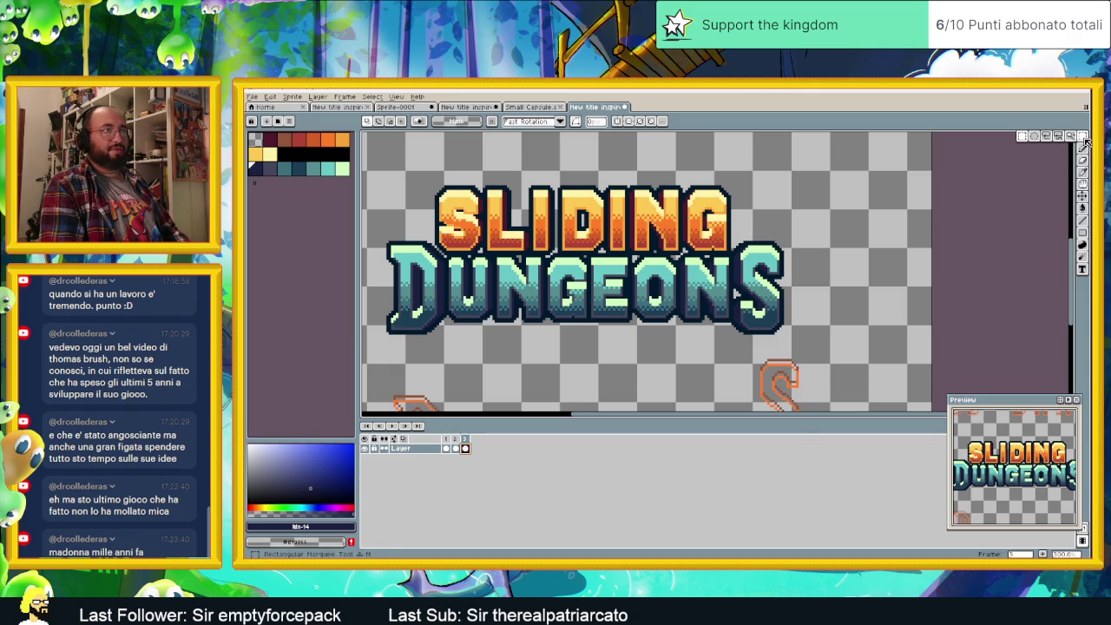
pyautogui.moveTo(377, 242); pyautogui.dragTo(407, 318)
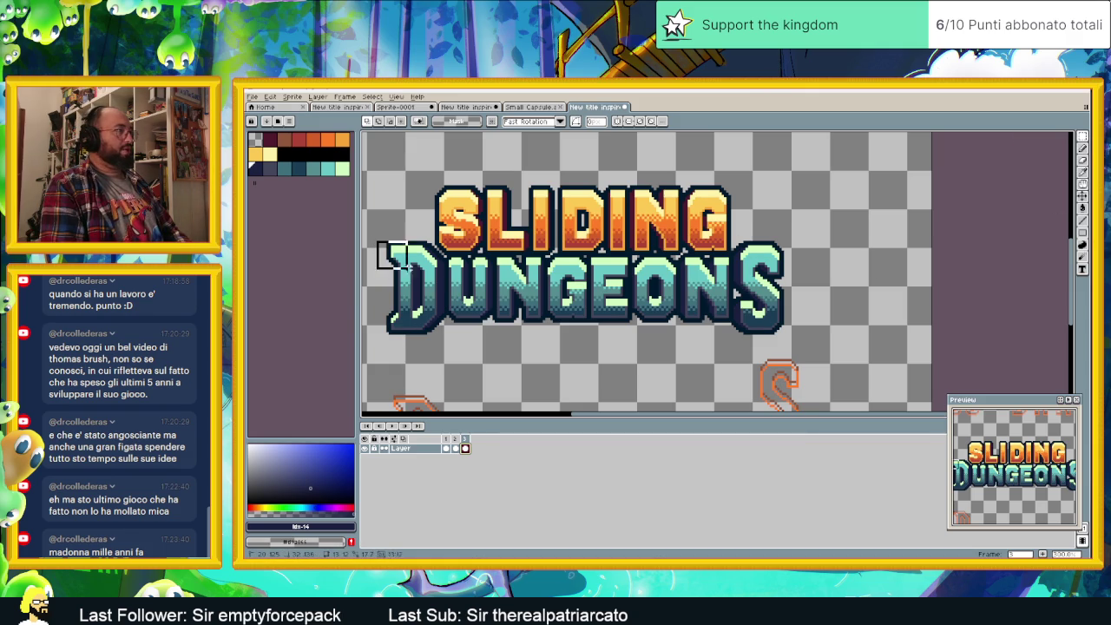
pyautogui.scroll(3)
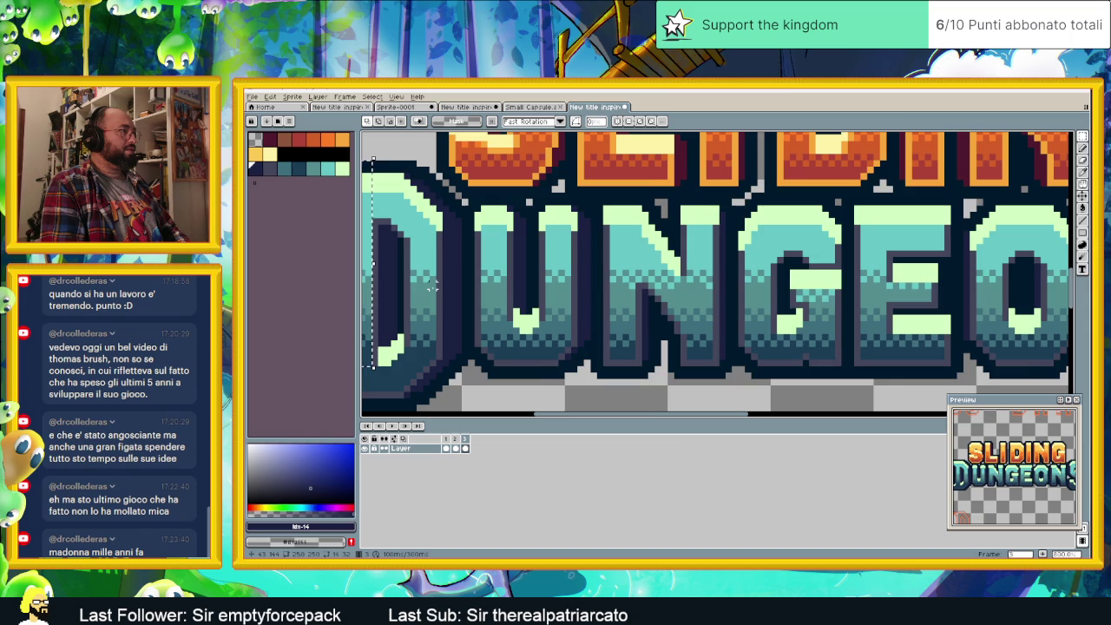
pyautogui.scroll(-3)
pyautogui.scroll(-3)
pyautogui.scroll(3)
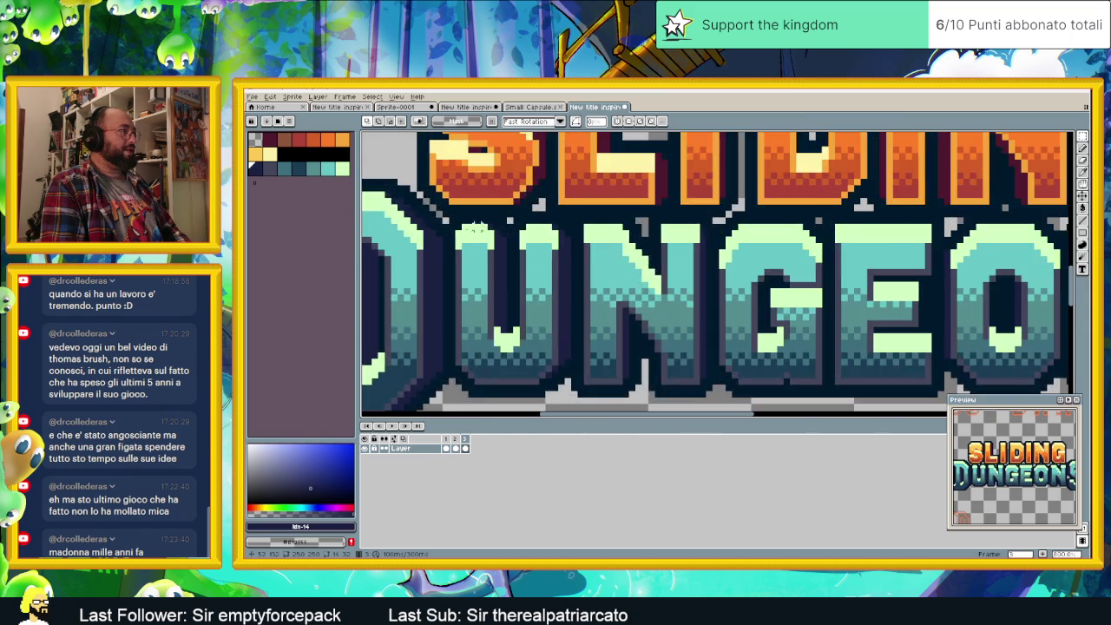
pyautogui.scroll(3)
pyautogui.scroll(3)
pyautogui.scroll(3)
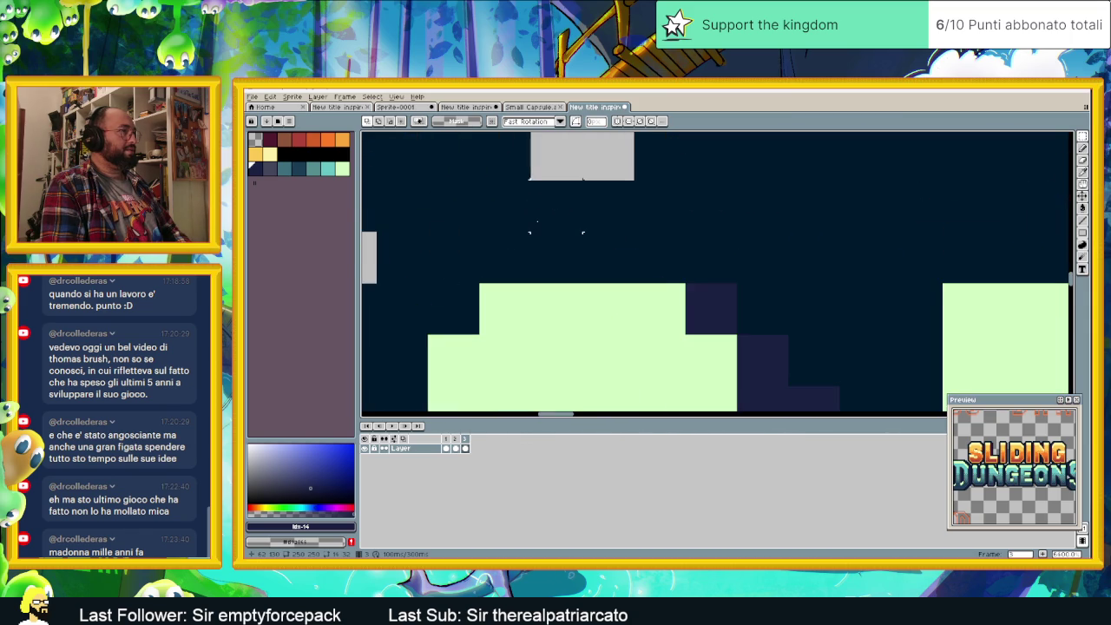
pyautogui.scroll(-3)
pyautogui.scroll(-3)
pyautogui.scroll(-3)
pyautogui.scroll(-3)
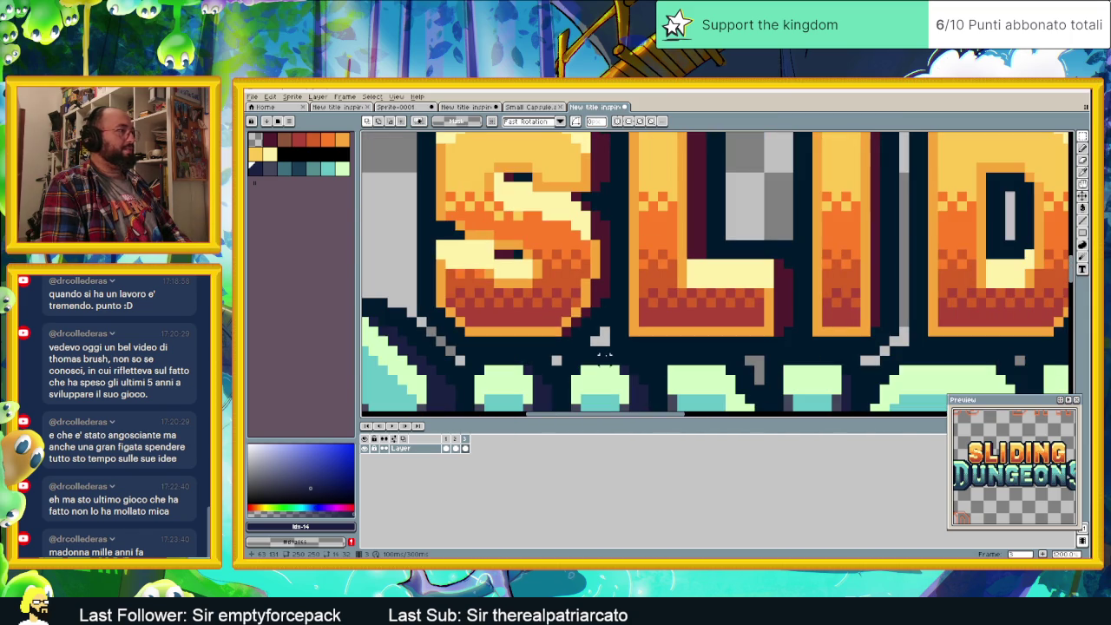
pyautogui.scroll(-3)
pyautogui.scroll(-3)
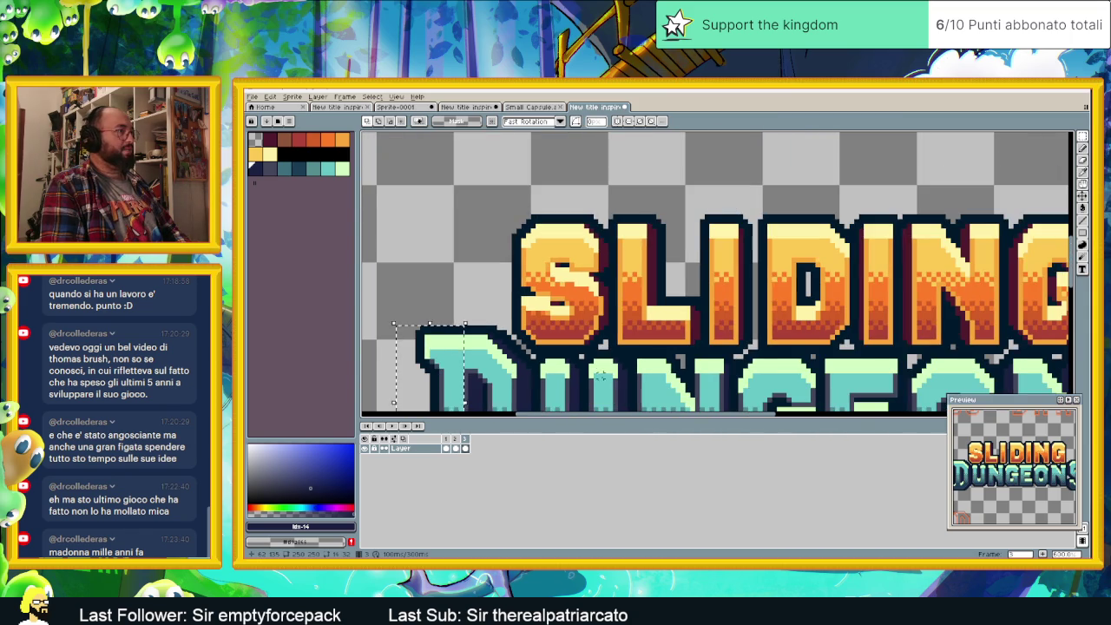
pyautogui.scroll(-3)
pyautogui.scroll(3)
pyautogui.scroll(-3)
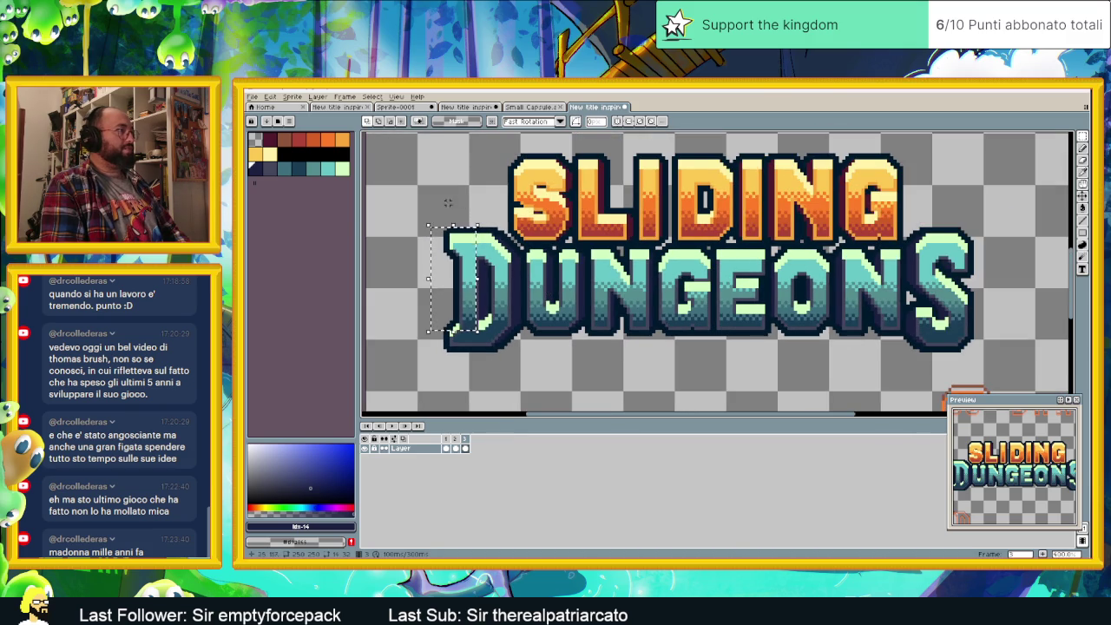
# - Select the D, final S and middle letters of DUNGEONS, shifting them to close the gap
pyautogui.moveTo(439, 371); pyautogui.dragTo(504, 227)
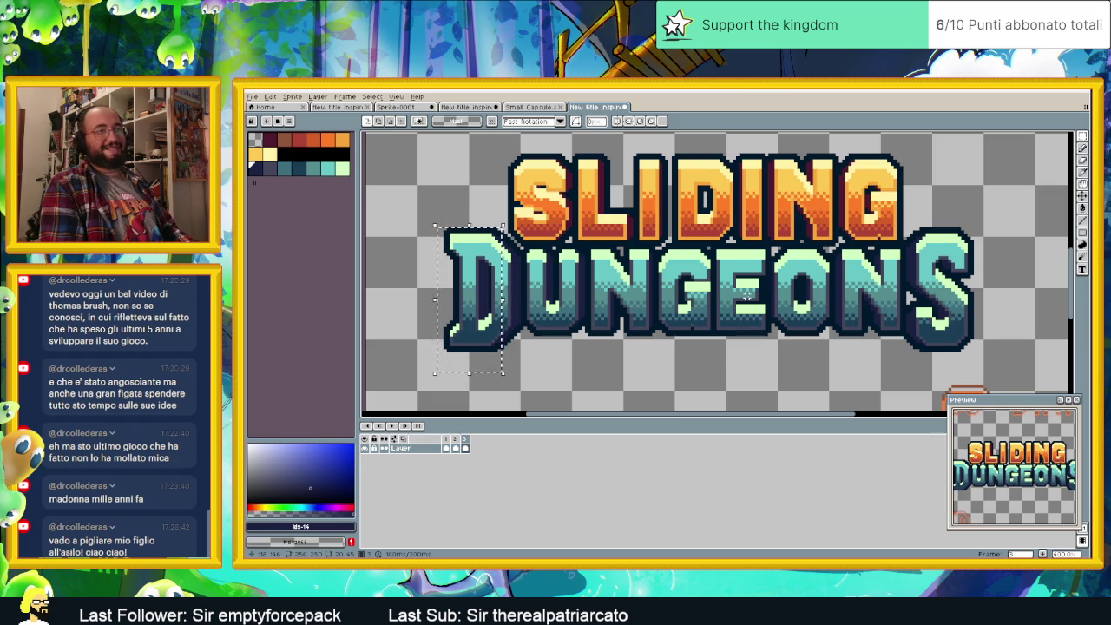
pyautogui.hscroll(3)
pyautogui.moveTo(917, 193); pyautogui.dragTo(814, 351)
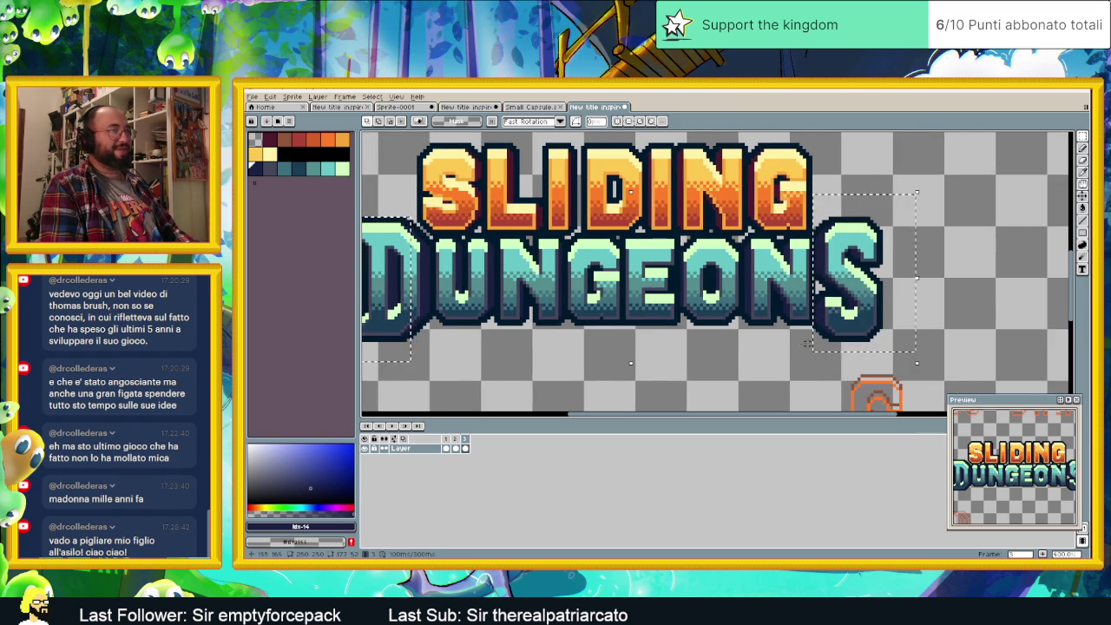
pyautogui.moveTo(820, 366); pyautogui.dragTo(406, 232)
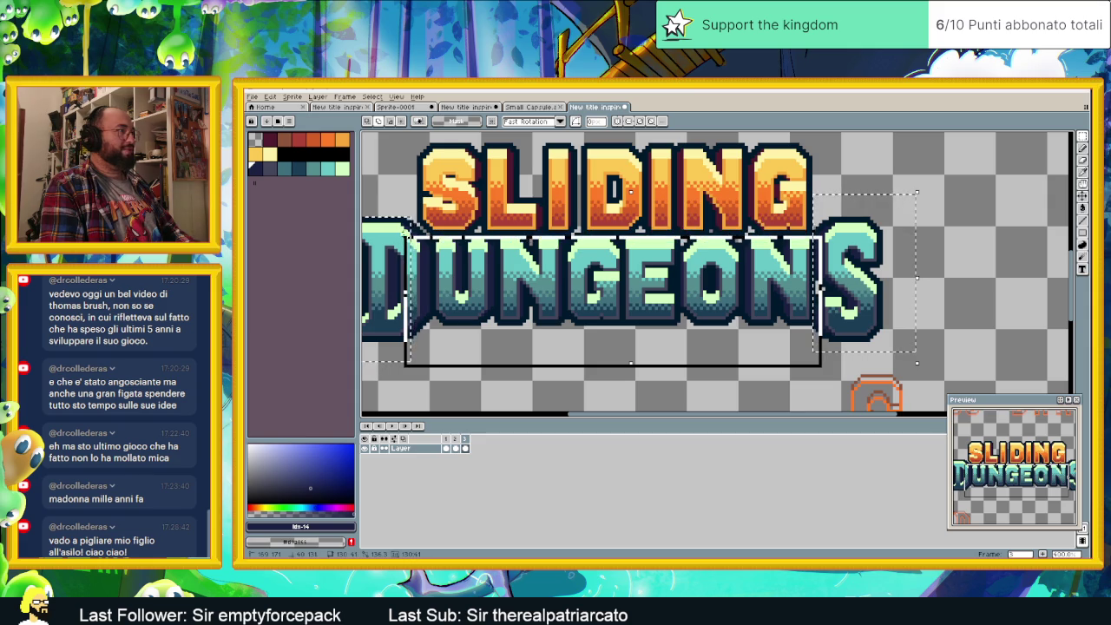
pyautogui.moveTo(725, 267); pyautogui.dragTo(842, 312)
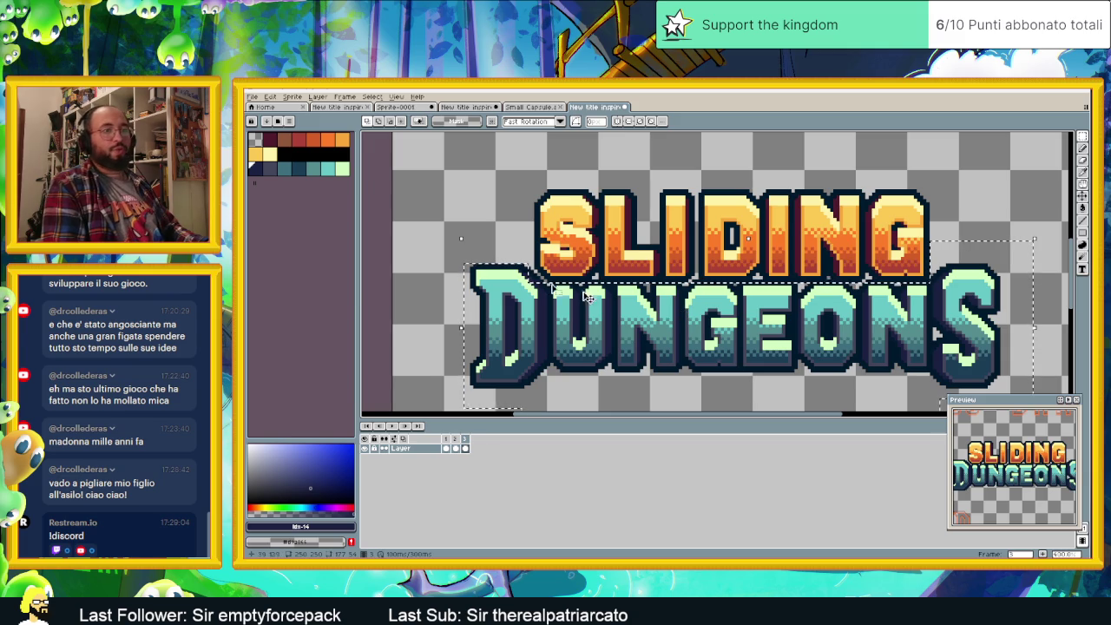
# - Shift-add the missing corner to the DUNGEONS selection and pan along the lettering to check it
pyautogui.scroll(3)
pyautogui.scroll(3)
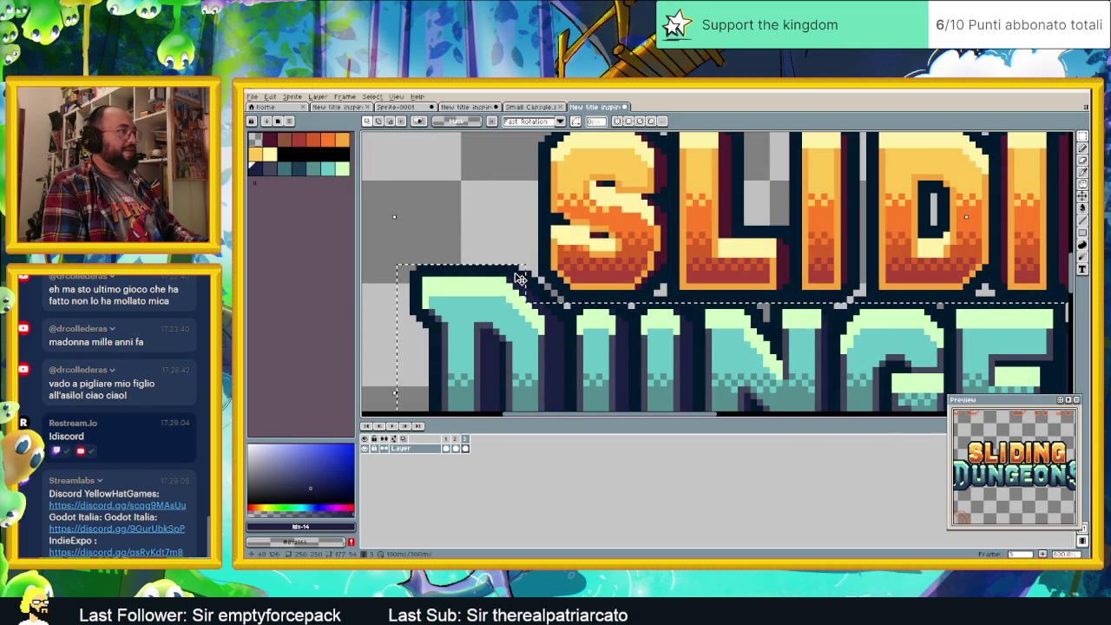
pyautogui.moveTo(516, 257); pyautogui.dragTo(538, 304)
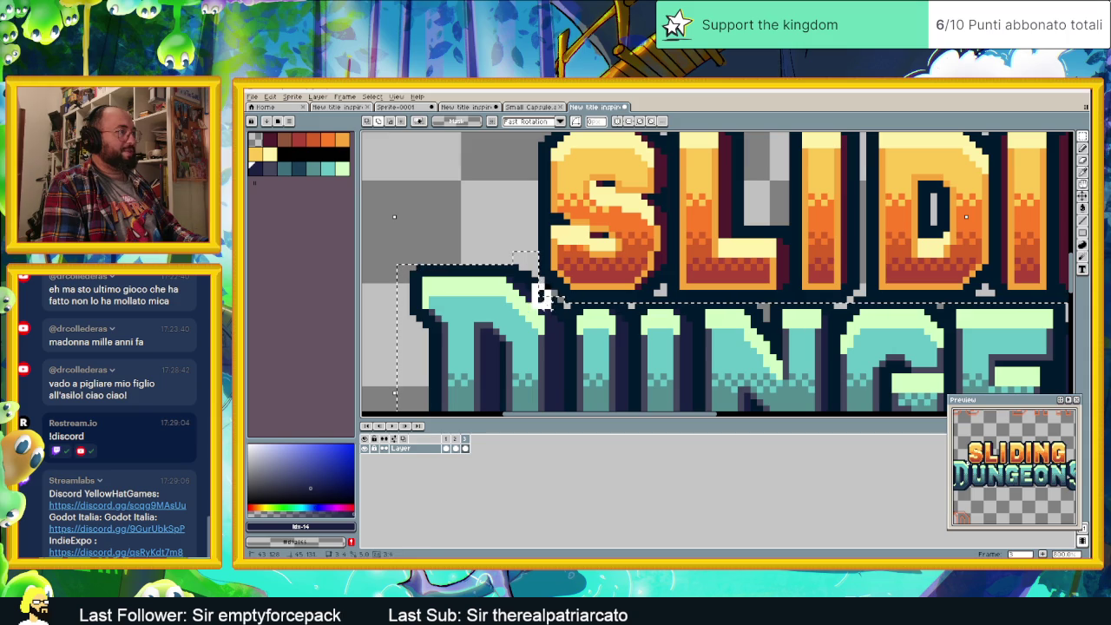
pyautogui.scroll(-3)
pyautogui.scroll(-3)
pyautogui.scroll(-3)
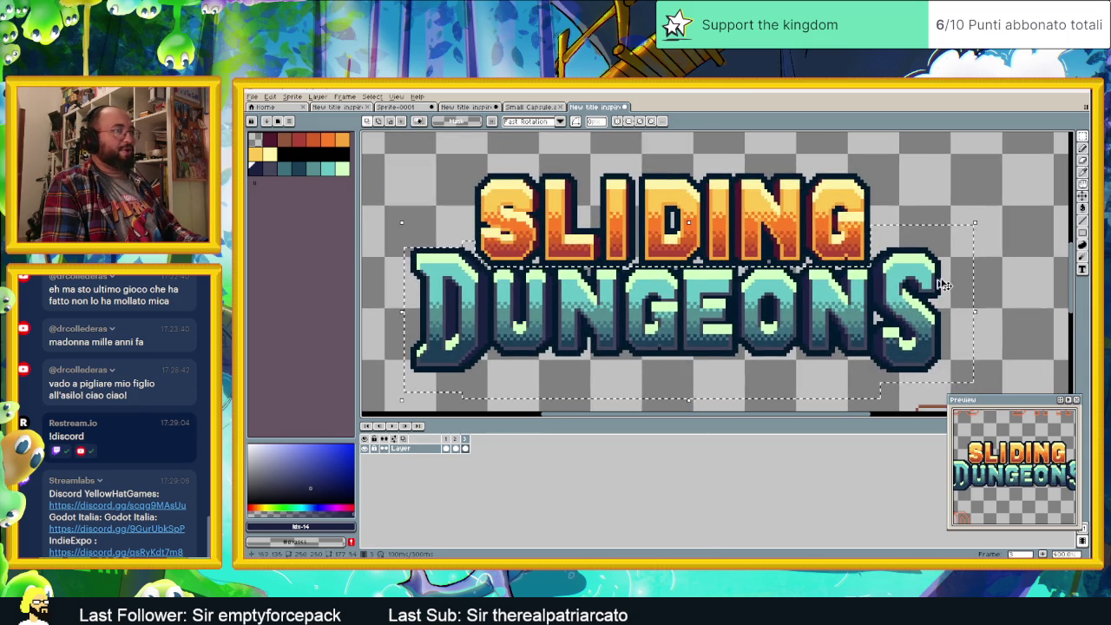
pyautogui.scroll(3)
pyautogui.scroll(3)
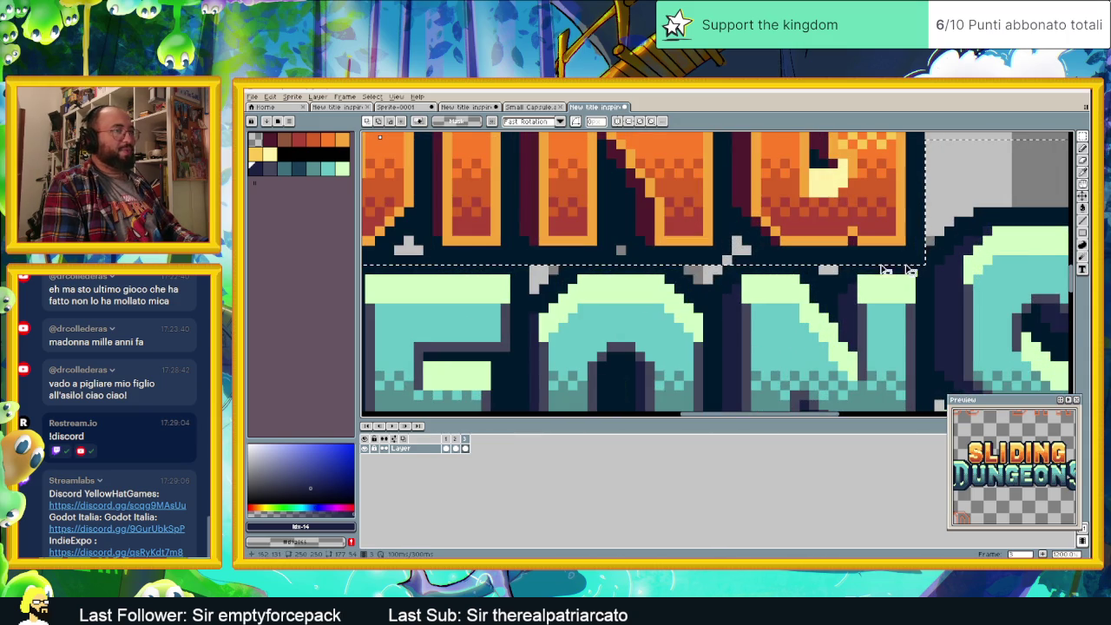
pyautogui.hscroll(3)
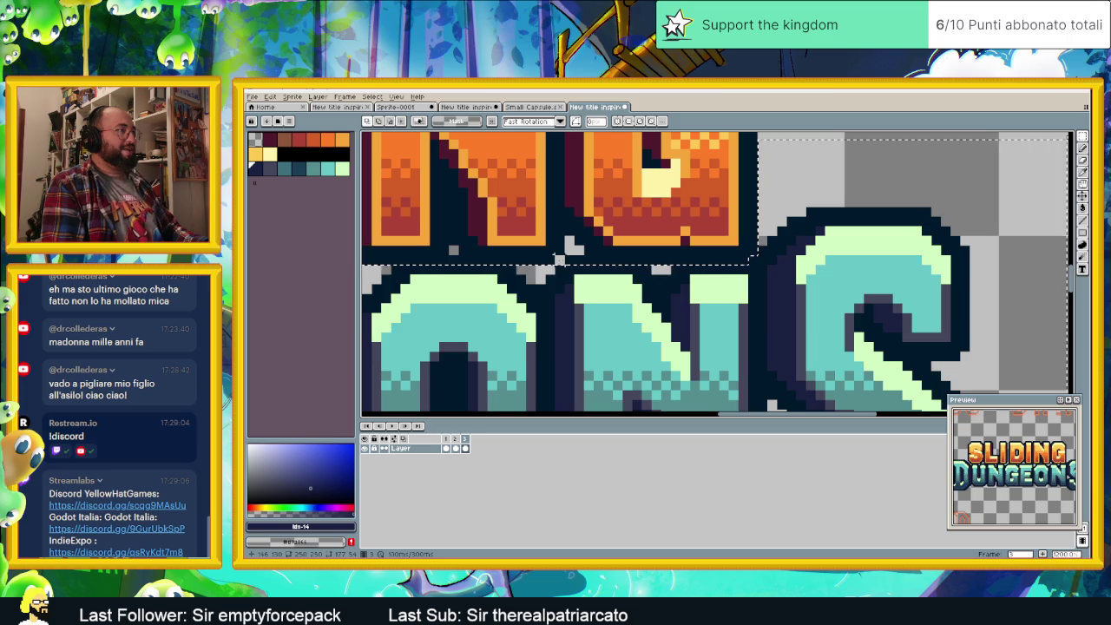
pyautogui.moveTo(569, 302); pyautogui.dragTo(650, 303)
pyautogui.scroll(-3)
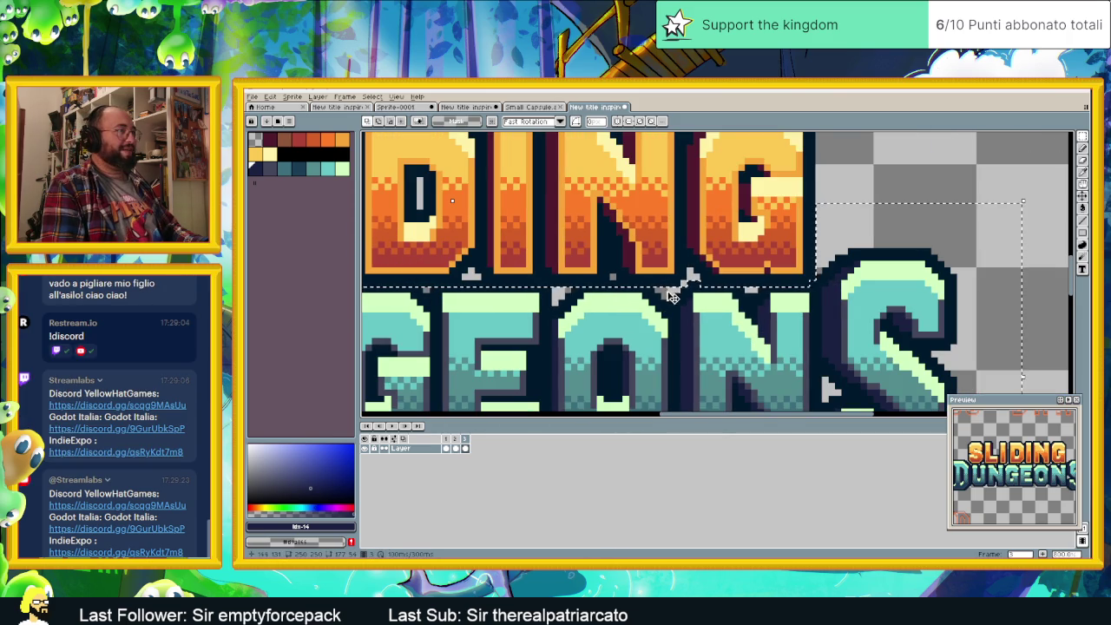
pyautogui.moveTo(671, 296); pyautogui.dragTo(790, 296)
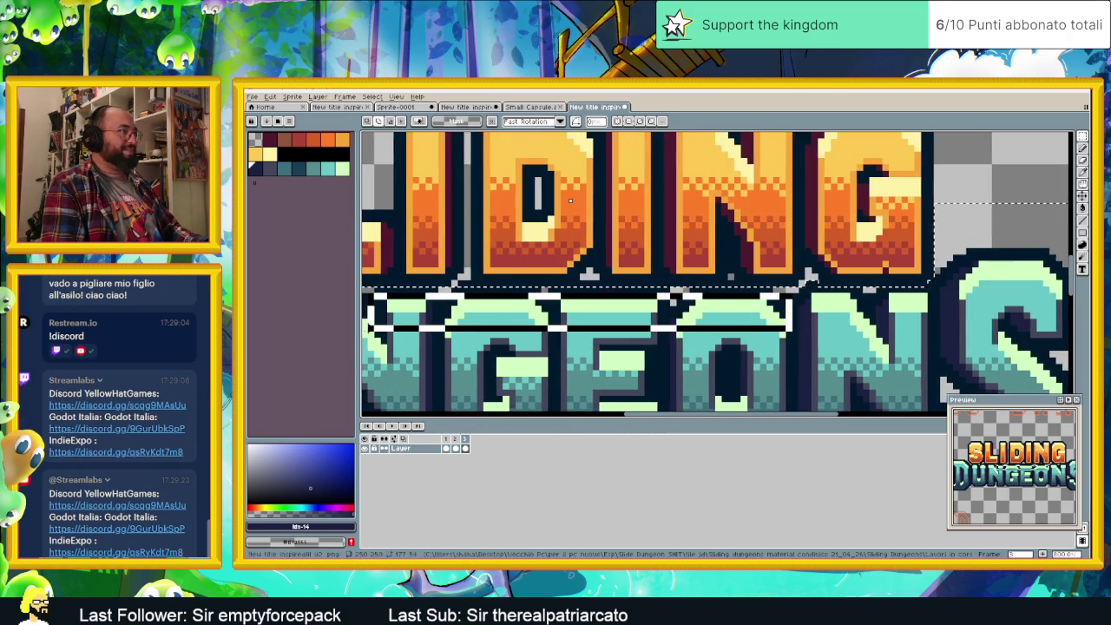
pyautogui.moveTo(571, 201); pyautogui.dragTo(877, 201)
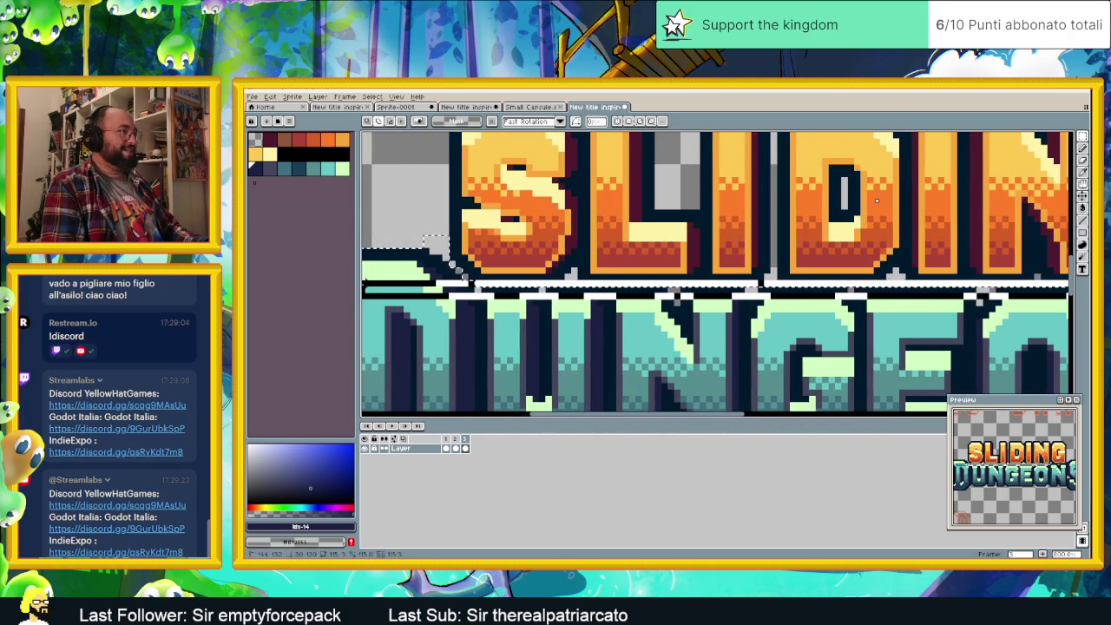
pyautogui.scroll(-3)
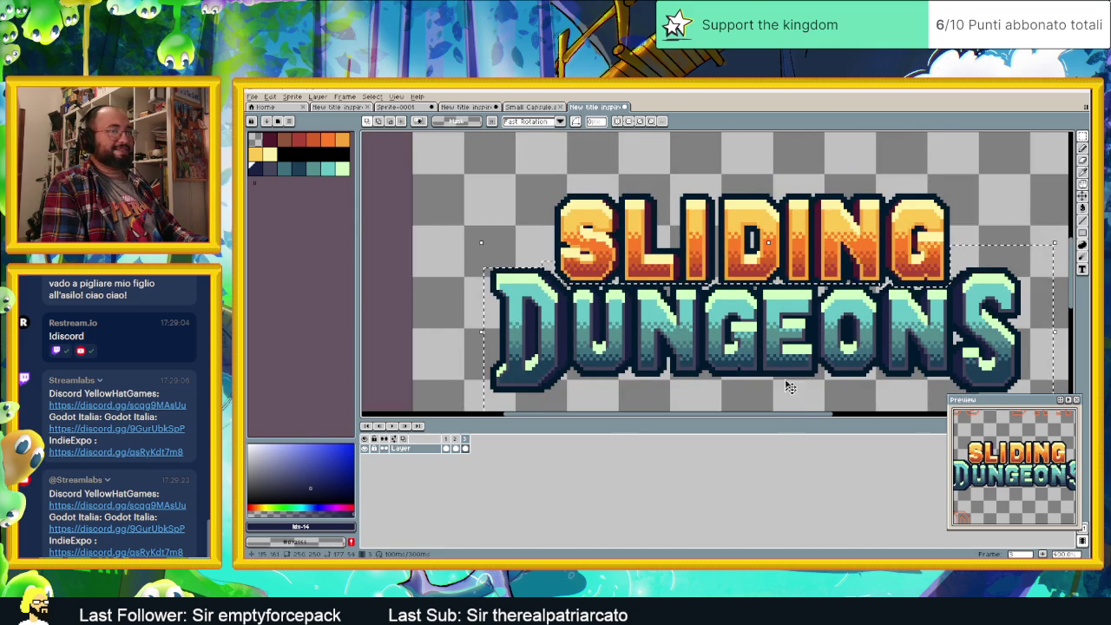
pyautogui.moveTo(791, 395); pyautogui.dragTo(694, 343)
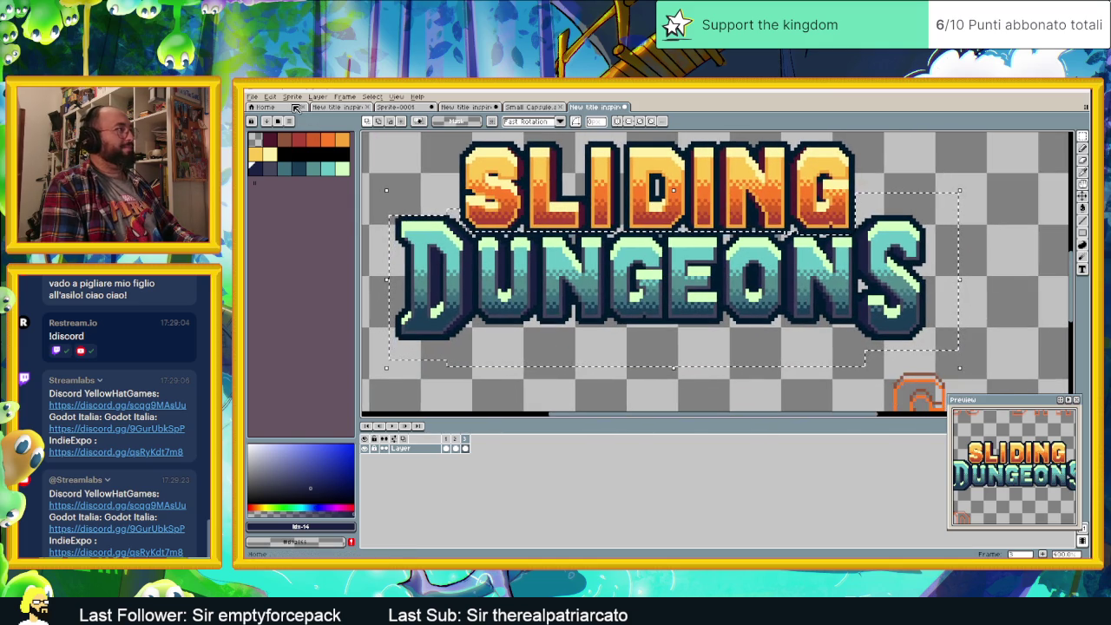
# - Preview bluer and magenta-purple DUNGEONS via Hue/Saturation, then cancel to keep it teal
pyautogui.click(270, 97)
pyautogui.moveTo(291, 300)
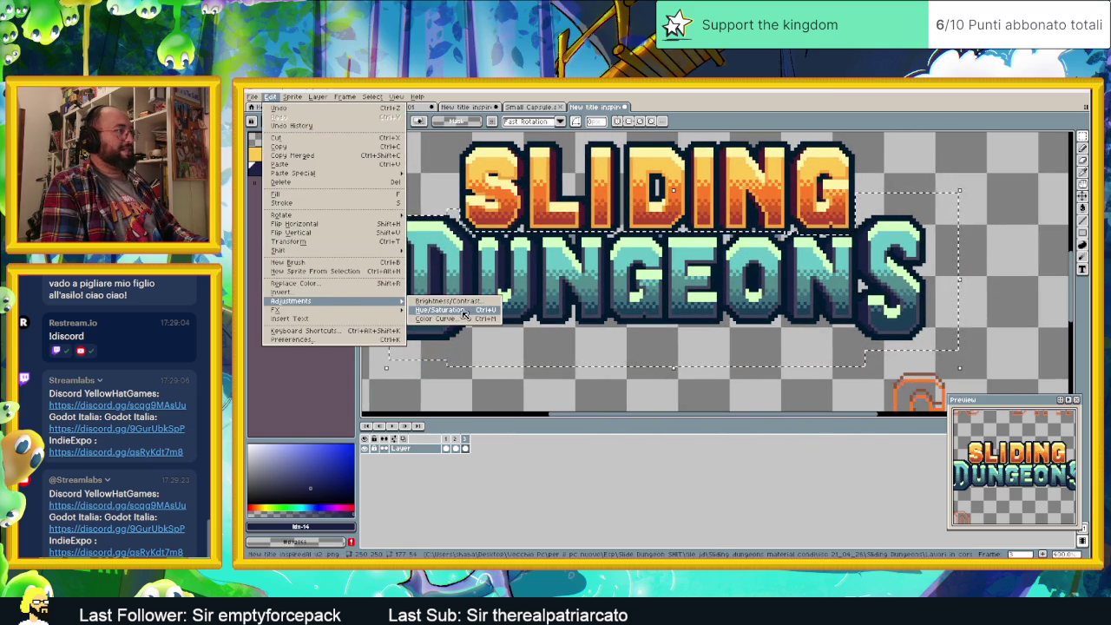
pyautogui.click(465, 313)
pyautogui.moveTo(699, 398); pyautogui.dragTo(713, 403)
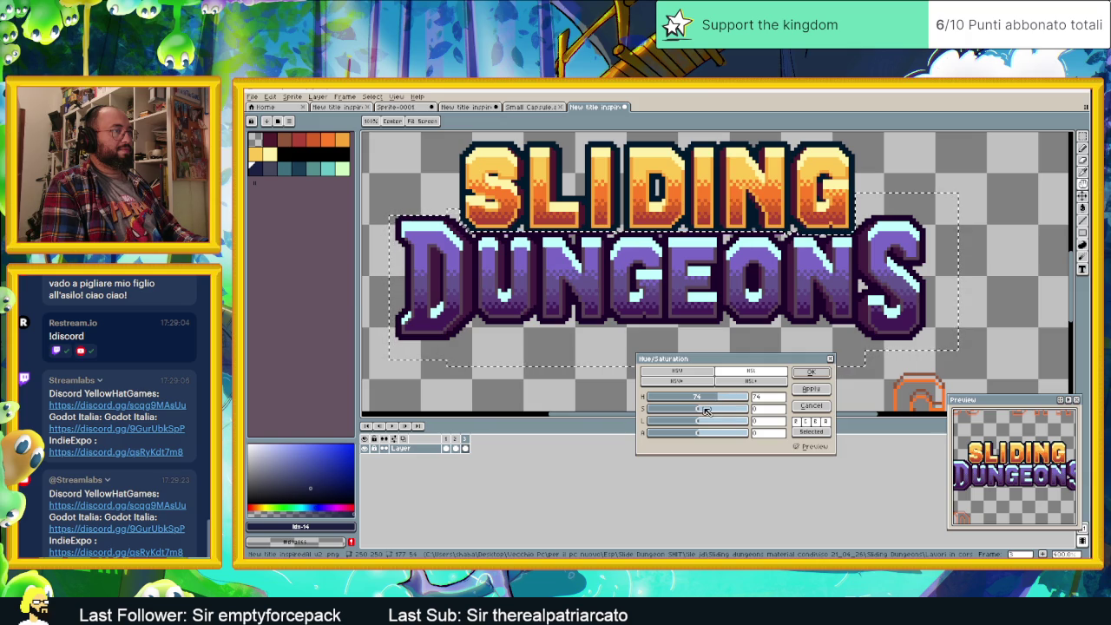
pyautogui.moveTo(704, 411); pyautogui.dragTo(653, 412)
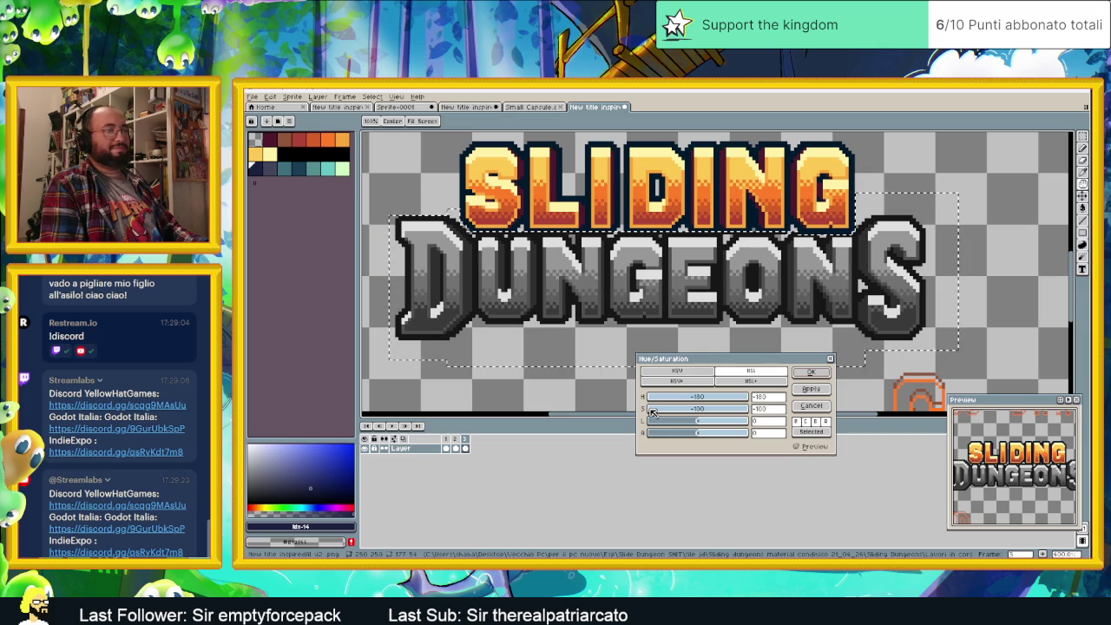
pyautogui.moveTo(653, 411); pyautogui.dragTo(734, 397)
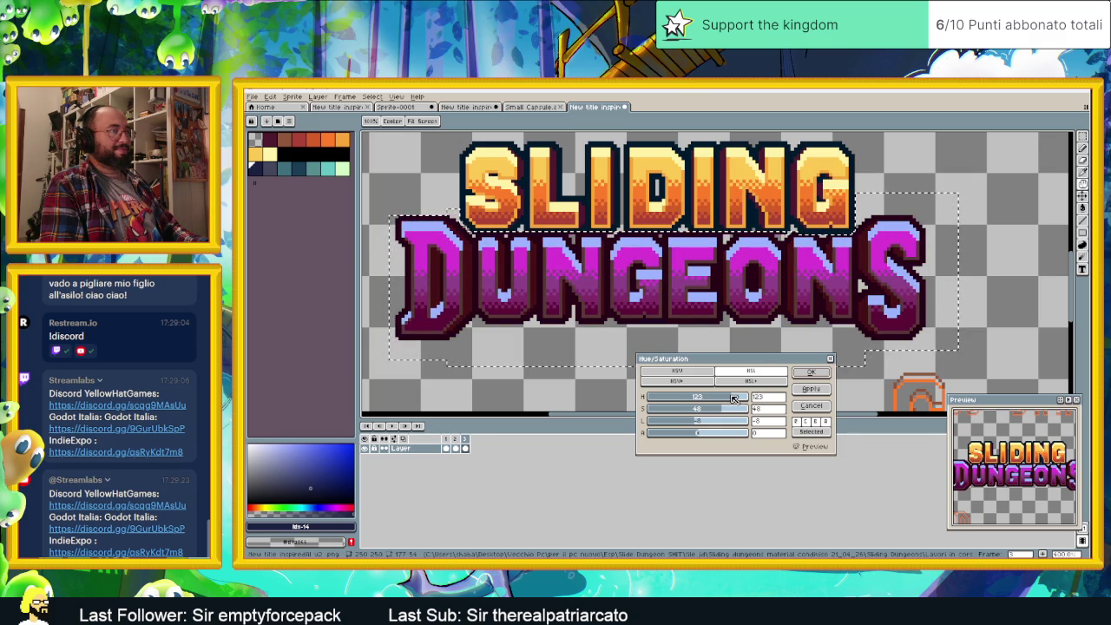
pyautogui.scroll(-3)
pyautogui.scroll(3)
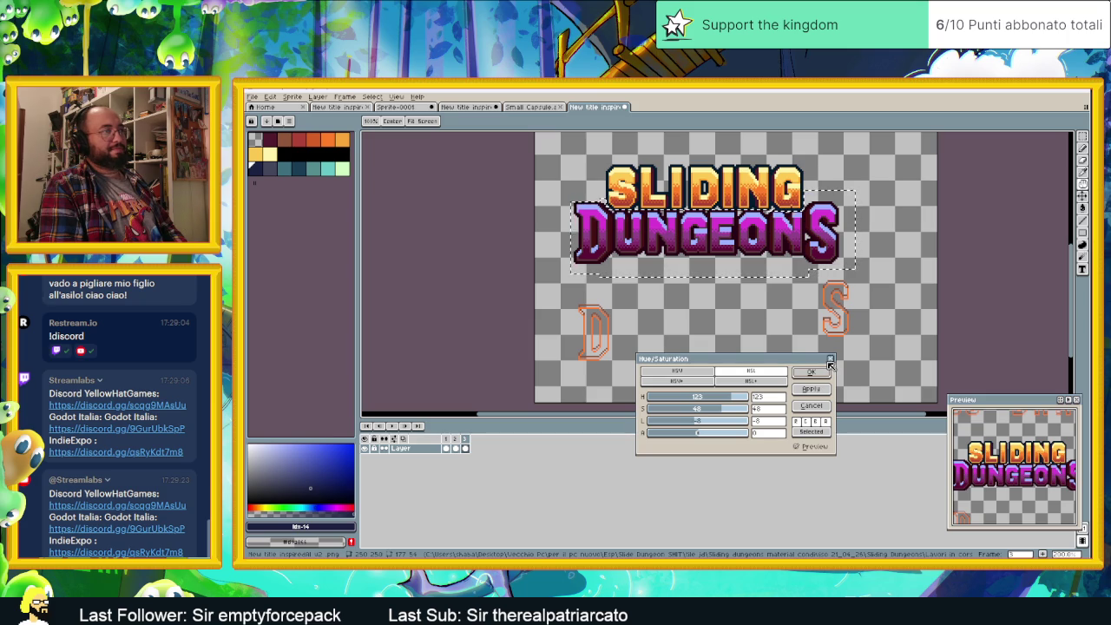
pyautogui.click(830, 359)
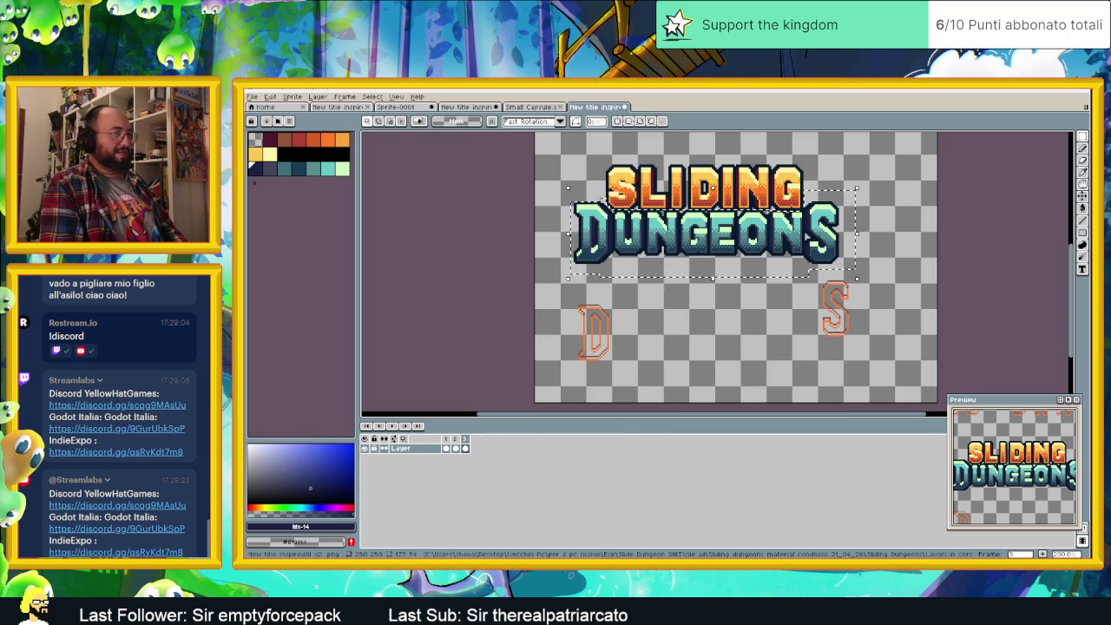
# - Add a fourth frame to the logo and save the file
pyautogui.hotkey('alt', 'n')
pyautogui.scroll(3)
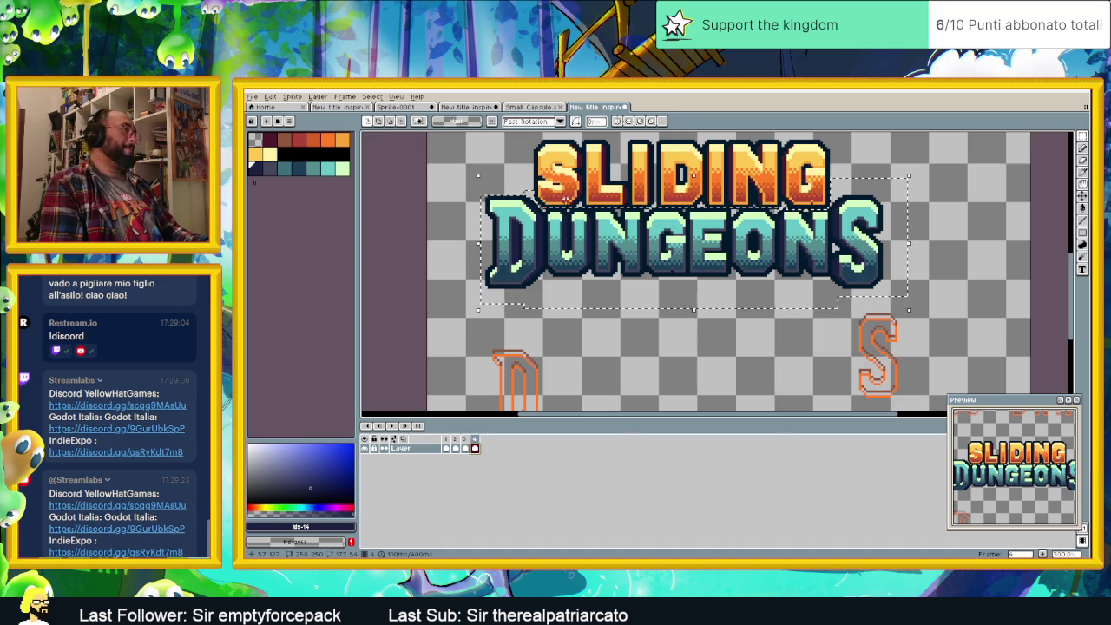
pyautogui.hotkey('ctrl', 's')
pyautogui.click(270, 96)
pyautogui.moveTo(290, 300)
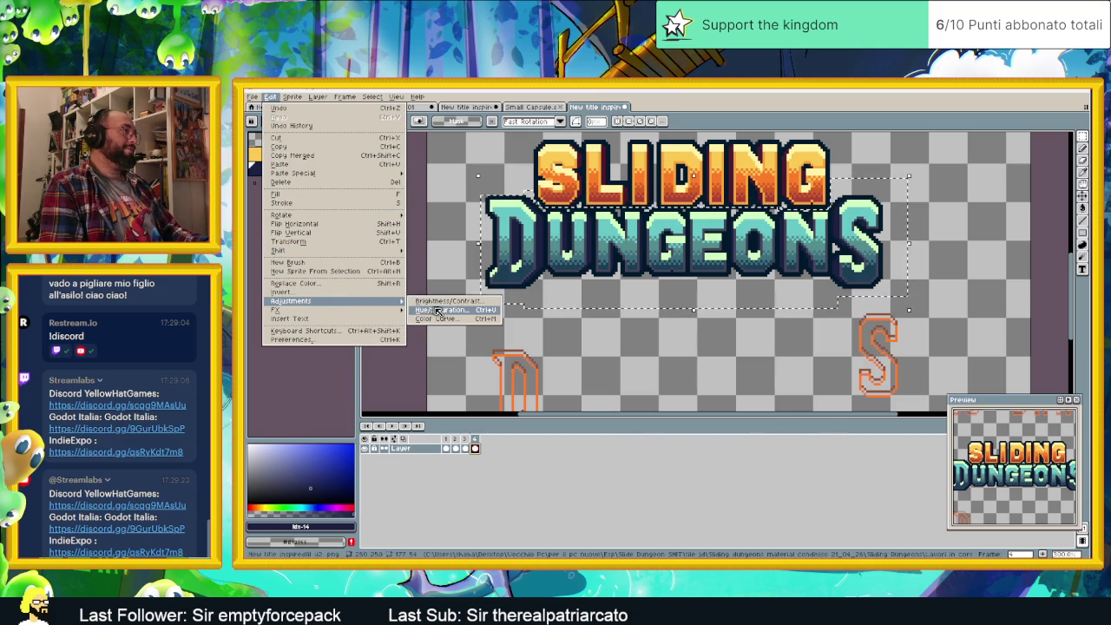
# - Apply an HSL+ Hue/Saturation shift of hue 56 to turn DUNGEONS purple
pyautogui.click(432, 310)
pyautogui.click(752, 382)
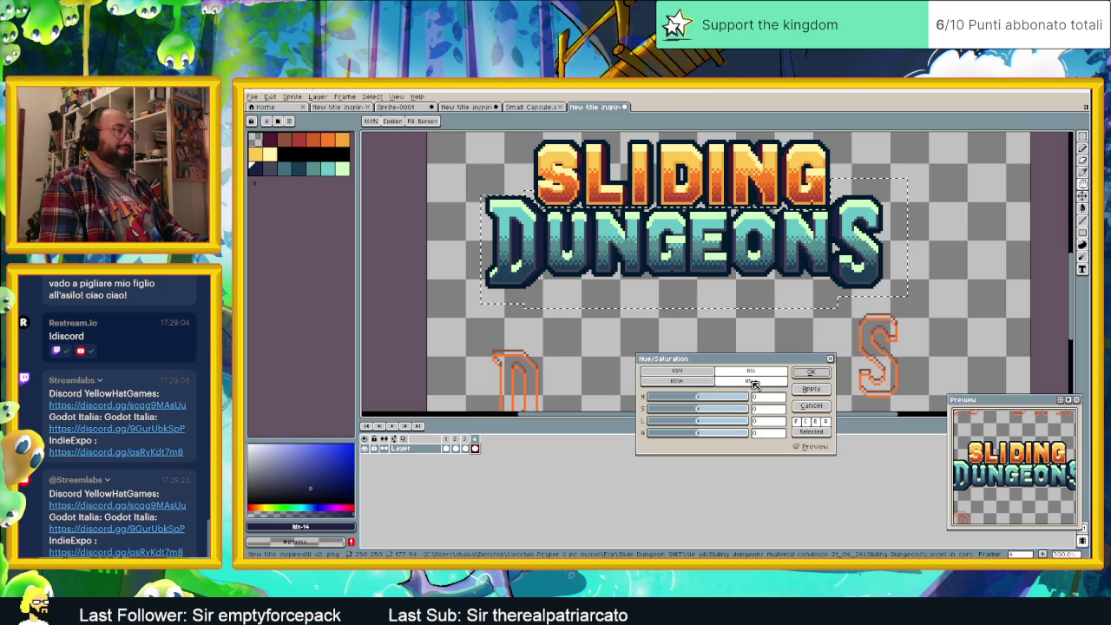
pyautogui.moveTo(701, 398); pyautogui.dragTo(704, 425)
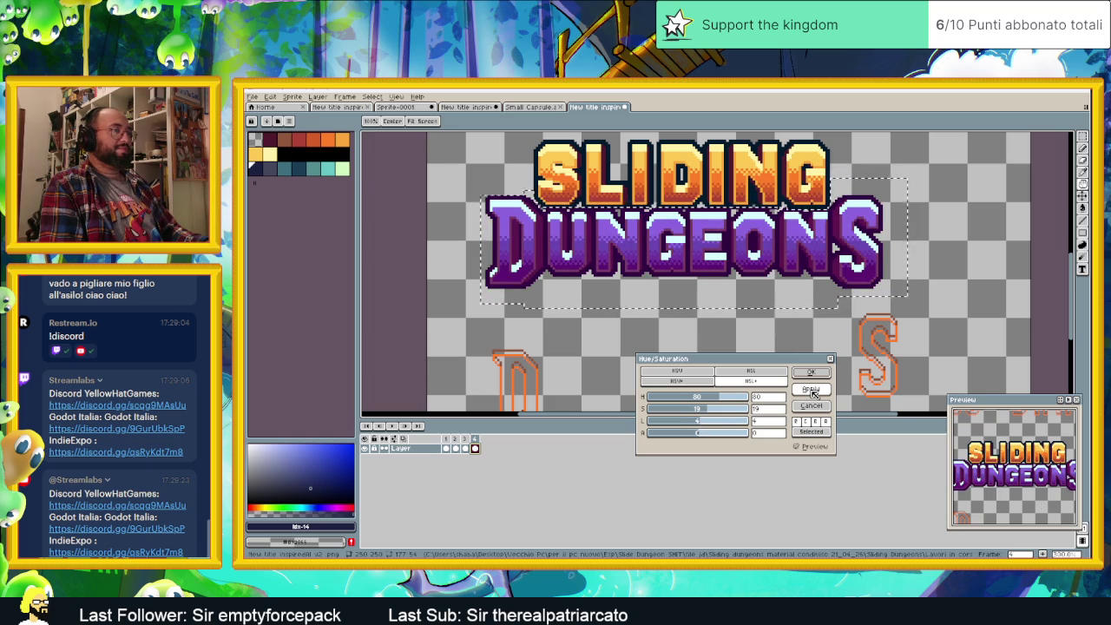
pyautogui.click(813, 390)
pyautogui.click(829, 361)
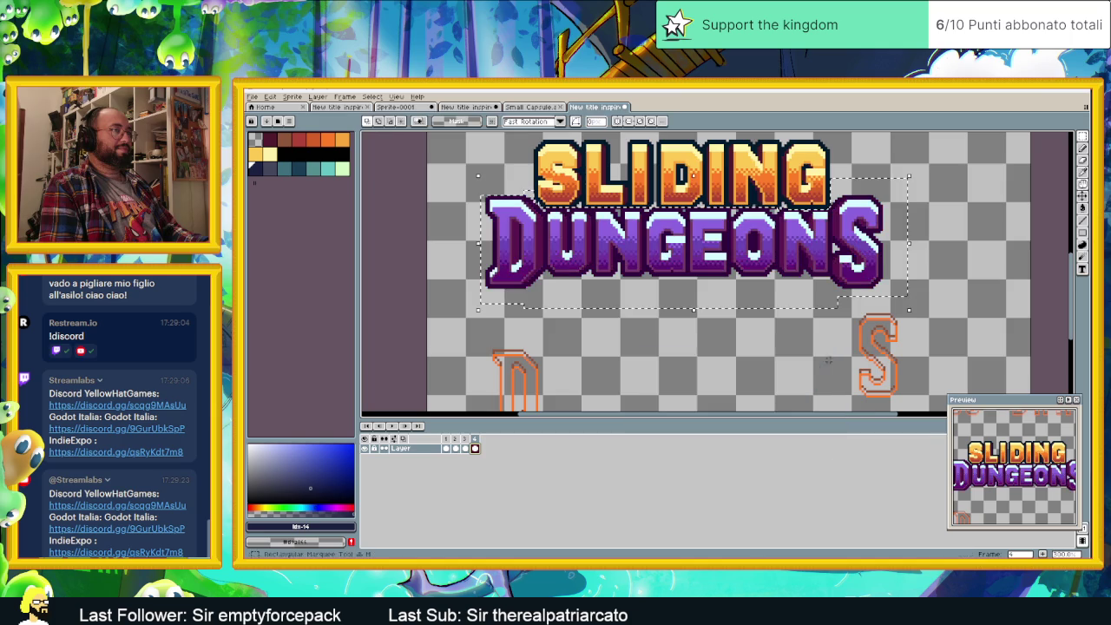
pyautogui.scroll(-3)
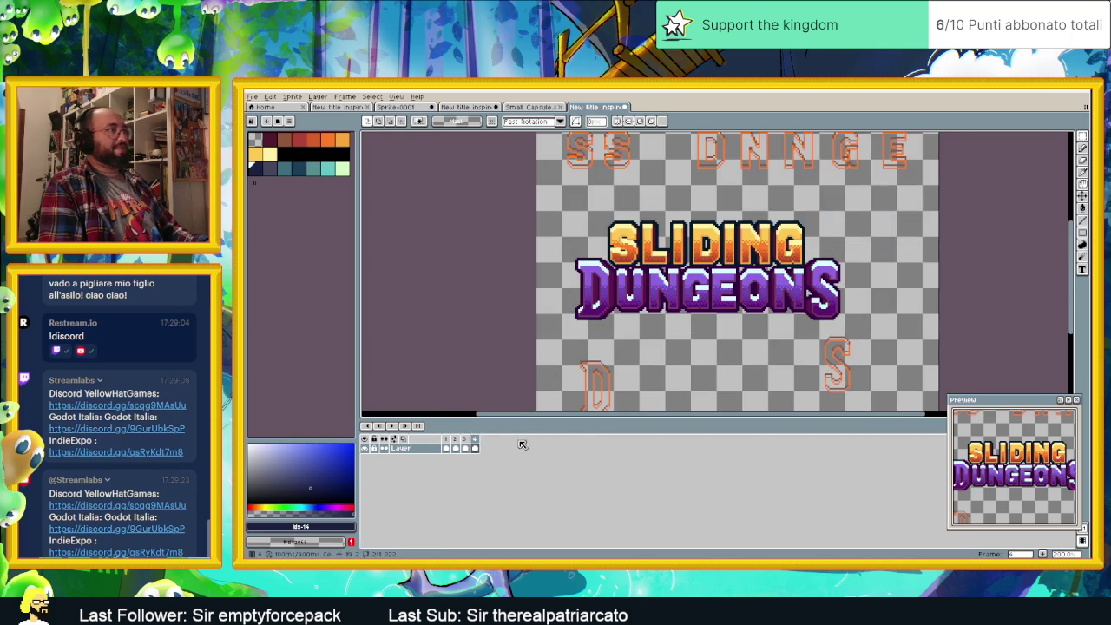
pyautogui.click(463, 440)
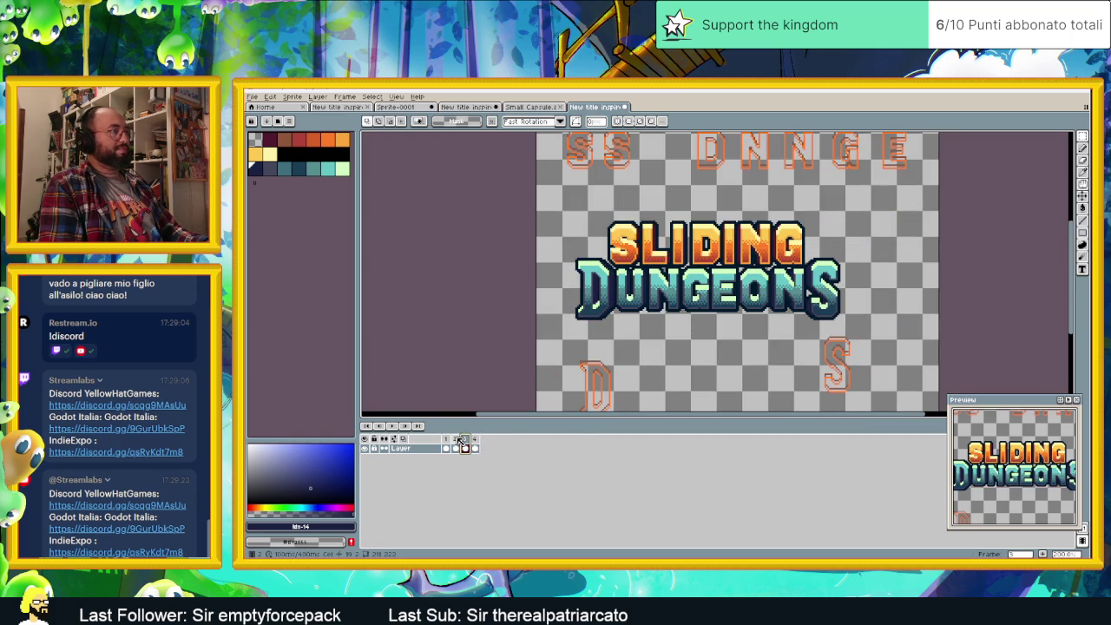
pyautogui.press('Left')
pyautogui.click(466, 440)
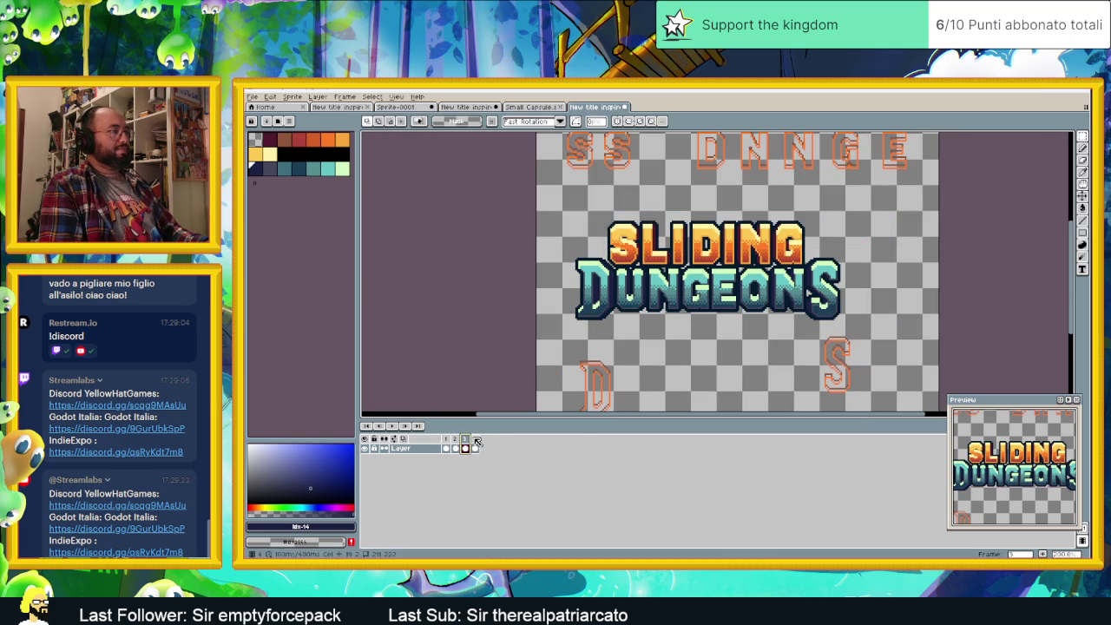
pyautogui.click(475, 441)
pyautogui.scroll(-3)
pyautogui.scroll(3)
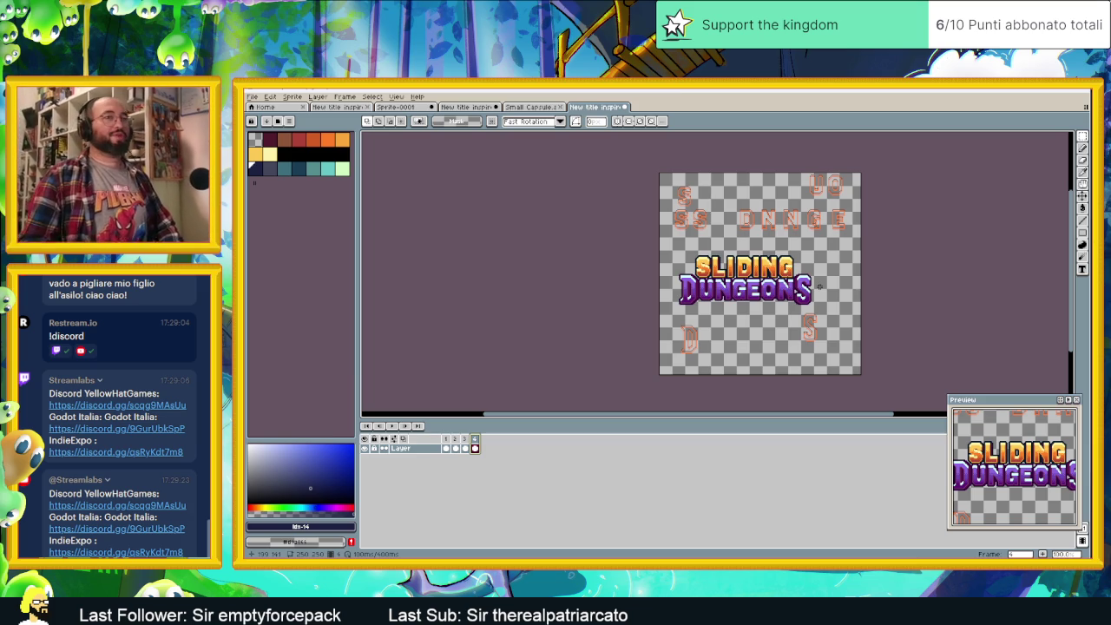
pyautogui.scroll(3)
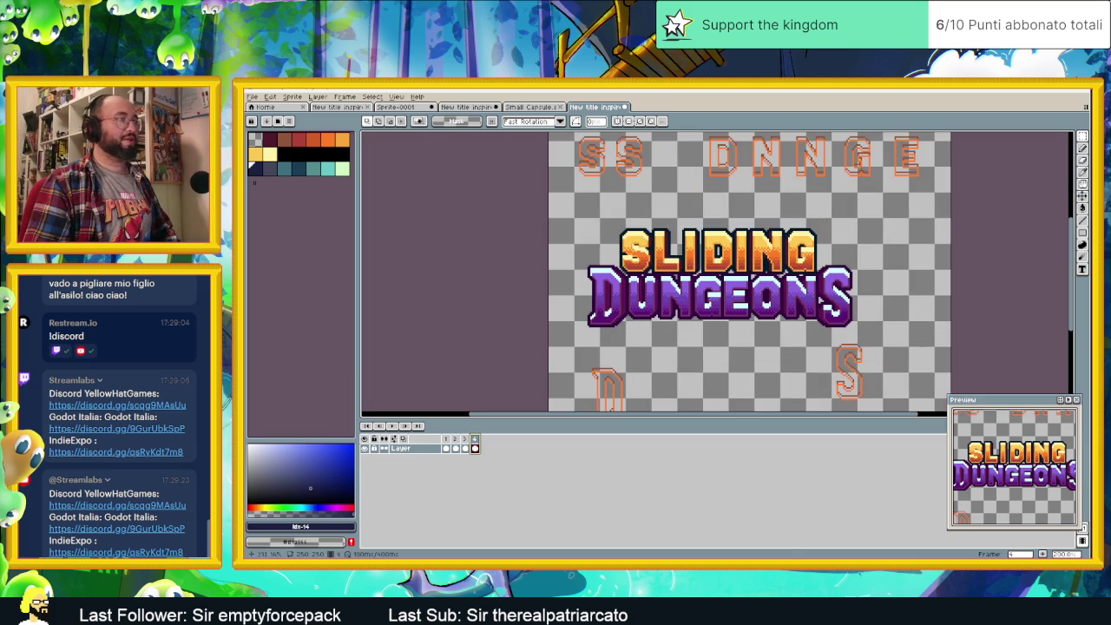